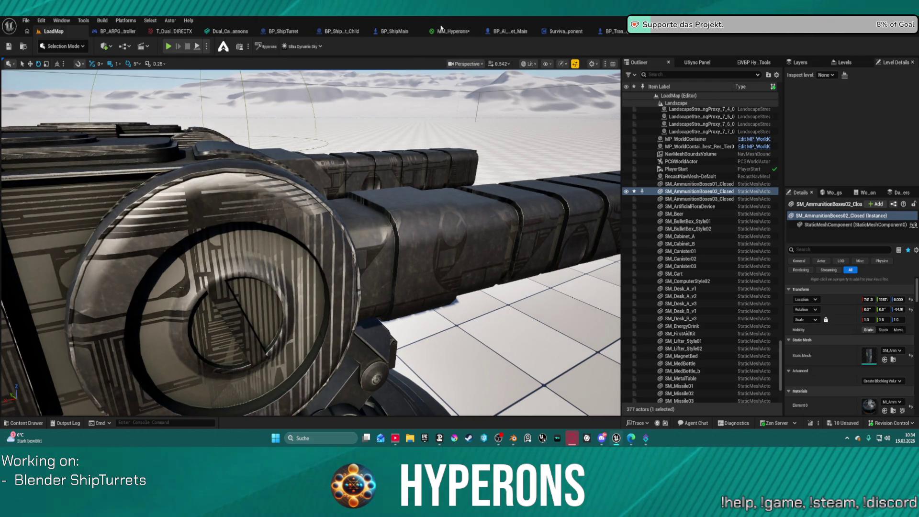
Apply MM_Hyperons with the Enable RockSufaceOverlay switch defaulting to false, then return to LoadMap.
{"action": "left_click", "coordinate": [452, 31]}
{"action": "scroll", "coordinate": [459, 109], "scroll_direction": "down", "scroll_amount": 4}
{"action": "mouse_move", "coordinate": [610, 234]}
{"action": "right_mouse_down"}
{"action": "mouse_move", "coordinate": [443, 233]}
{"action": "mouse_move", "coordinate": [443, 205]}
{"action": "mouse_move", "coordinate": [518, 152]}
{"action": "mouse_move", "coordinate": [447, 92]}
{"action": "mouse_move", "coordinate": [447, 236]}
{"action": "mouse_move", "coordinate": [457, 276]}
{"action": "right_mouse_up"}
{"action": "scroll", "coordinate": [517, 151], "scroll_direction": "up", "scroll_amount": 4}
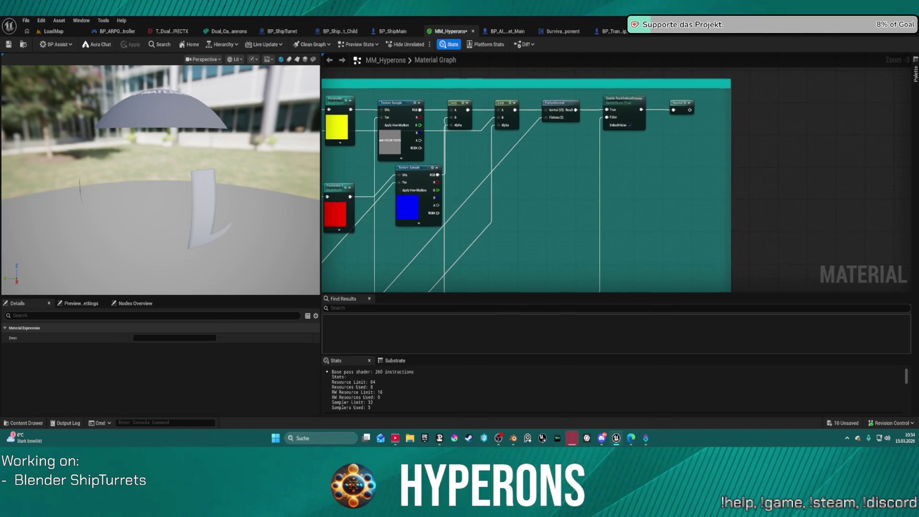
{"action": "scroll", "coordinate": [467, 283], "scroll_direction": "down", "scroll_amount": 1}
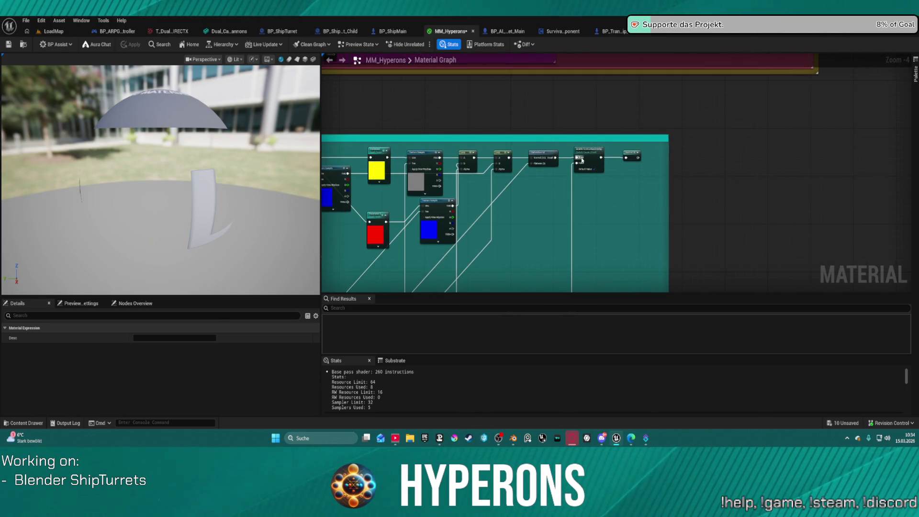
{"action": "scroll", "coordinate": [589, 165], "scroll_direction": "up", "scroll_amount": 4}
{"action": "left_click", "coordinate": [597, 174]}
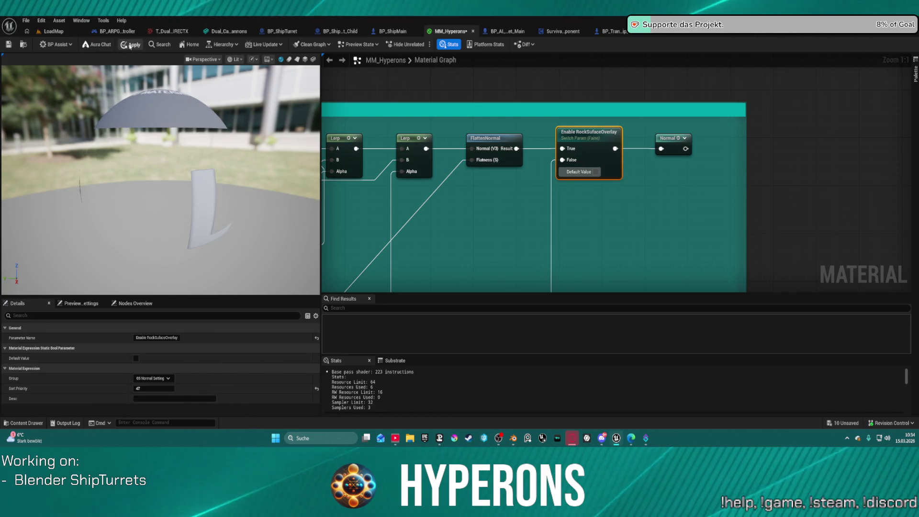
{"action": "left_click", "coordinate": [126, 45]}
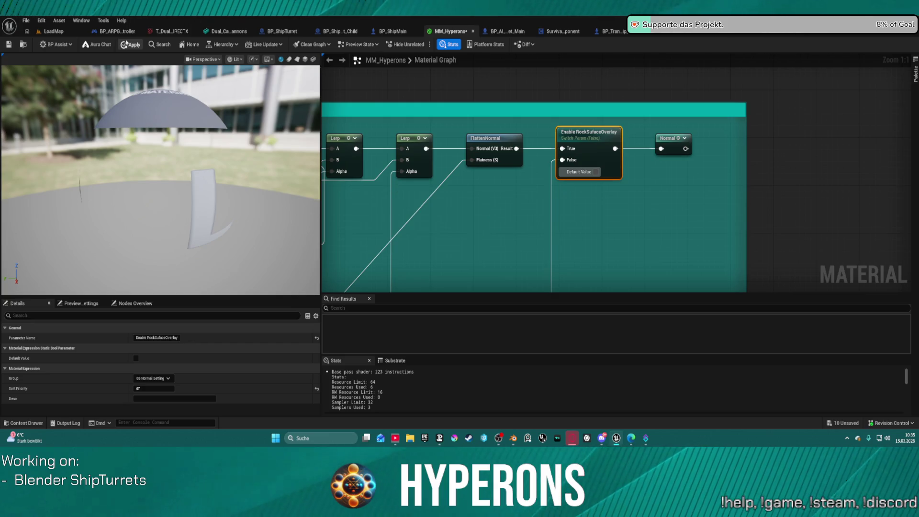
{"action": "left_click", "coordinate": [52, 31]}
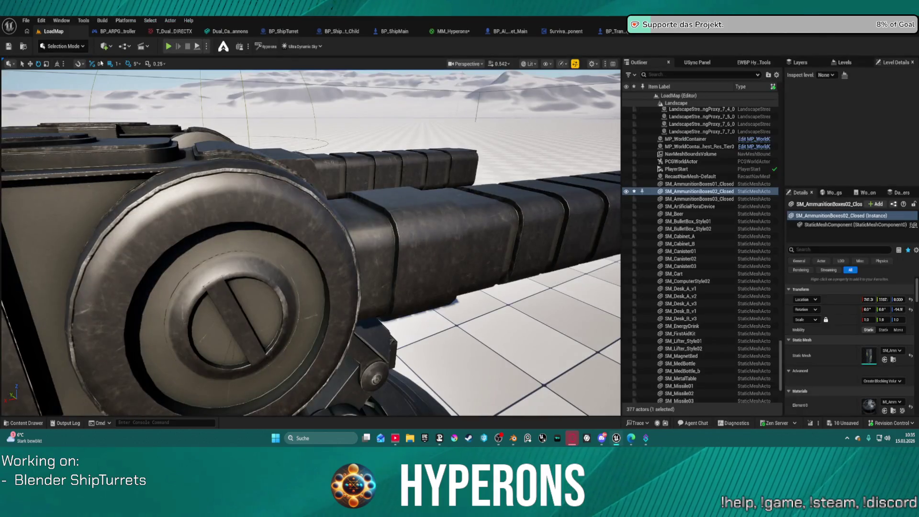
Fly the viewport camera around the turret barrels to inspect the worn dark metal up close.
{"action": "right_click_drag", "start_coordinate": [270, 232], "coordinate": [298, 228]}
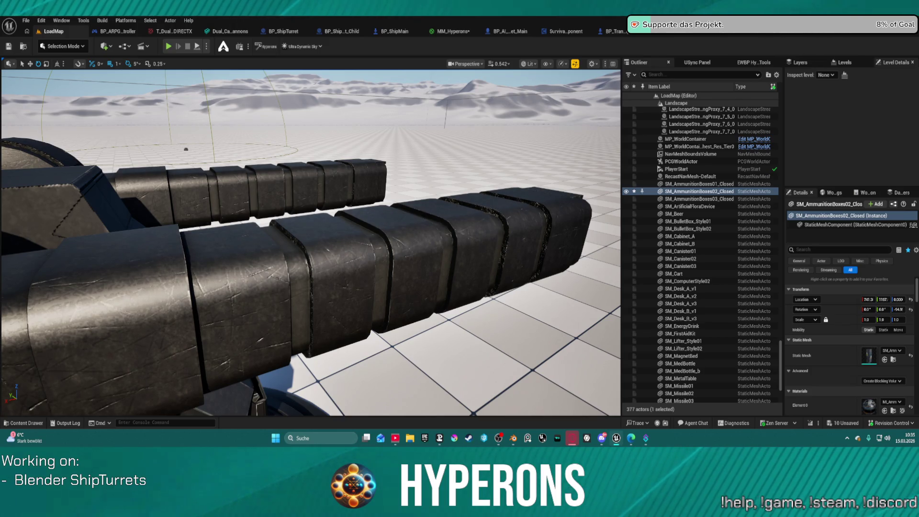
{"action": "right_click_drag", "start_coordinate": [311, 239], "coordinate": [261, 228]}
{"action": "right_click_drag", "start_coordinate": [179, 325], "coordinate": [178, 324]}
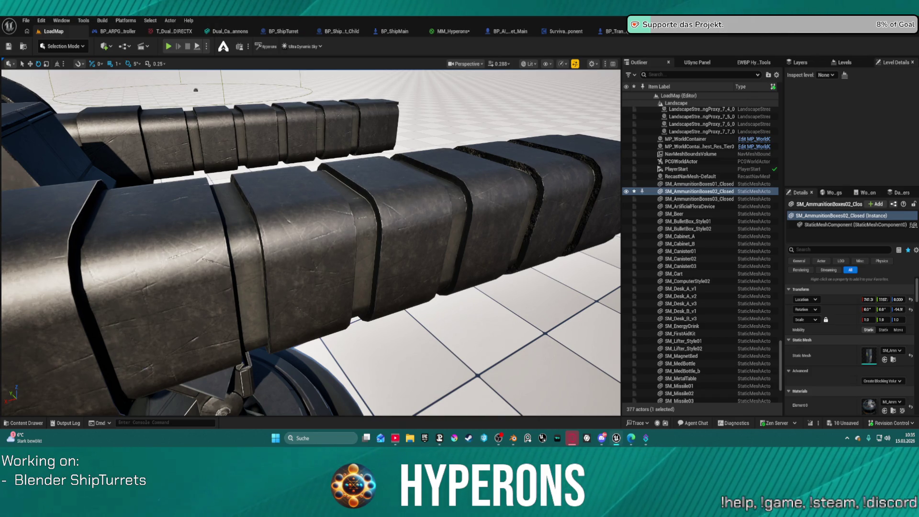
{"action": "mouse_move", "coordinate": [311, 239]}
{"action": "right_mouse_down"}
{"action": "mouse_move", "coordinate": [278, 254]}
{"action": "mouse_move", "coordinate": [268, 245]}
{"action": "mouse_move", "coordinate": [268, 261]}
{"action": "mouse_move", "coordinate": [313, 251]}
{"action": "right_mouse_up"}
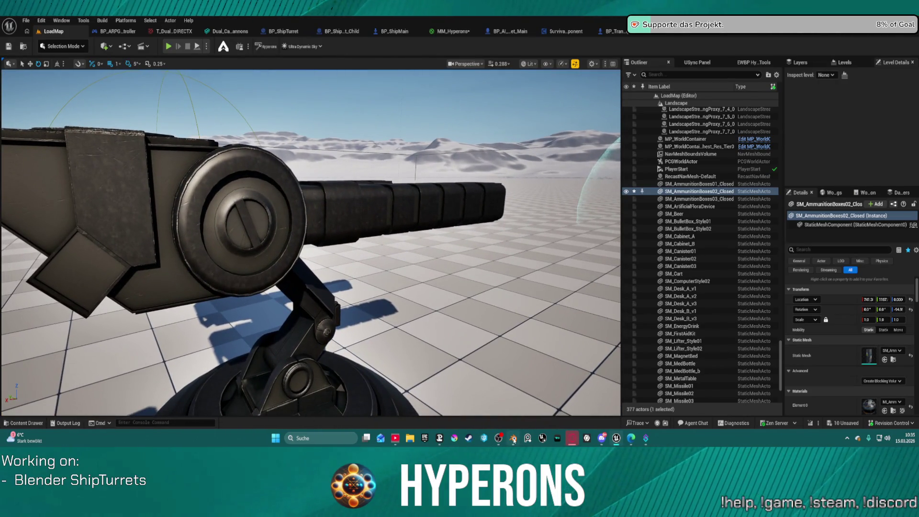
{"action": "key", "text": "alt+Tab"}
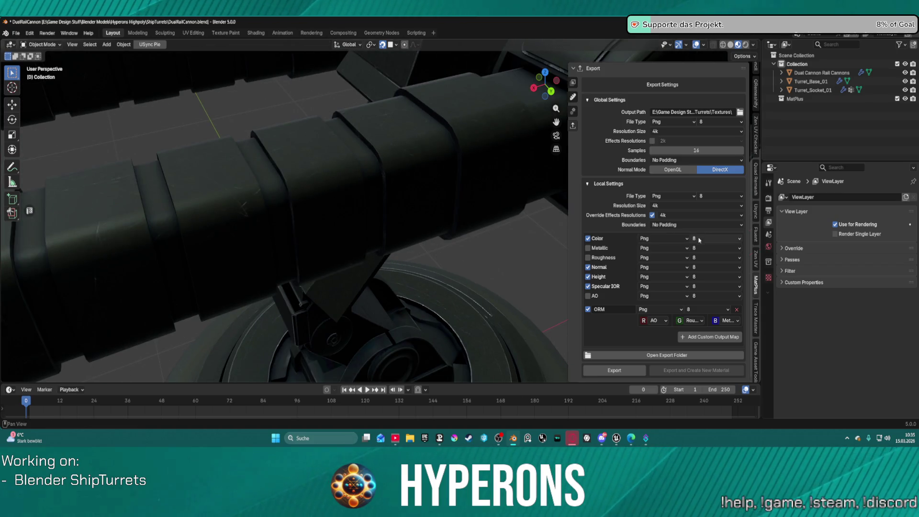
Set the cannon material's MatPlus Metallic fill layer height to -0.155.
{"action": "scroll", "coordinate": [670, 297], "scroll_direction": "up", "scroll_amount": 4}
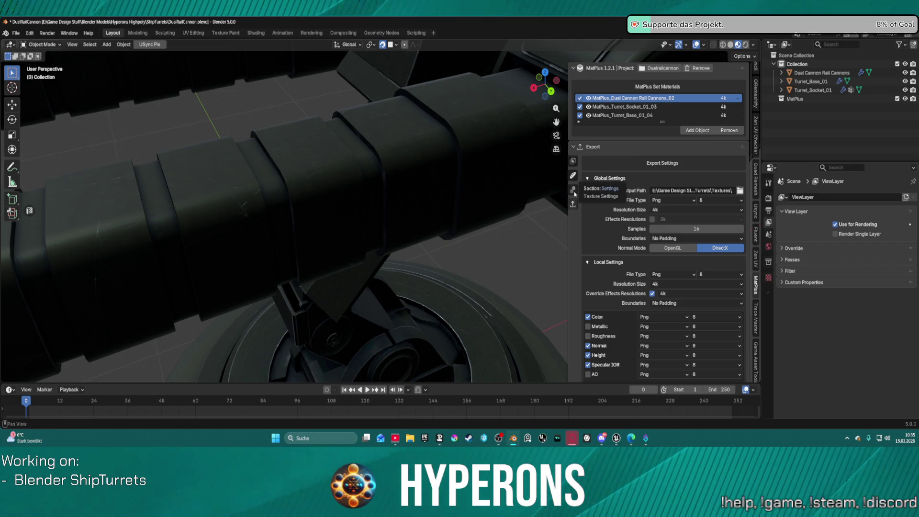
{"action": "left_click", "coordinate": [572, 163]}
{"action": "scroll", "coordinate": [630, 280], "scroll_direction": "down", "scroll_amount": 5}
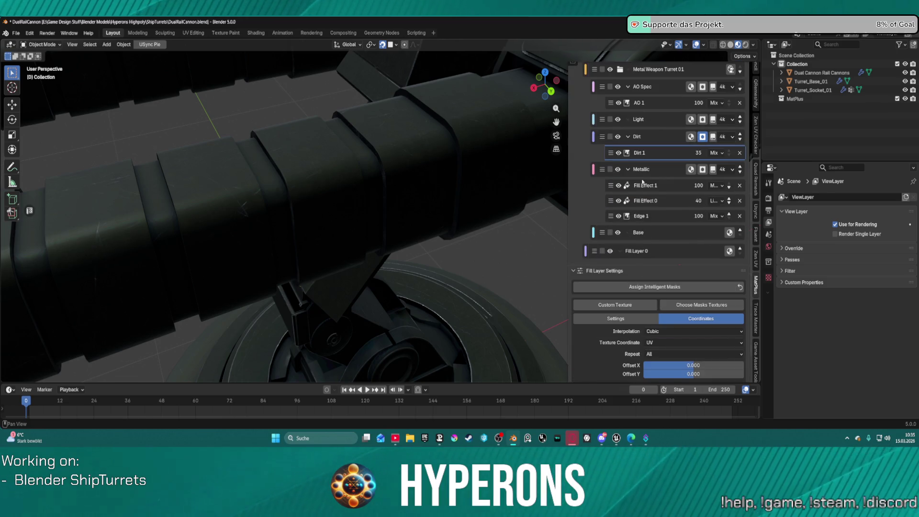
{"action": "left_click", "coordinate": [669, 172]}
{"action": "scroll", "coordinate": [670, 173], "scroll_direction": "up", "scroll_amount": 5}
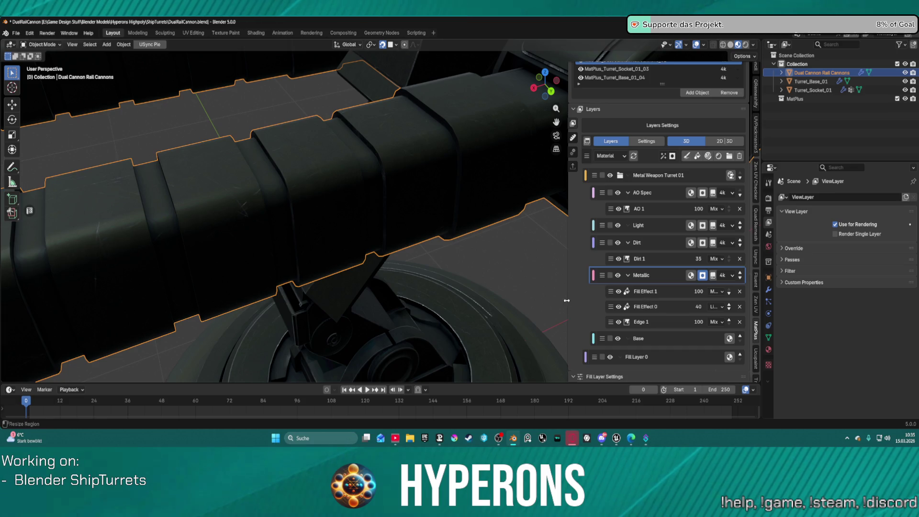
{"action": "left_click", "coordinate": [691, 275]}
{"action": "scroll", "coordinate": [661, 311], "scroll_direction": "down", "scroll_amount": 5}
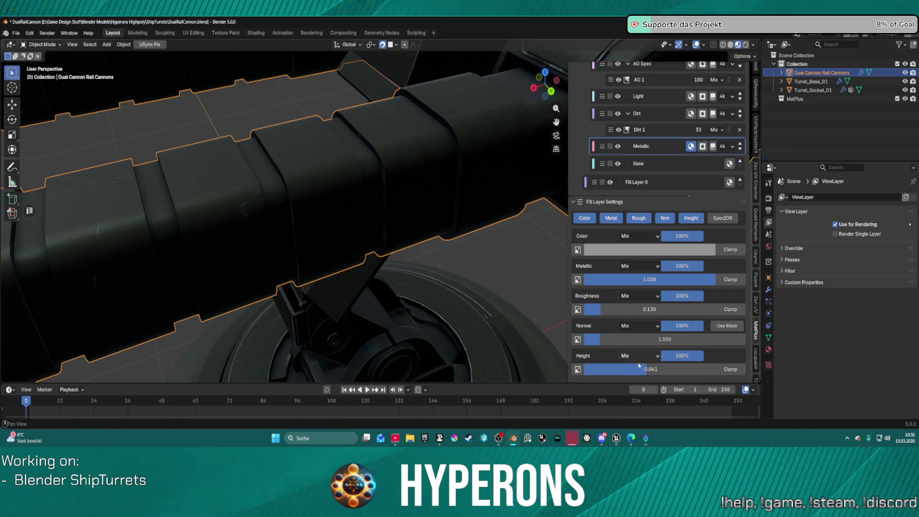
{"action": "left_click_drag", "start_coordinate": [646, 372], "coordinate": [646, 371]}
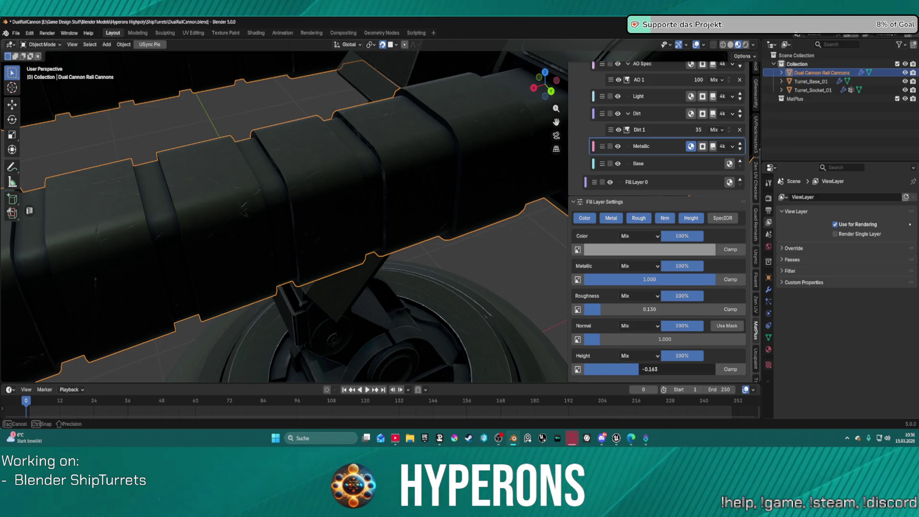
{"action": "left_click_drag", "start_coordinate": [646, 372], "coordinate": [646, 372]}
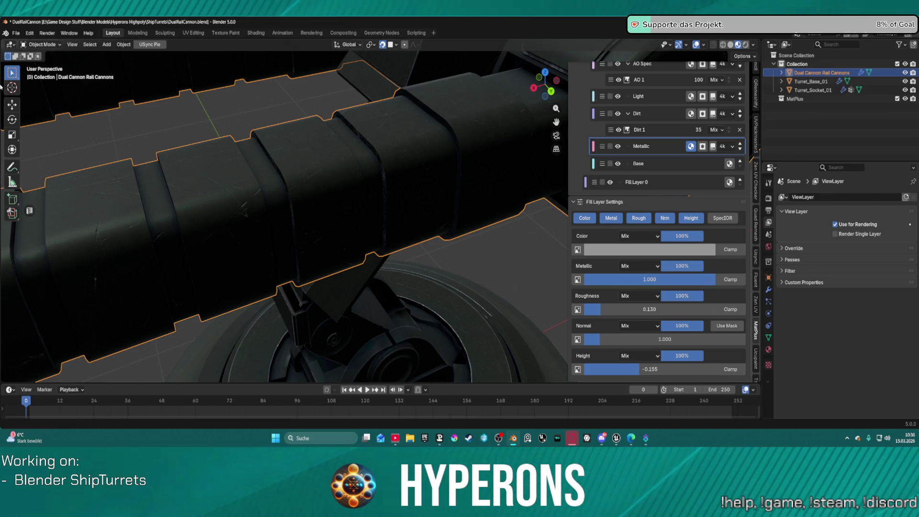
In MatPlus export, uncheck the turret socket and base materials, leaving only MatPlus_Dual Cannon Rail Cannons_02.
{"action": "scroll", "coordinate": [580, 219], "scroll_direction": "up", "scroll_amount": 10}
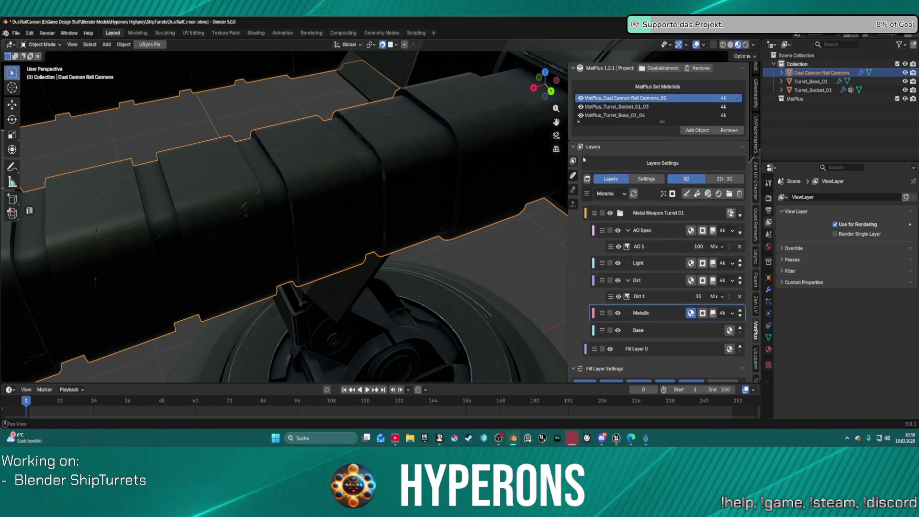
{"action": "left_click", "coordinate": [575, 204]}
{"action": "left_click", "coordinate": [580, 107]}
{"action": "left_click", "coordinate": [579, 121]}
{"action": "left_click", "coordinate": [580, 115]}
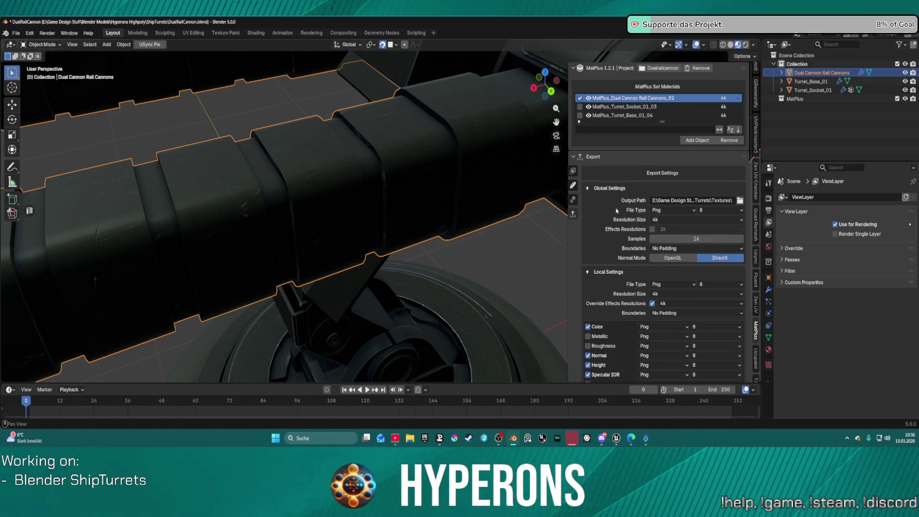
{"action": "scroll", "coordinate": [605, 305], "scroll_direction": "down", "scroll_amount": 5}
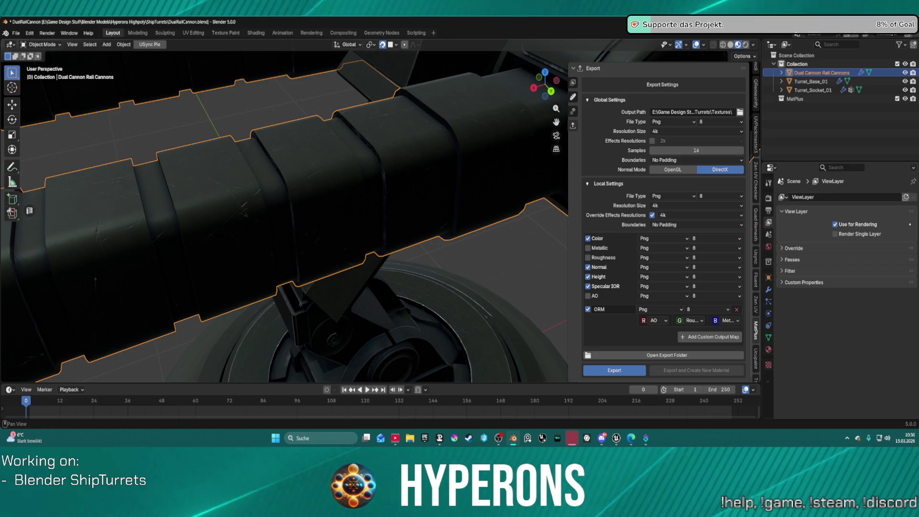
{"action": "key", "text": "alt+Tab"}
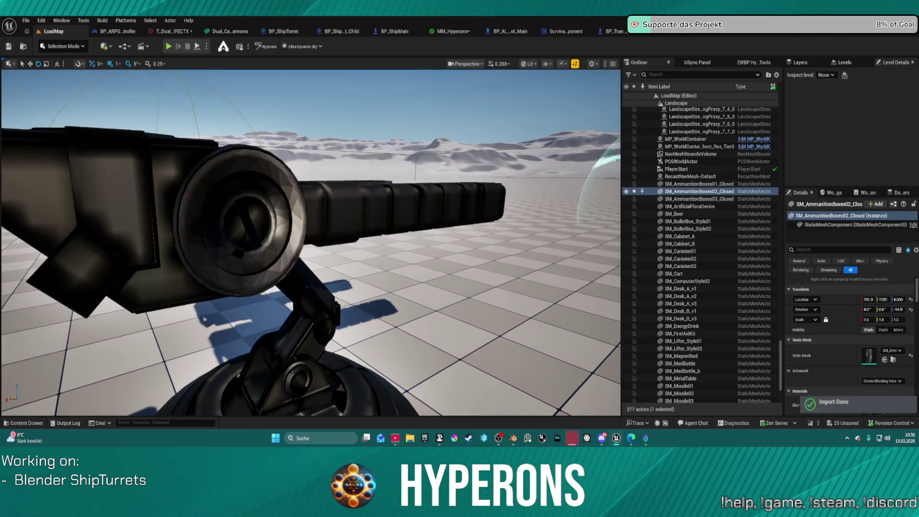
Move the camera close to the turret's worn dual barrels and start Play In Editor.
{"action": "mouse_move", "coordinate": [480, 324]}
{"action": "right_mouse_down"}
{"action": "mouse_move", "coordinate": [520, 326]}
{"action": "mouse_move", "coordinate": [482, 336]}
{"action": "right_mouse_up"}
{"action": "key", "text": "alt+p"}
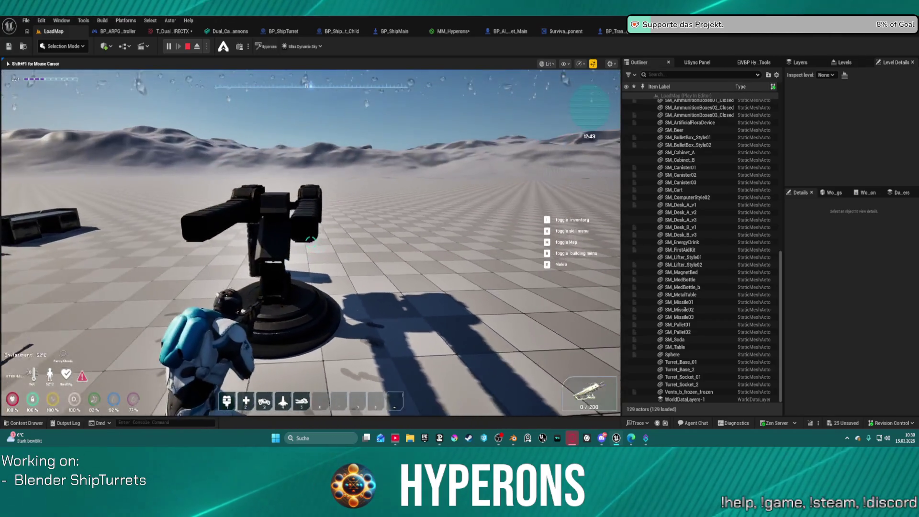
With the level playing, minimize and restore the editor, then bring up the Omnisky_IX_Cannon reference image.
{"action": "key", "text": "super"}
{"action": "key", "text": "super"}
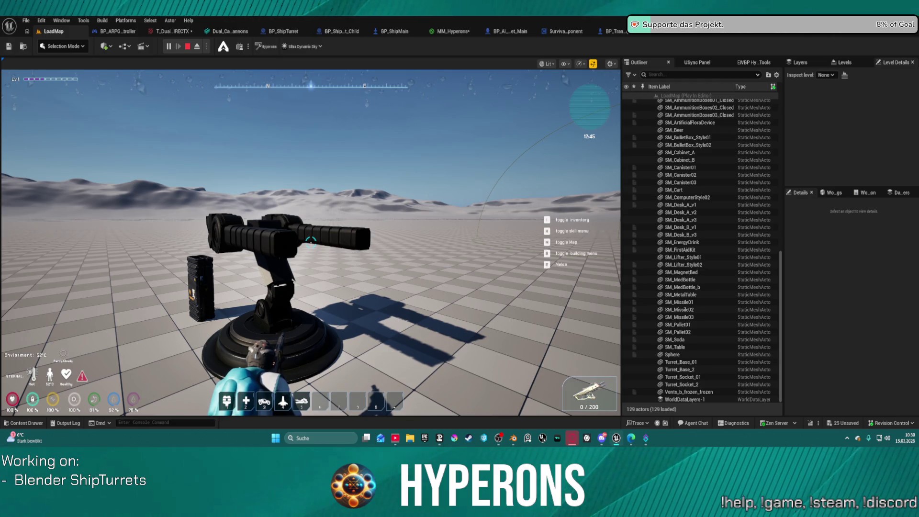
{"action": "key", "text": "super+d"}
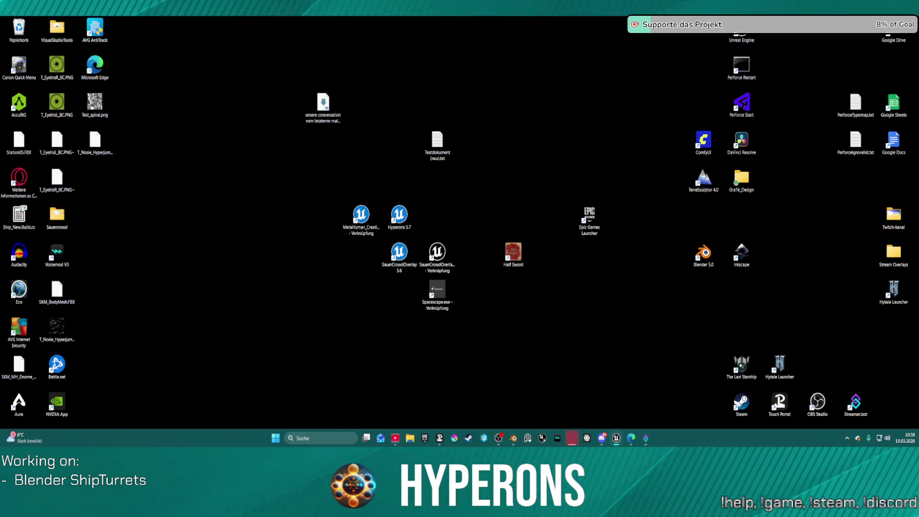
{"action": "key", "text": "super+d"}
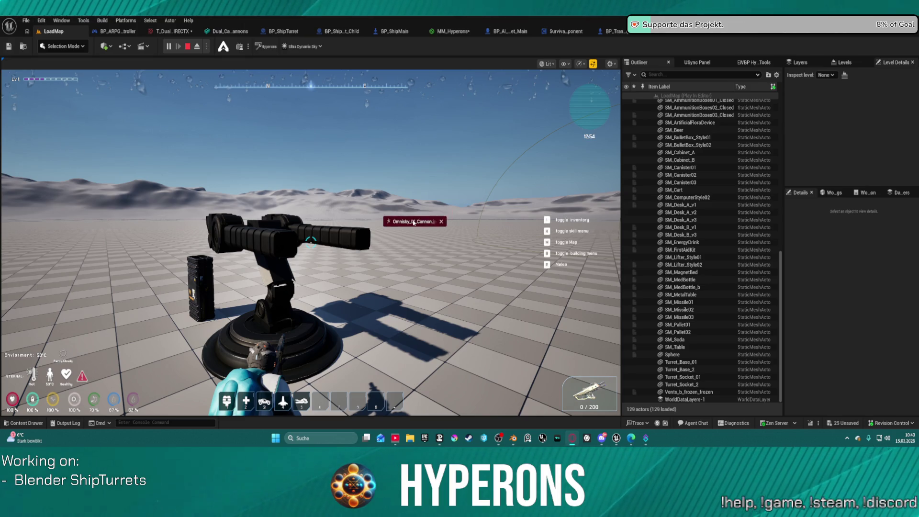
{"action": "key", "text": "alt+Tab"}
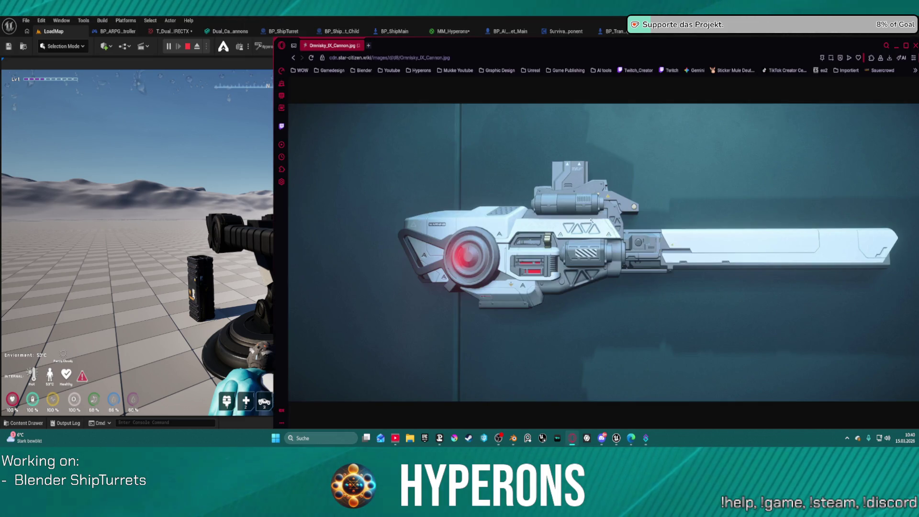
View the Omnisky_IX_Cannon reference image at full size, then return to Unreal's game view.
{"action": "left_click", "coordinate": [554, 233]}
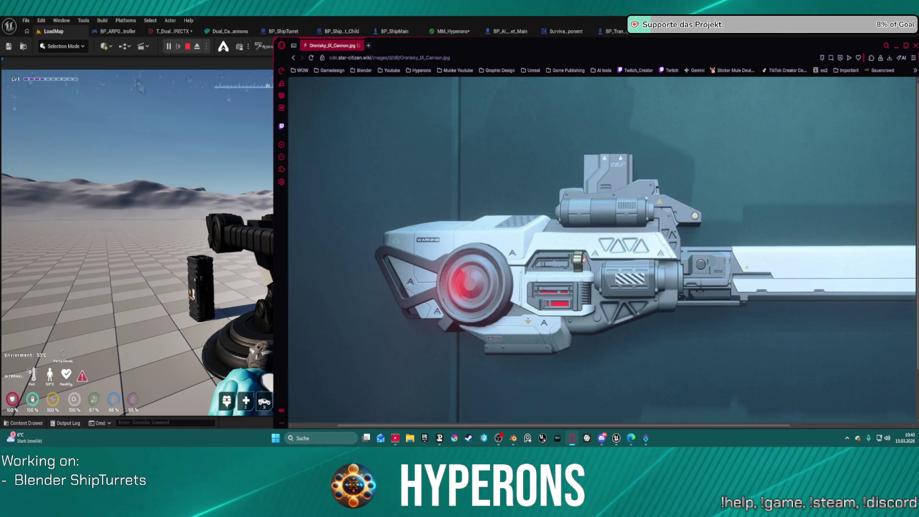
{"action": "right_click", "coordinate": [632, 257]}
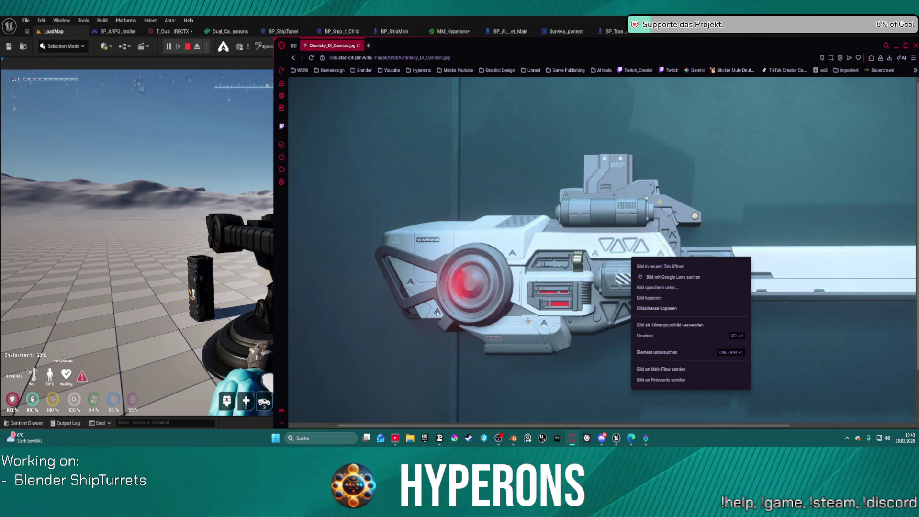
{"action": "scroll", "coordinate": [544, 319], "scroll_direction": "down", "scroll_amount": 1}
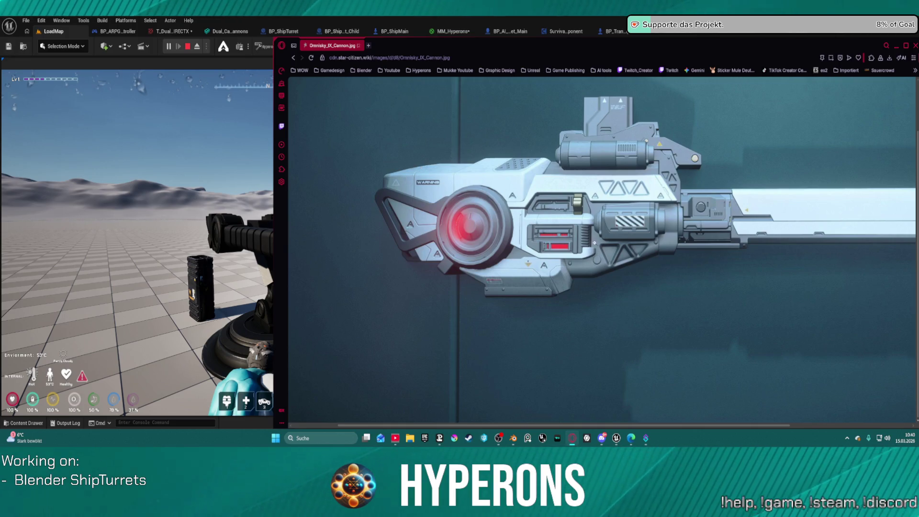
{"action": "left_click", "coordinate": [240, 173]}
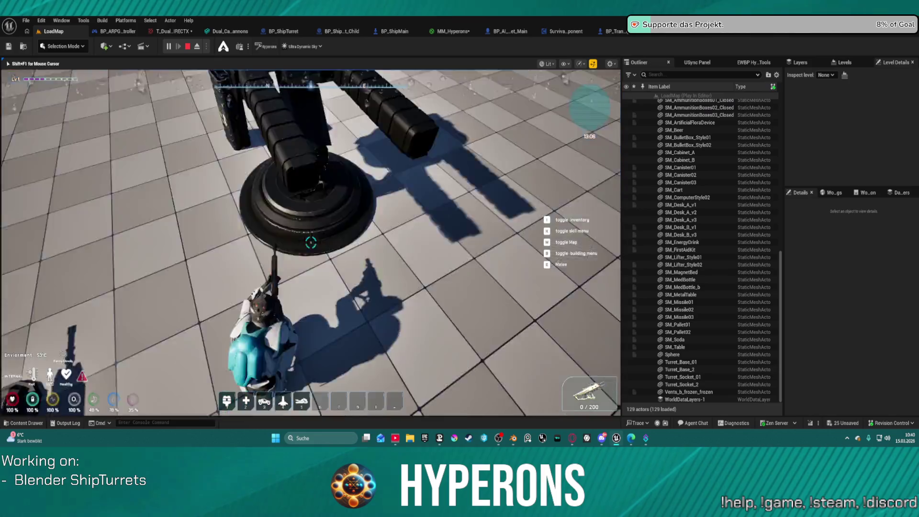
Stop the play session and open the content drawer.
{"action": "key", "text": "super"}
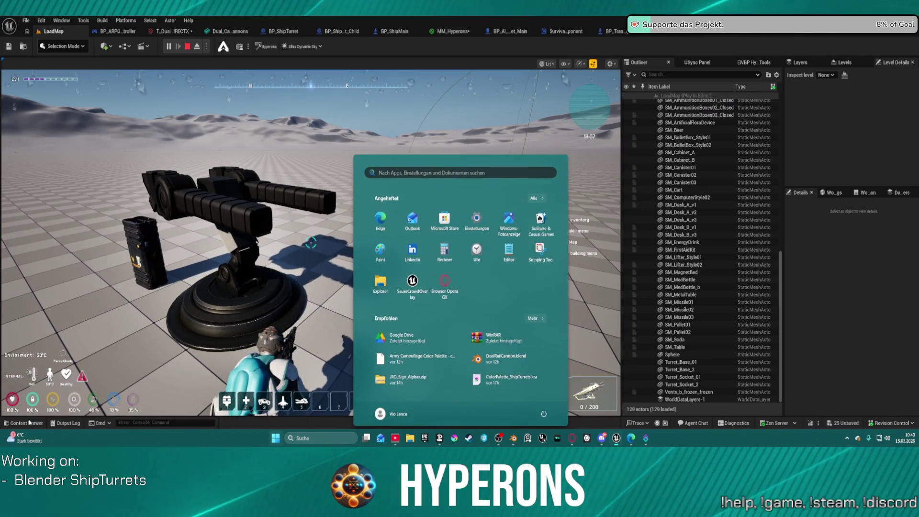
{"action": "left_click", "coordinate": [34, 422]}
{"action": "left_click", "coordinate": [252, 197]}
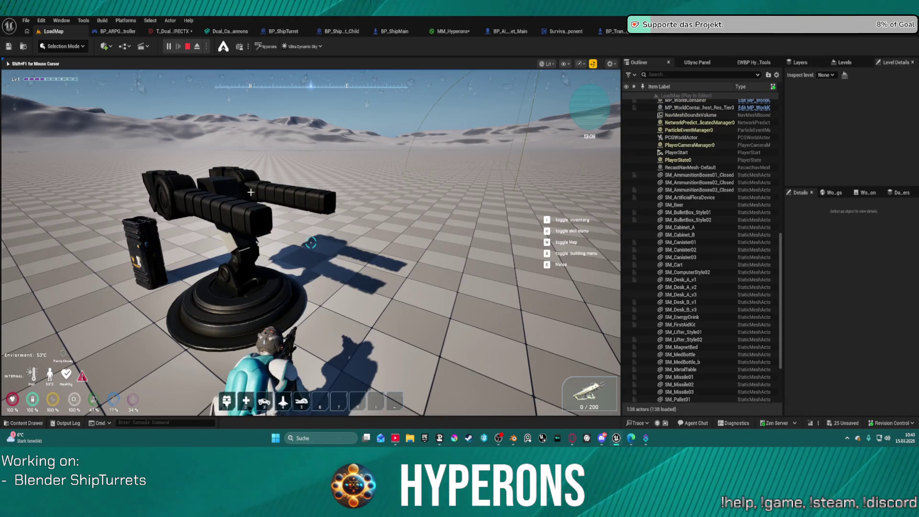
{"action": "key", "text": "Escape"}
{"action": "key", "text": "ctrl+space"}
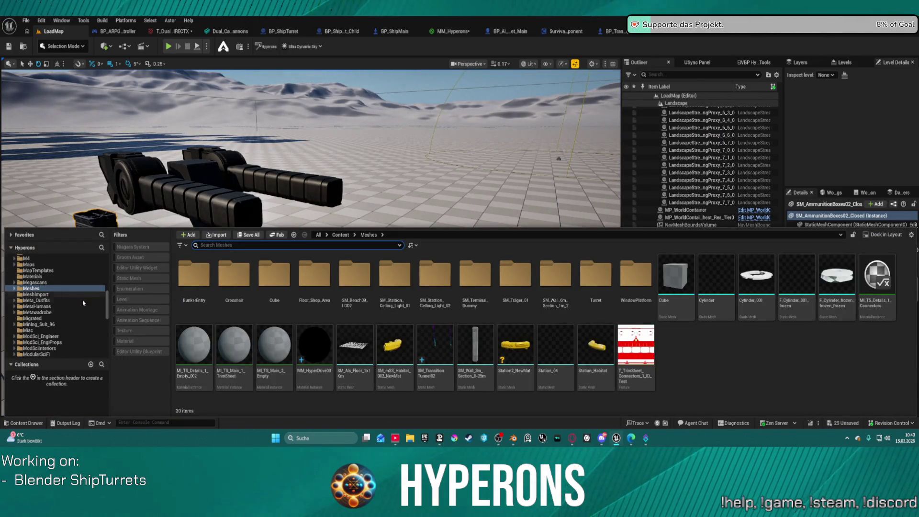
Navigate Core > SpaceObjects > Stations > Meshes, then show the Stations Materials folder.
{"action": "scroll", "coordinate": [81, 302], "scroll_direction": "up", "scroll_amount": 10}
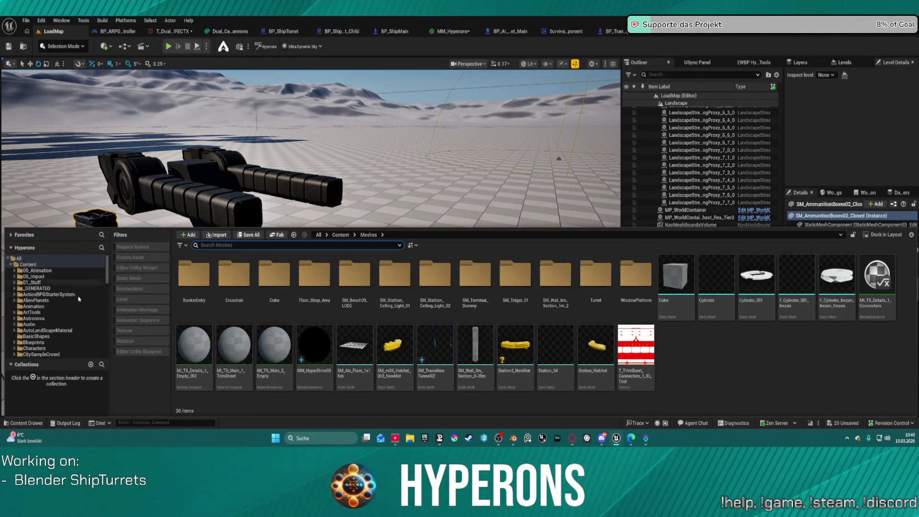
{"action": "scroll", "coordinate": [77, 296], "scroll_direction": "down", "scroll_amount": 10}
{"action": "scroll", "coordinate": [81, 300], "scroll_direction": "up", "scroll_amount": 5}
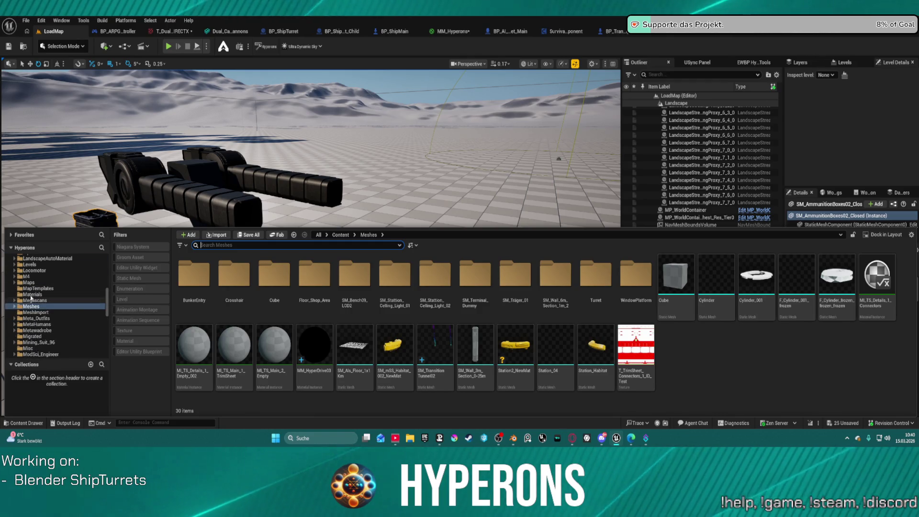
{"action": "scroll", "coordinate": [32, 294], "scroll_direction": "up", "scroll_amount": 5}
{"action": "scroll", "coordinate": [34, 277], "scroll_direction": "up", "scroll_amount": 1}
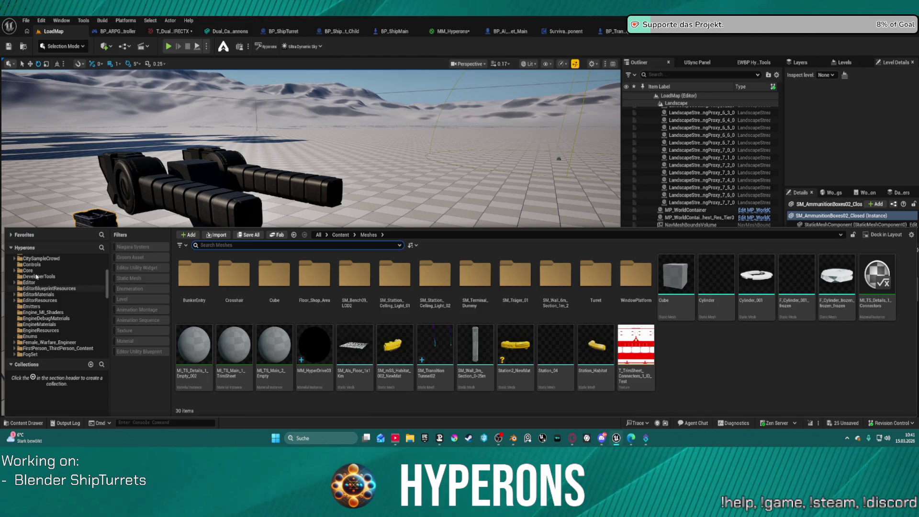
{"action": "left_click", "coordinate": [34, 271]}
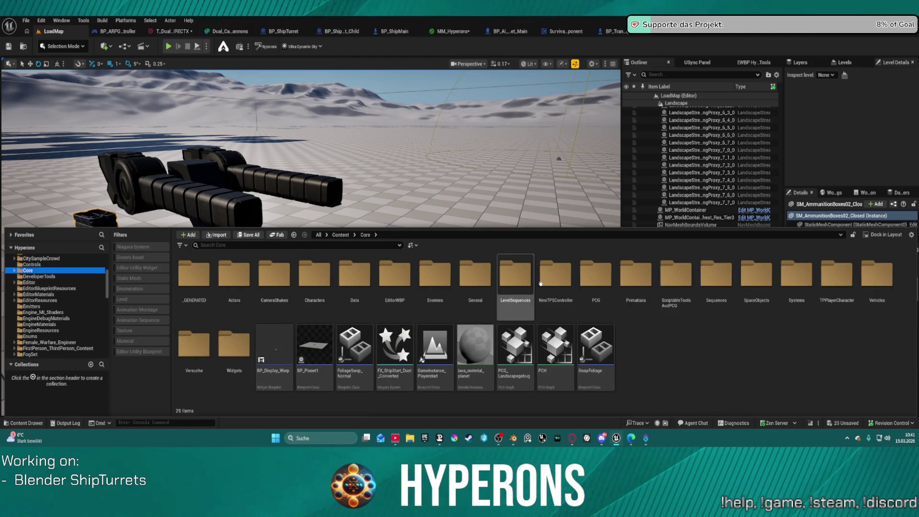
{"action": "double_click", "coordinate": [761, 286]}
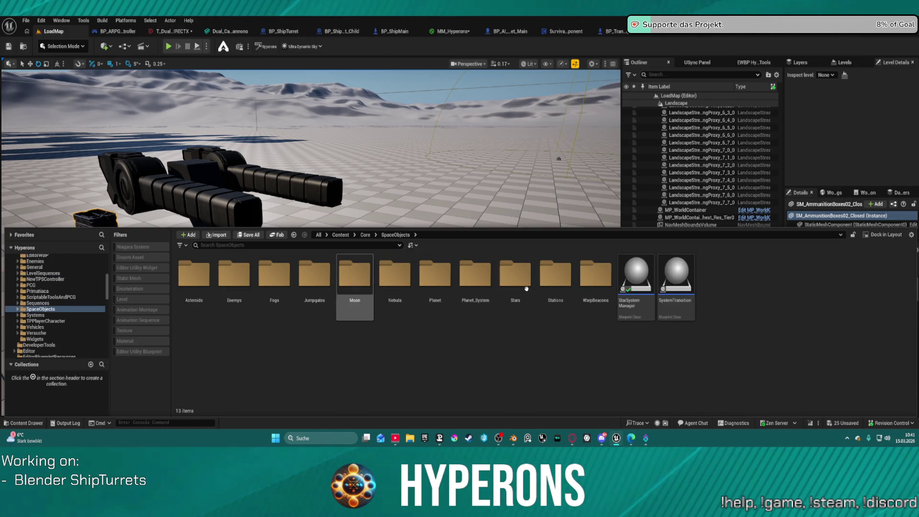
{"action": "left_click", "coordinate": [562, 279]}
{"action": "double_click", "coordinate": [562, 279]}
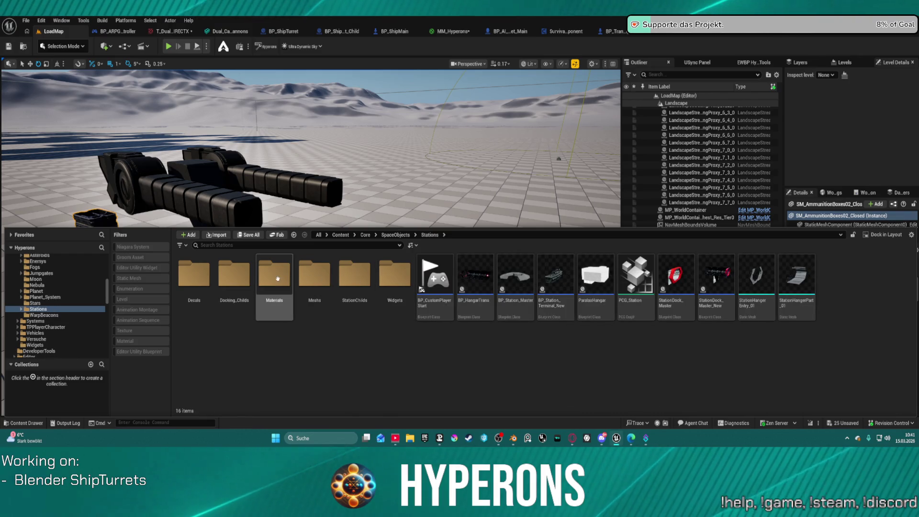
{"action": "left_click", "coordinate": [310, 282]}
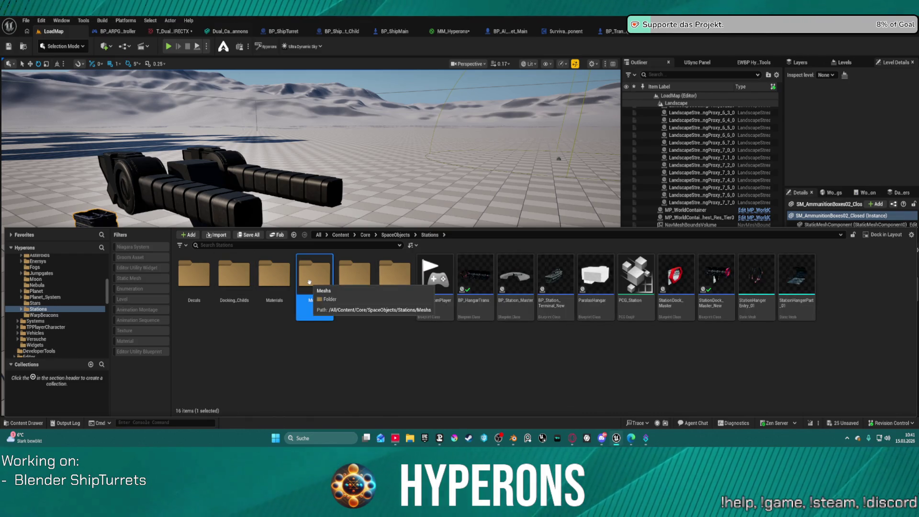
{"action": "double_click", "coordinate": [310, 282]}
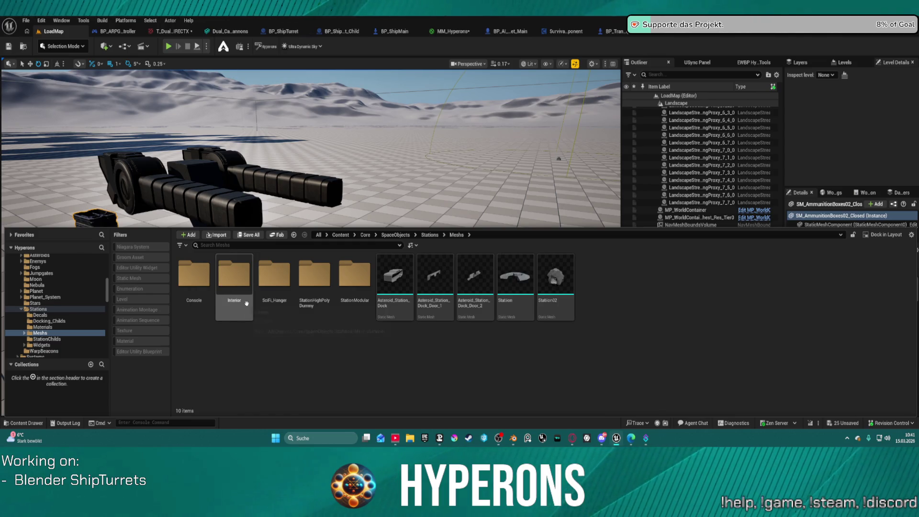
{"action": "left_click", "coordinate": [44, 327]}
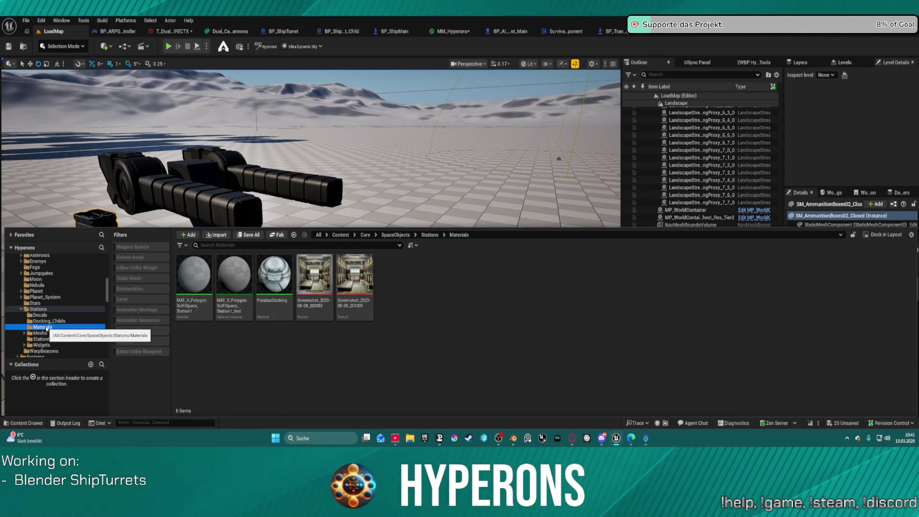
Filter the Stations Meshes folder to Material assets and open M_StaionHull_Master.
{"action": "left_click", "coordinate": [49, 333]}
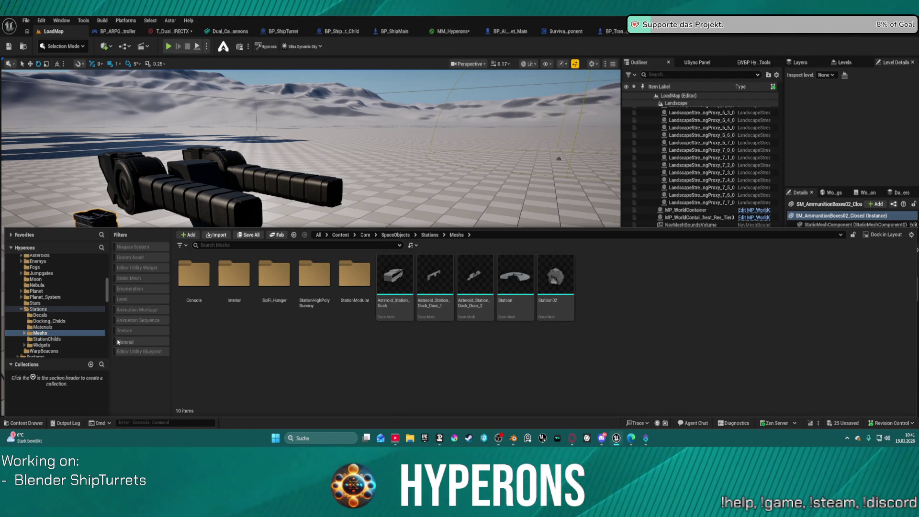
{"action": "left_click", "coordinate": [124, 341]}
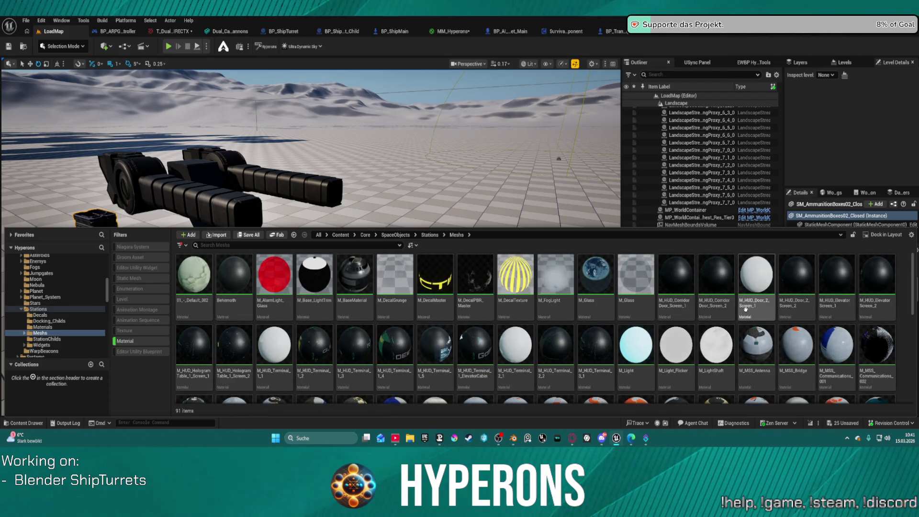
{"action": "scroll", "coordinate": [743, 309], "scroll_direction": "down", "scroll_amount": 5}
{"action": "scroll", "coordinate": [744, 310], "scroll_direction": "down", "scroll_amount": 3}
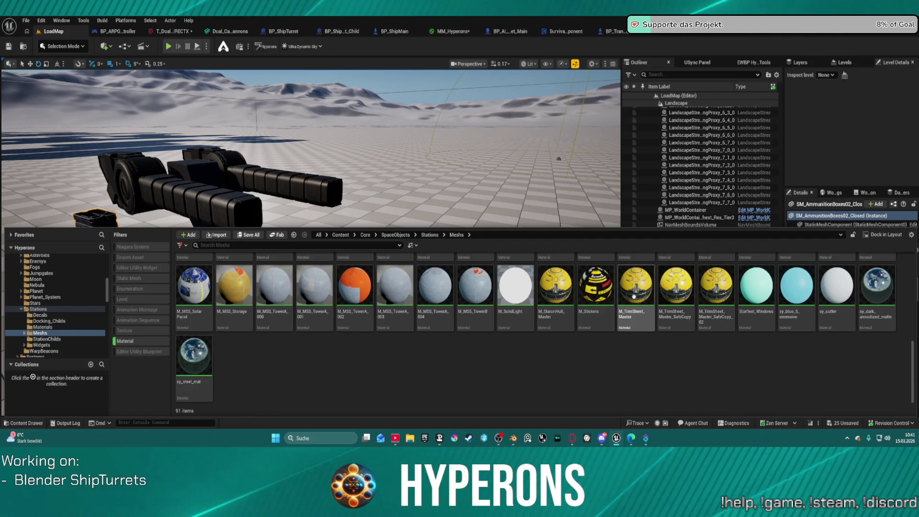
{"action": "scroll", "coordinate": [700, 291], "scroll_direction": "up", "scroll_amount": 5}
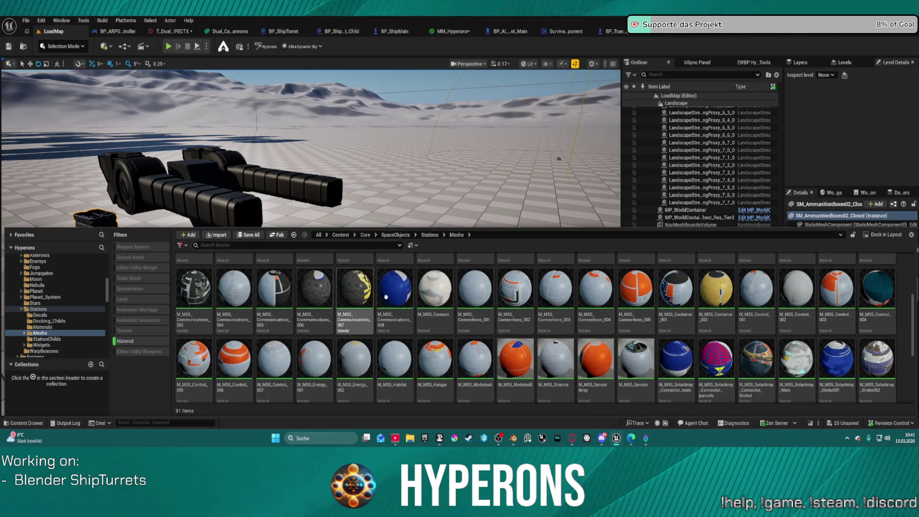
{"action": "scroll", "coordinate": [350, 290], "scroll_direction": "up", "scroll_amount": 3}
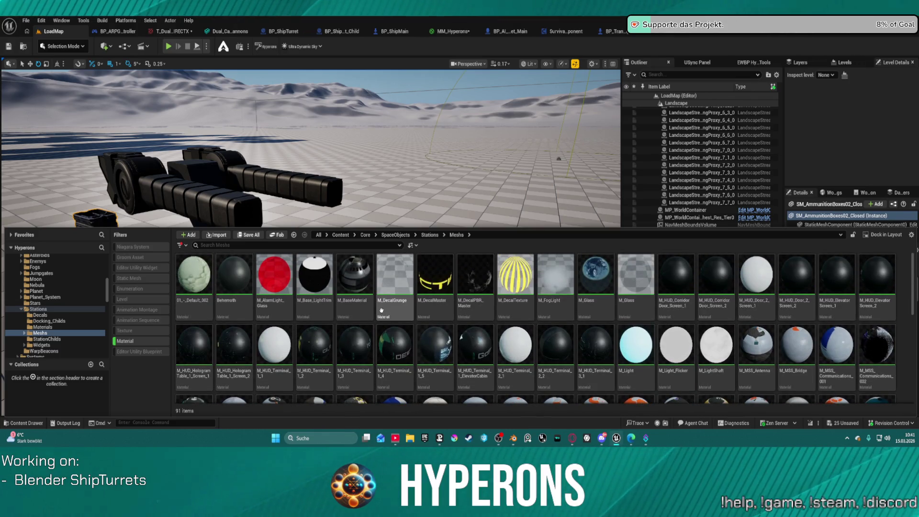
{"action": "scroll", "coordinate": [361, 309], "scroll_direction": "down", "scroll_amount": 2}
{"action": "scroll", "coordinate": [362, 309], "scroll_direction": "down", "scroll_amount": 2}
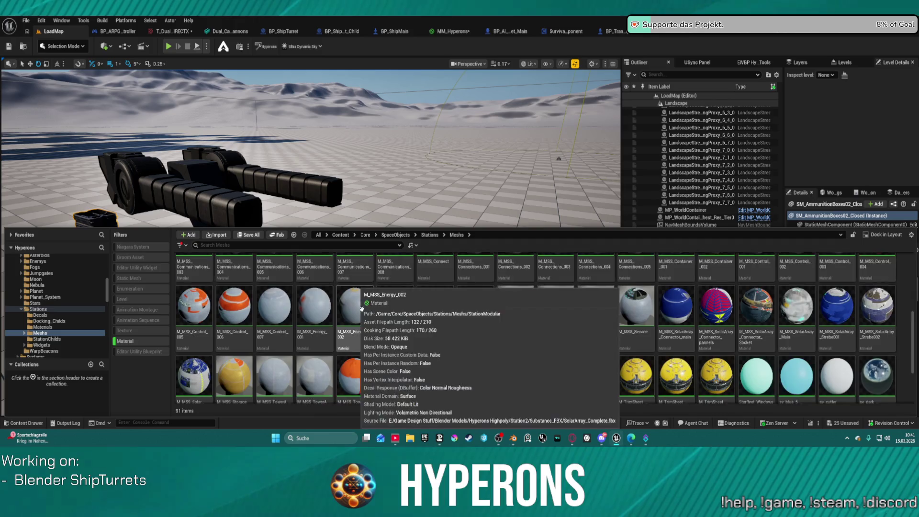
{"action": "left_click", "coordinate": [555, 302]}
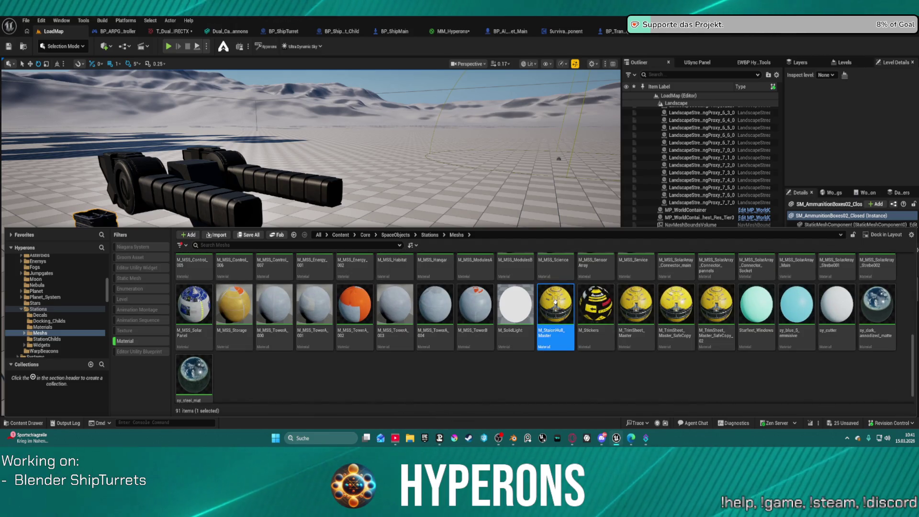
{"action": "double_click", "coordinate": [555, 303]}
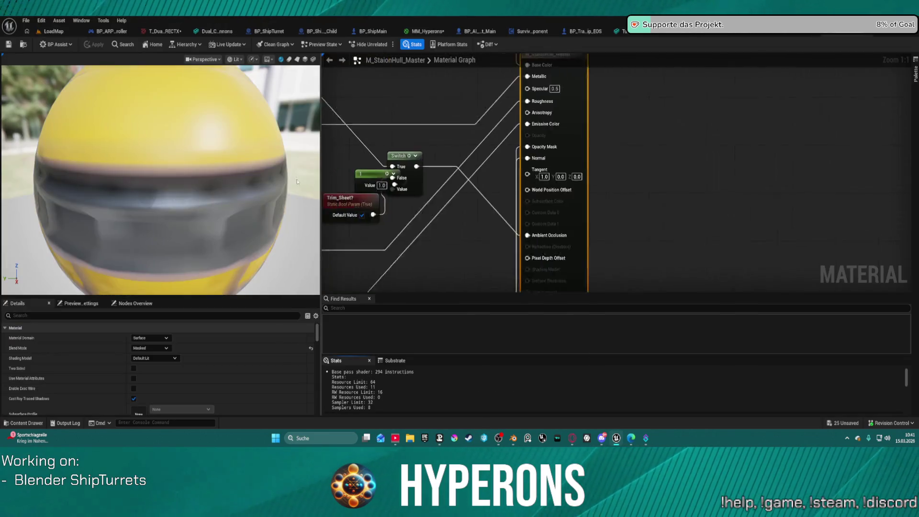
Browse the material folders (Decals, Station, TS_Instances, HUD, Functions, Masters) to locate the hull material.
{"action": "scroll", "coordinate": [466, 96], "scroll_direction": "down", "scroll_amount": 3}
{"action": "scroll", "coordinate": [120, 138], "scroll_direction": "down", "scroll_amount": 10}
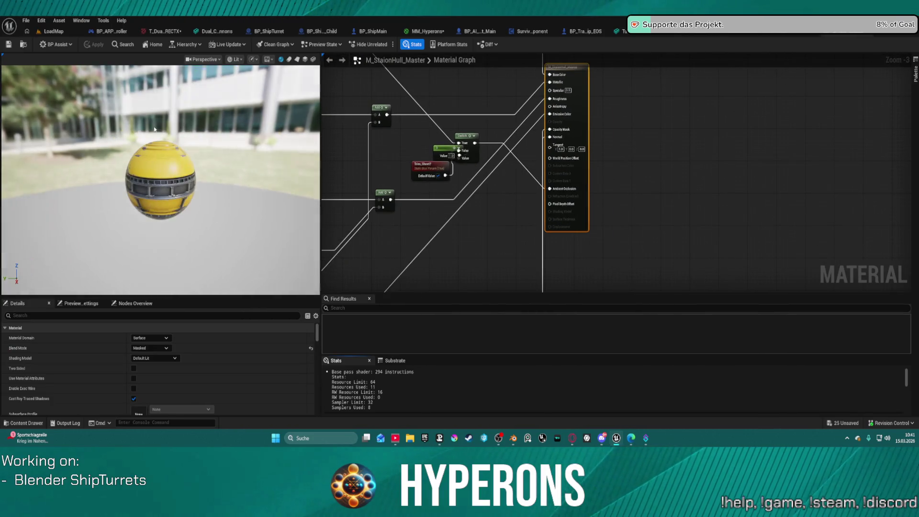
{"action": "left_click", "coordinate": [27, 47]}
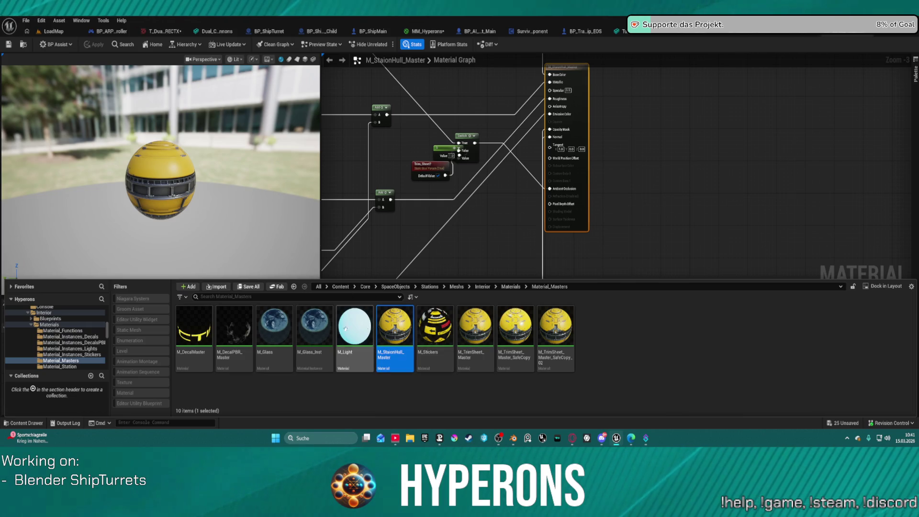
{"action": "left_click", "coordinate": [77, 337]}
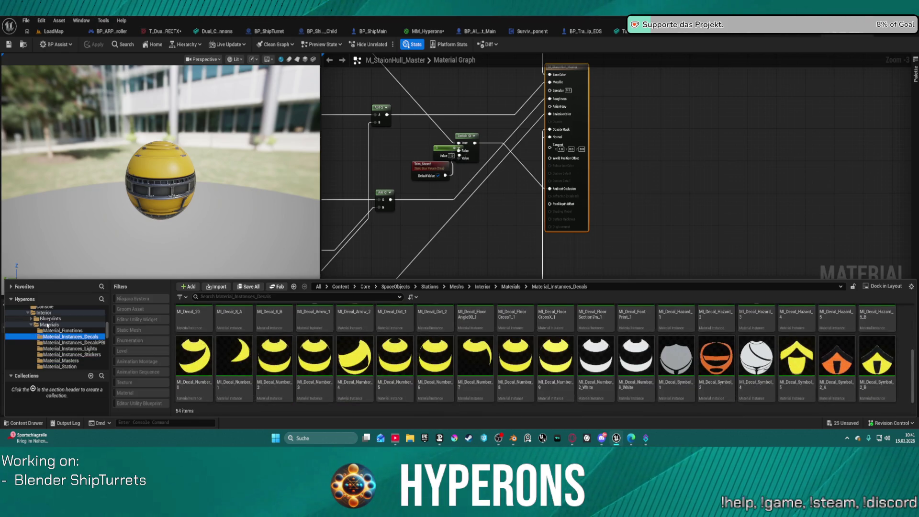
{"action": "scroll", "coordinate": [95, 337], "scroll_direction": "down", "scroll_amount": 2}
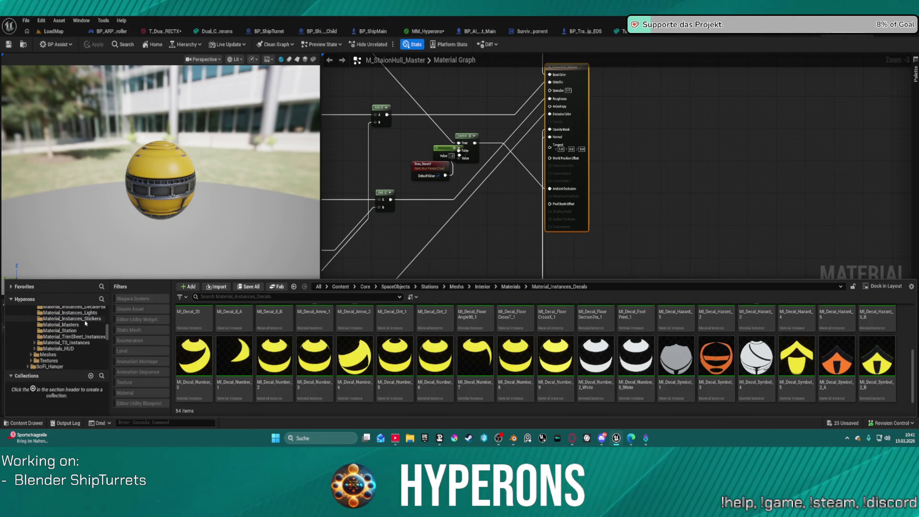
{"action": "left_click", "coordinate": [67, 330]}
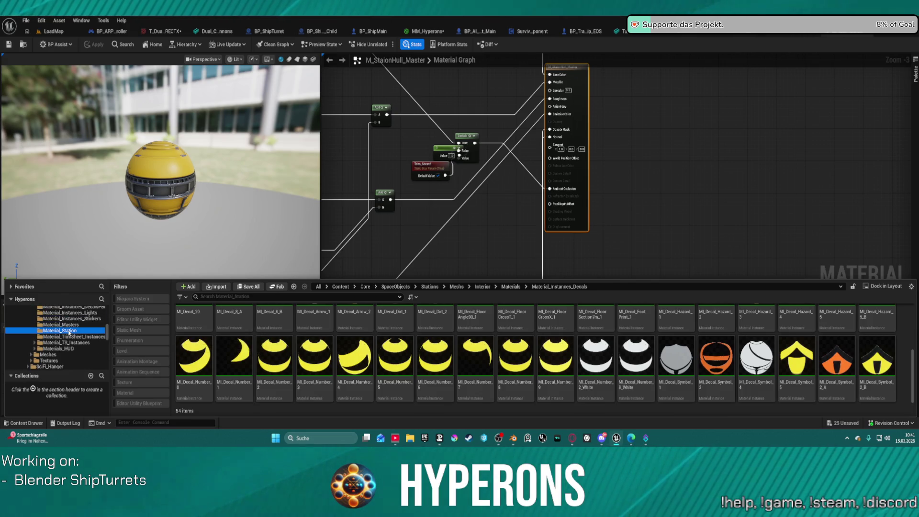
{"action": "left_click", "coordinate": [74, 342]}
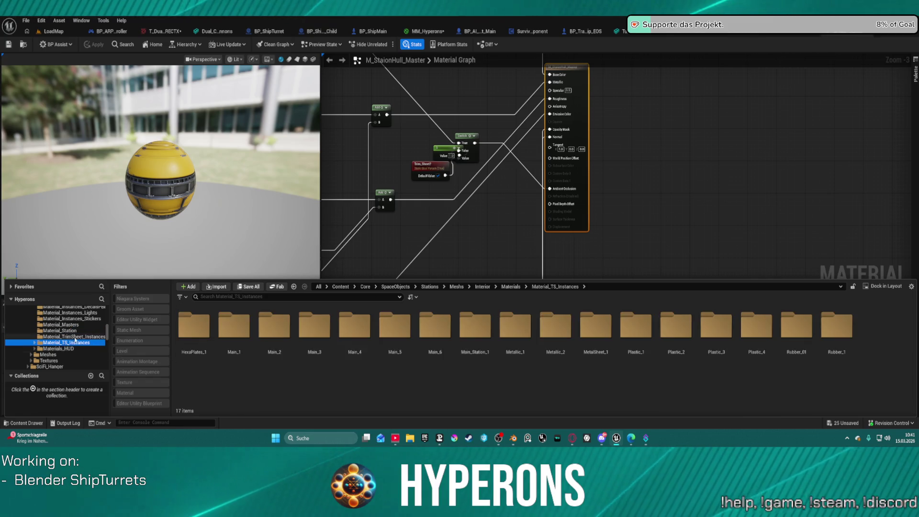
{"action": "left_click", "coordinate": [67, 349]}
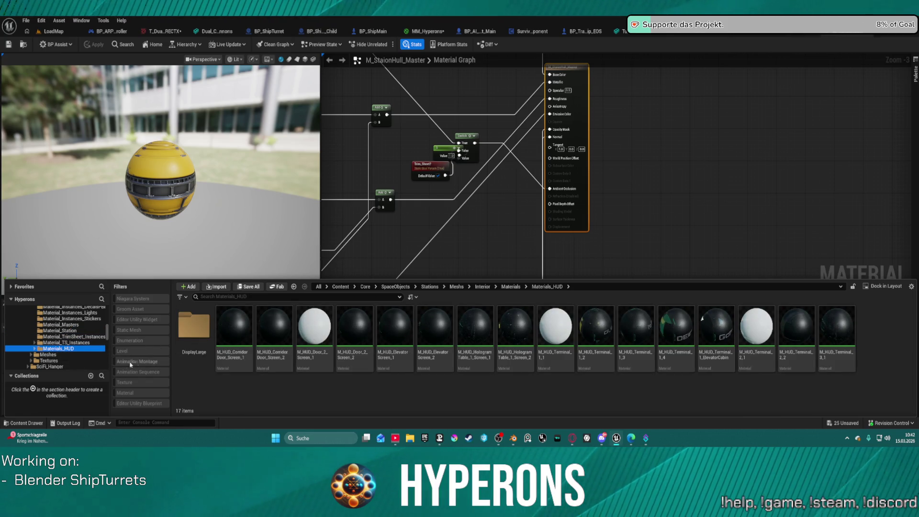
{"action": "left_click", "coordinate": [52, 356]}
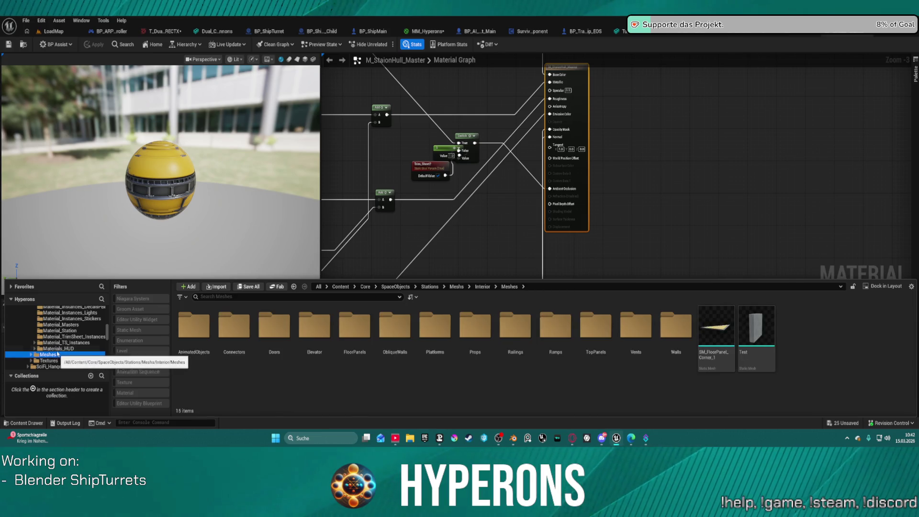
{"action": "scroll", "coordinate": [59, 356], "scroll_direction": "down", "scroll_amount": 2}
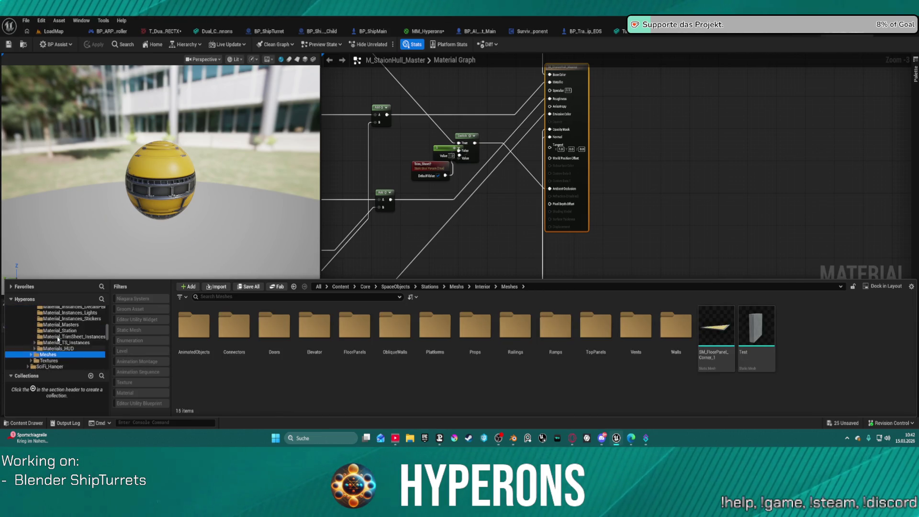
{"action": "left_click", "coordinate": [51, 349]}
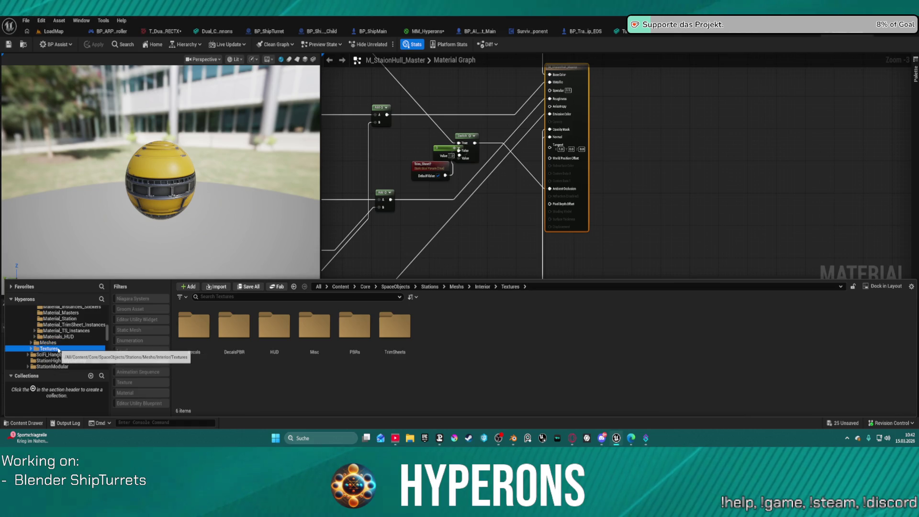
{"action": "scroll", "coordinate": [62, 340], "scroll_direction": "up", "scroll_amount": 6}
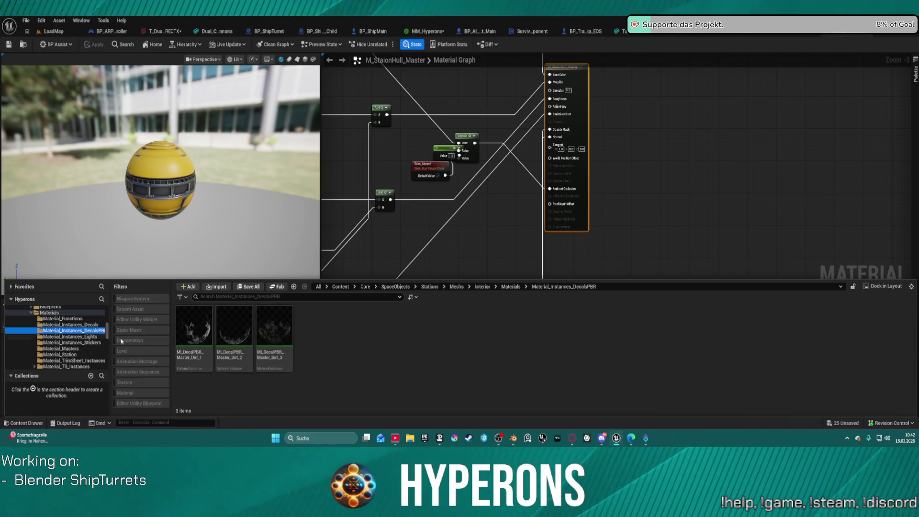
{"action": "left_click", "coordinate": [60, 325]}
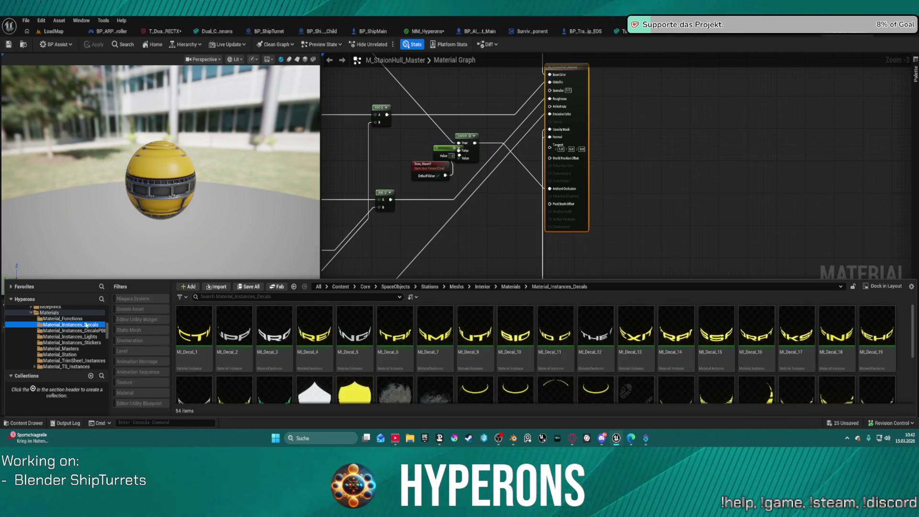
{"action": "left_click", "coordinate": [64, 318]}
{"action": "left_click", "coordinate": [79, 348]}
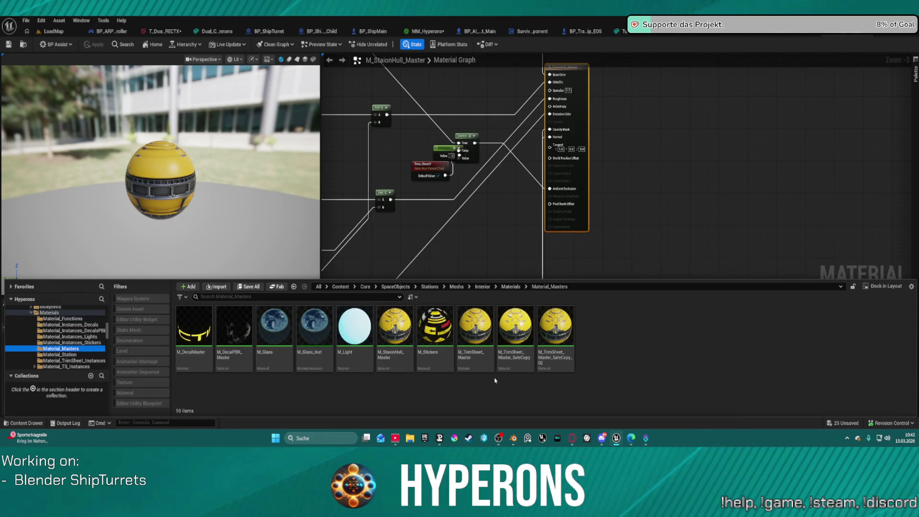
Open Material_Station > Material_TrimSheet_Instances_Masters > Material_TS_Instances > Main_2.
{"action": "left_click", "coordinate": [59, 354]}
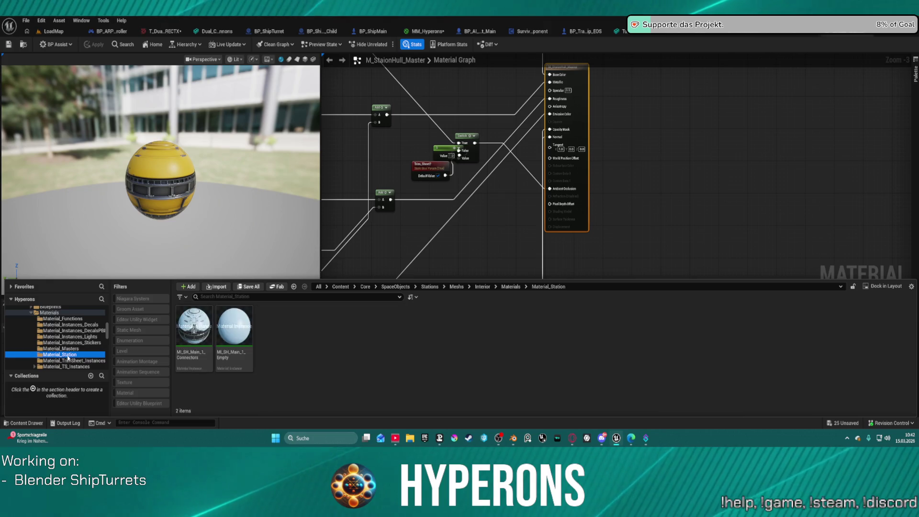
{"action": "scroll", "coordinate": [82, 360], "scroll_direction": "down", "scroll_amount": 2}
{"action": "scroll", "coordinate": [79, 353], "scroll_direction": "down", "scroll_amount": 1}
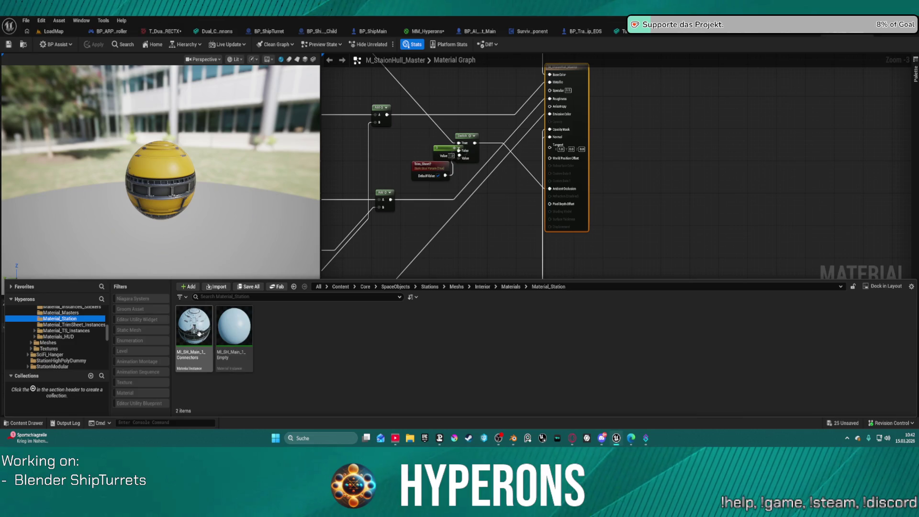
{"action": "left_click", "coordinate": [20, 325]}
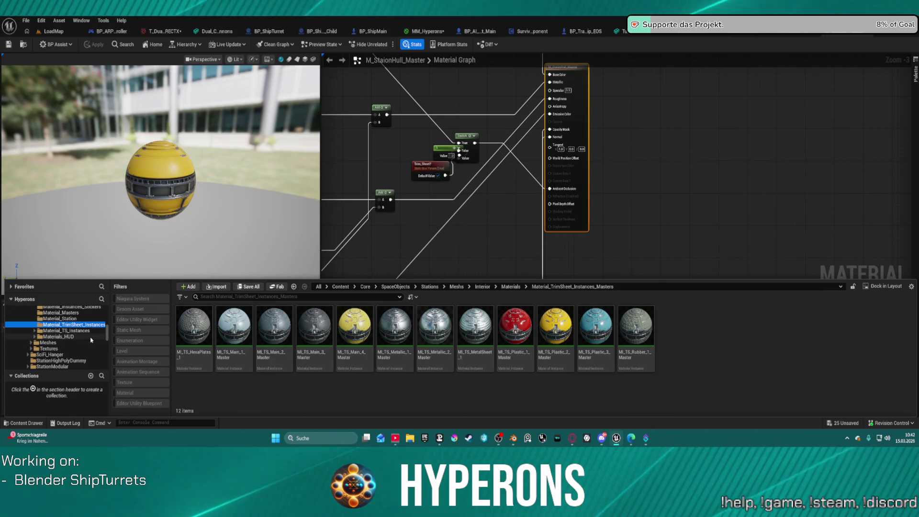
{"action": "left_click", "coordinate": [70, 331]}
{"action": "double_click", "coordinate": [274, 327]}
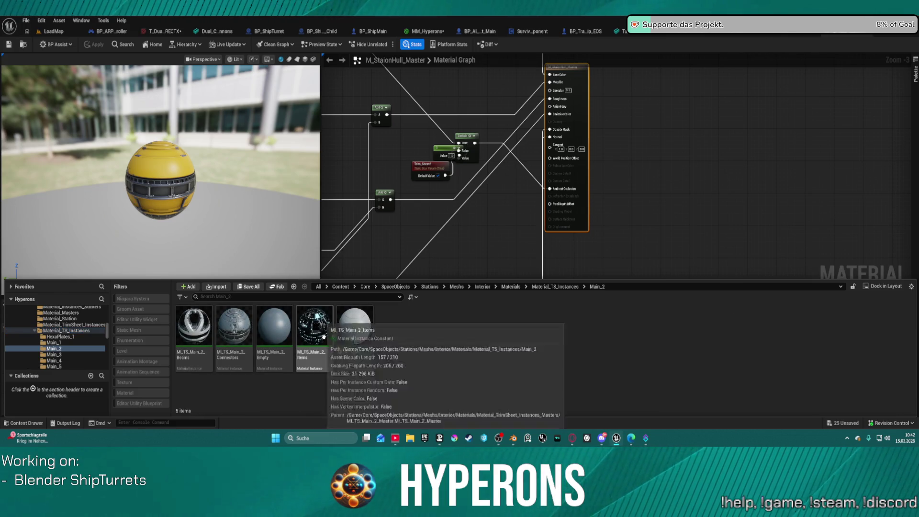
Open MI_TS_Main_2_Items and preview it on a flat plane, orbiting and zooming over the trimsheet.
{"action": "double_click", "coordinate": [324, 337]}
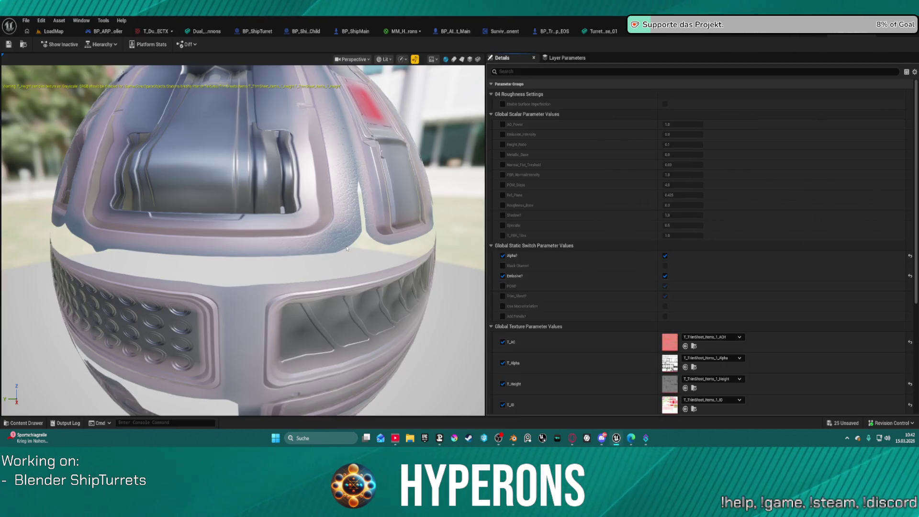
{"action": "scroll", "coordinate": [308, 174], "scroll_direction": "down", "scroll_amount": 5}
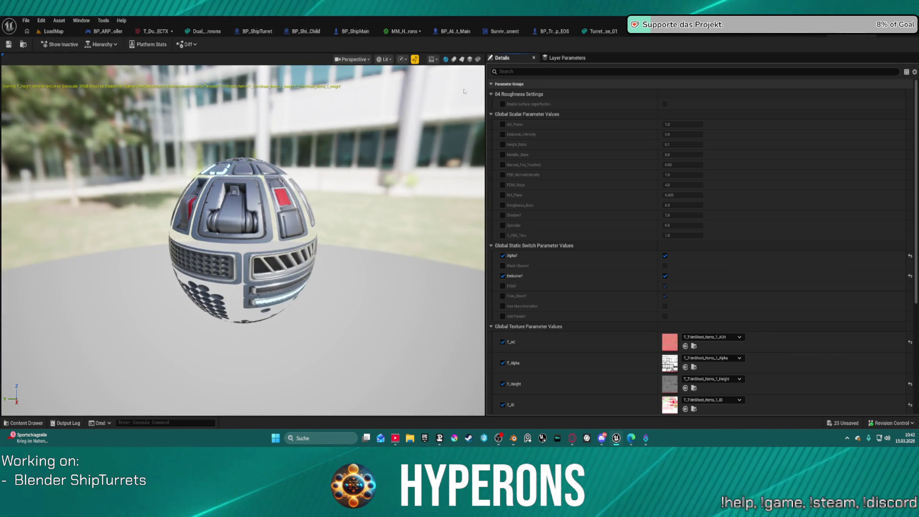
{"action": "left_click", "coordinate": [462, 61]}
{"action": "scroll", "coordinate": [245, 287], "scroll_direction": "up", "scroll_amount": 5}
{"action": "scroll", "coordinate": [245, 305], "scroll_direction": "down", "scroll_amount": 4}
{"action": "mouse_move", "coordinate": [245, 305]}
{"action": "left_mouse_down"}
{"action": "mouse_move", "coordinate": [234, 292]}
{"action": "mouse_move", "coordinate": [230, 331]}
{"action": "mouse_move", "coordinate": [220, 278]}
{"action": "mouse_move", "coordinate": [215, 288]}
{"action": "left_mouse_up"}
{"action": "scroll", "coordinate": [224, 307], "scroll_direction": "up", "scroll_amount": 10}
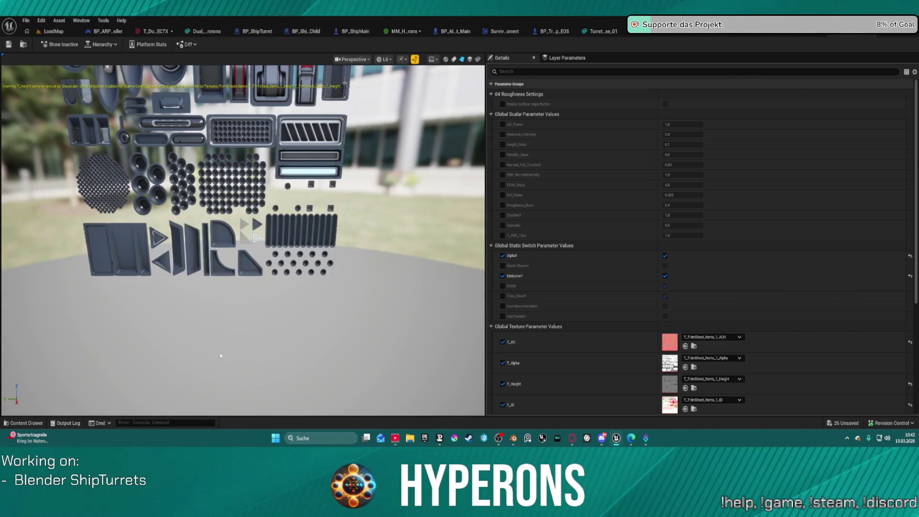
{"action": "scroll", "coordinate": [234, 290], "scroll_direction": "up", "scroll_amount": 3}
{"action": "scroll", "coordinate": [237, 287], "scroll_direction": "down", "scroll_amount": 8}
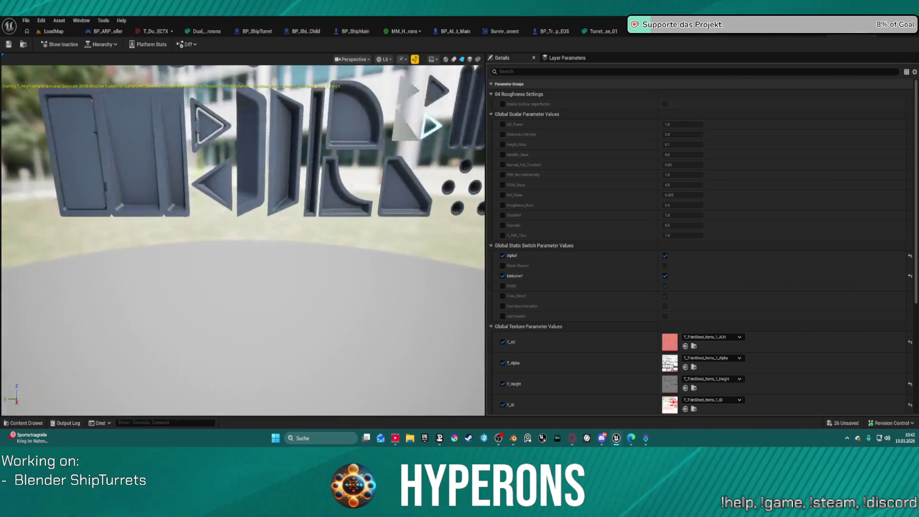
{"action": "scroll", "coordinate": [259, 260], "scroll_direction": "down", "scroll_amount": 5}
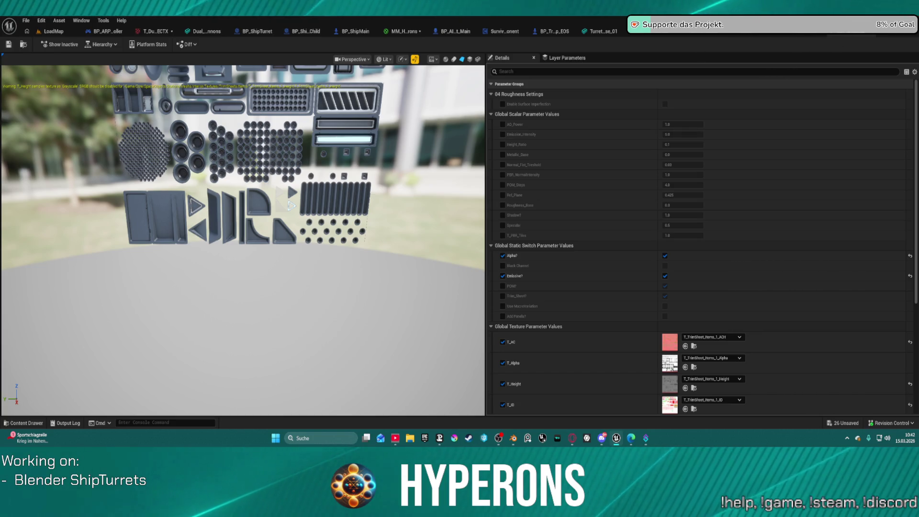
{"action": "key", "text": "alt+Tab"}
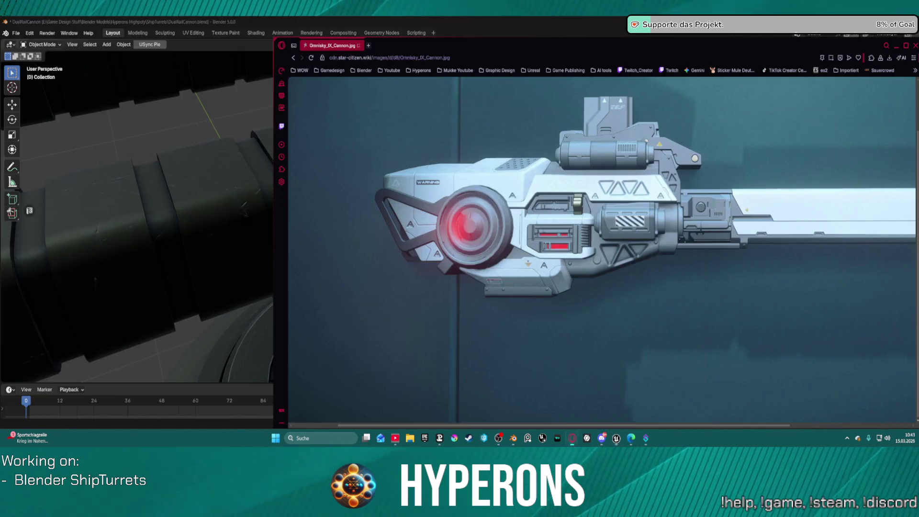
Select the cannon in Blender and view the turret from the side, then return to Unreal's LoadMap level.
{"action": "left_click", "coordinate": [182, 208]}
{"action": "mouse_move", "coordinate": [181, 208]}
{"action": "middle_mouse_down"}
{"action": "mouse_move", "coordinate": [422, 178]}
{"action": "mouse_move", "coordinate": [405, 218]}
{"action": "mouse_move", "coordinate": [300, 227]}
{"action": "mouse_move", "coordinate": [446, 219]}
{"action": "middle_mouse_up"}
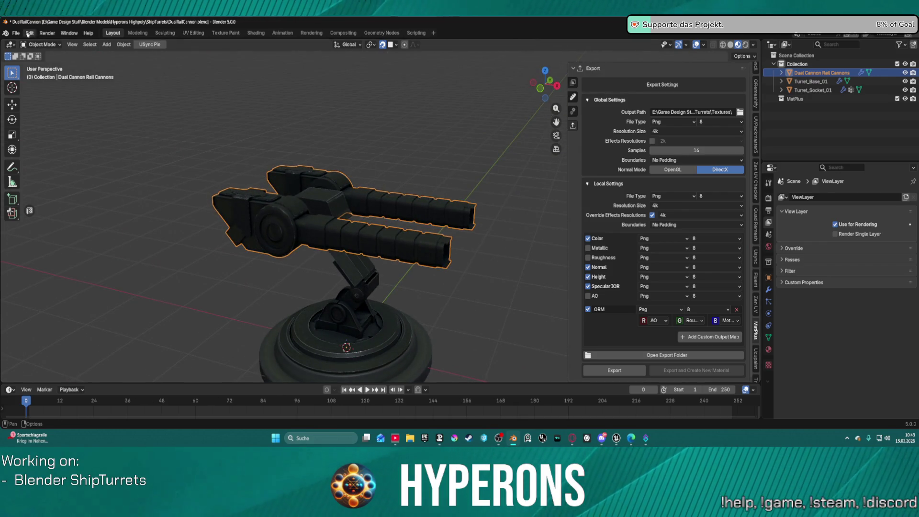
{"action": "key", "text": "alt+Tab"}
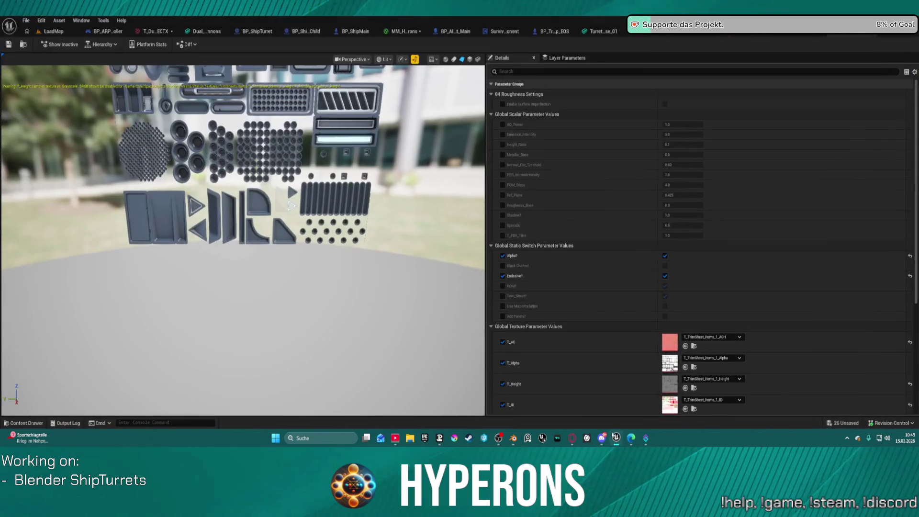
{"action": "left_click", "coordinate": [59, 33]}
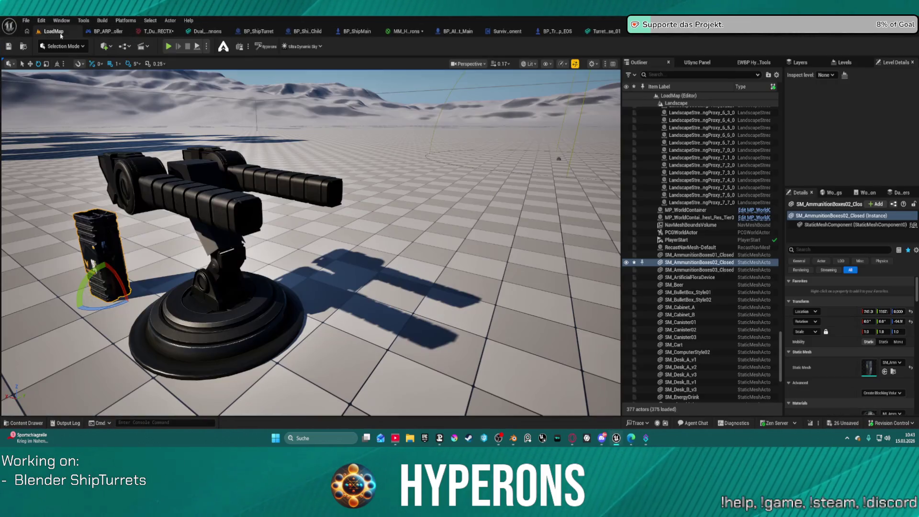
{"action": "mouse_move", "coordinate": [340, 300]}
{"action": "right_mouse_down"}
{"action": "mouse_move", "coordinate": [309, 280]}
{"action": "mouse_move", "coordinate": [334, 283]}
{"action": "mouse_move", "coordinate": [338, 297]}
{"action": "mouse_move", "coordinate": [322, 292]}
{"action": "right_mouse_up"}
{"action": "right_click_drag", "start_coordinate": [347, 226], "coordinate": [345, 224]}
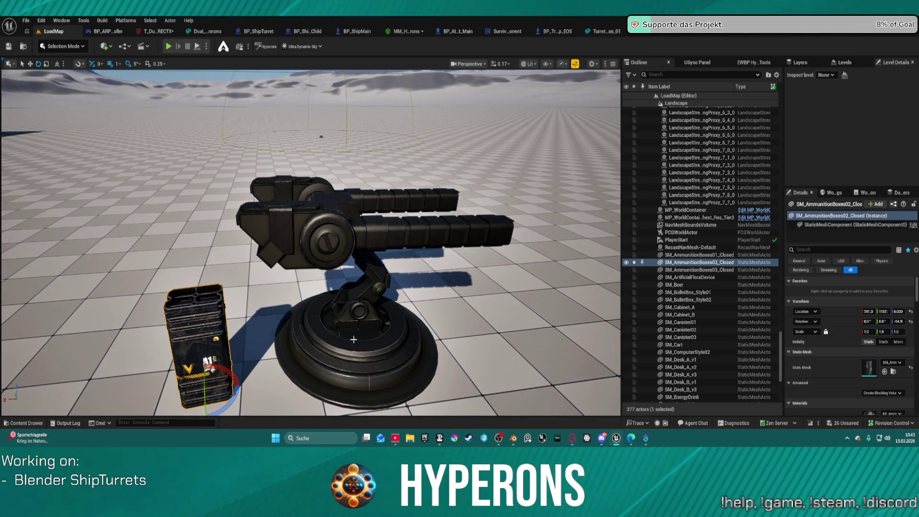
{"action": "left_click", "coordinate": [374, 246]}
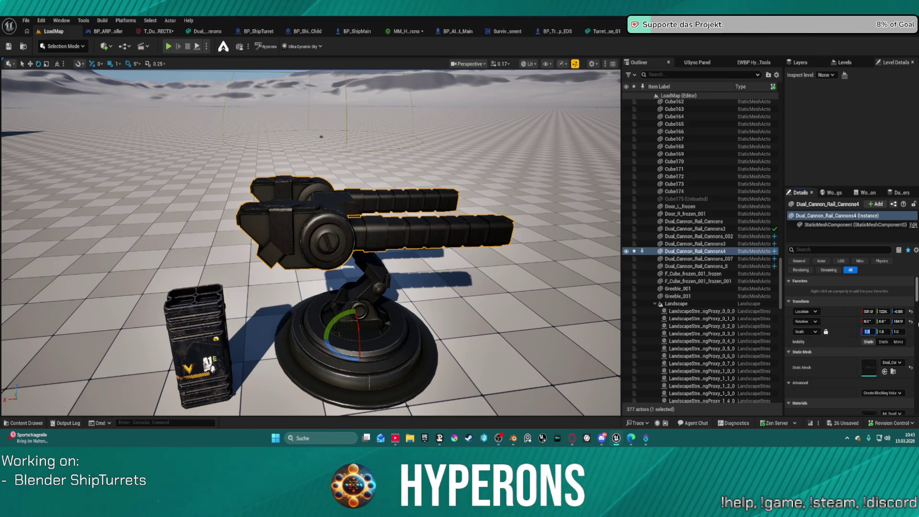
{"action": "type", "text": "3"}
{"action": "key", "text": "Return"}
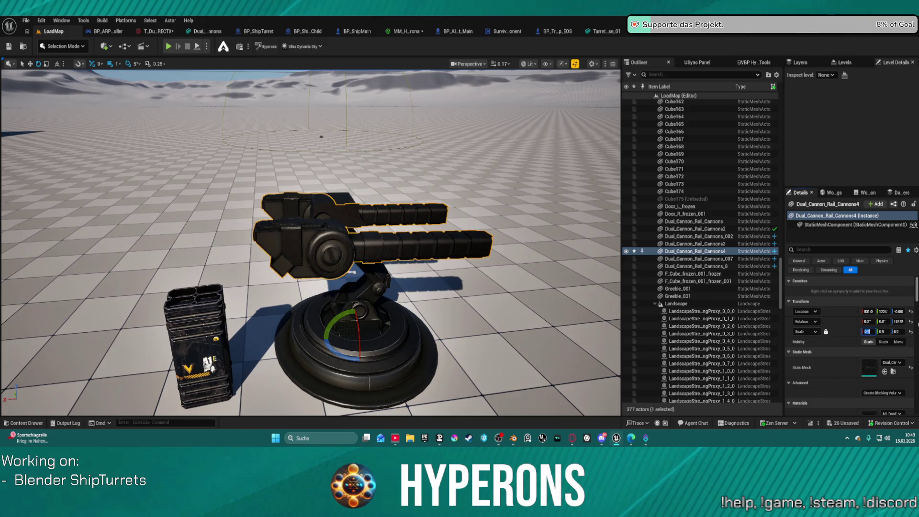
{"action": "type", "text": ".5"}
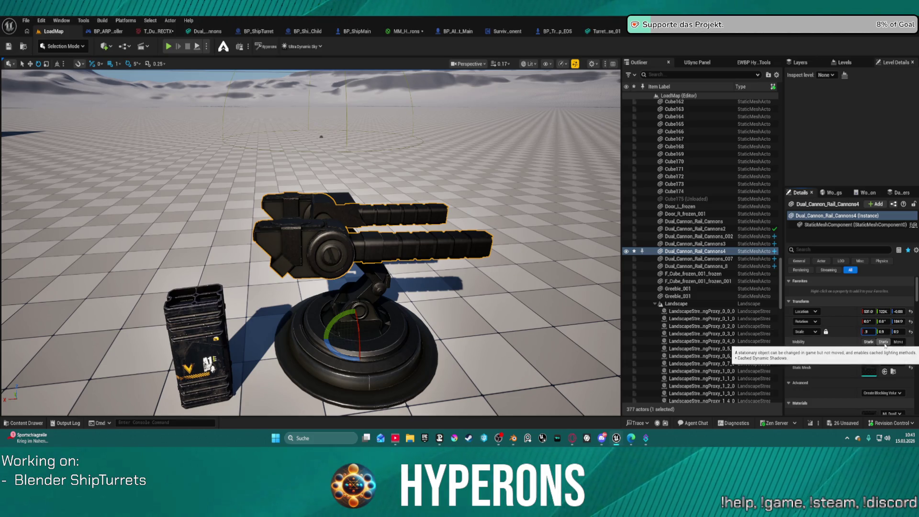
{"action": "key", "text": "BackSpace"}
{"action": "type", "text": "9"}
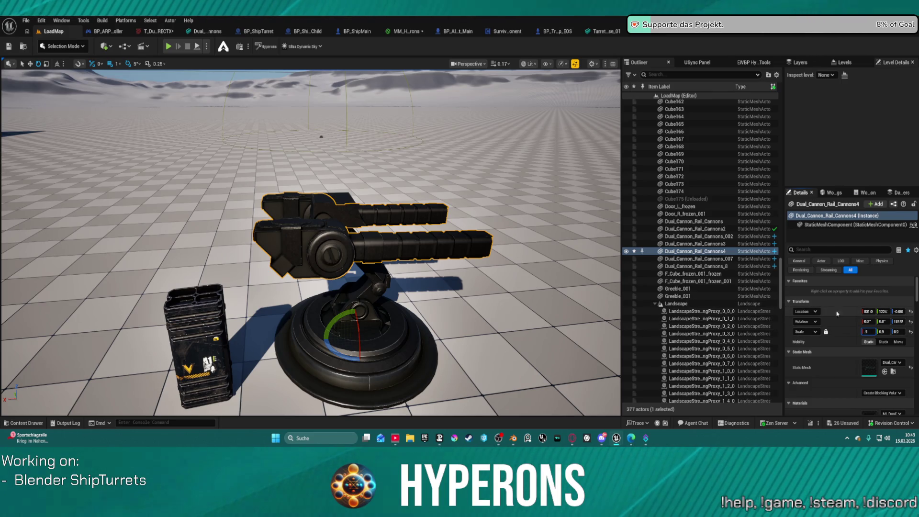
{"action": "type", "text": ".9"}
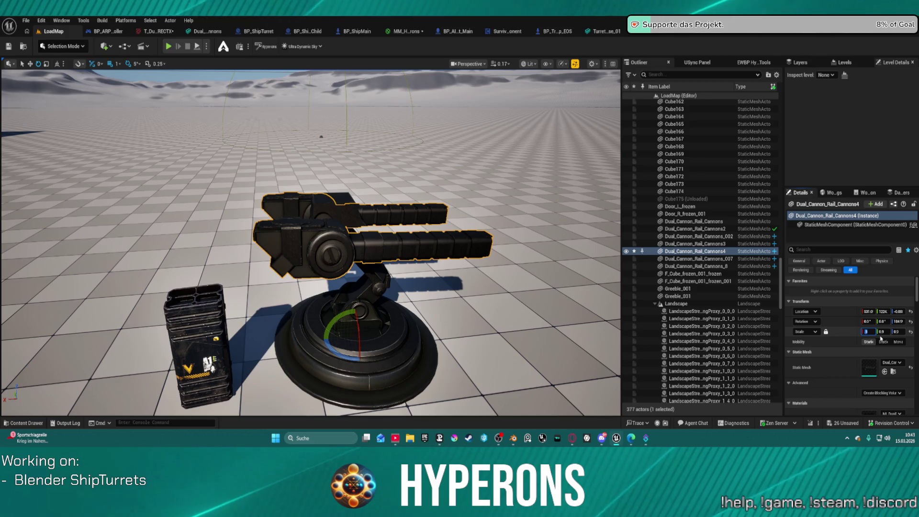
{"action": "type", "text": "1"}
{"action": "key", "text": "Return"}
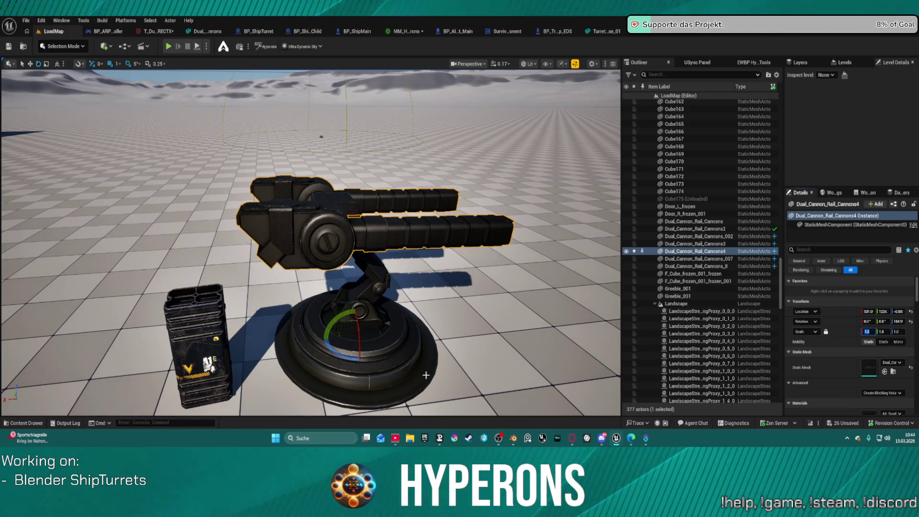
{"action": "left_click", "coordinate": [393, 353]}
Add Turret_Socket_2 and the cannons to the selection, then scale all three parts to 0.9, then 0.6.
{"action": "left_click", "coordinate": [370, 287], "text": "ctrl"}
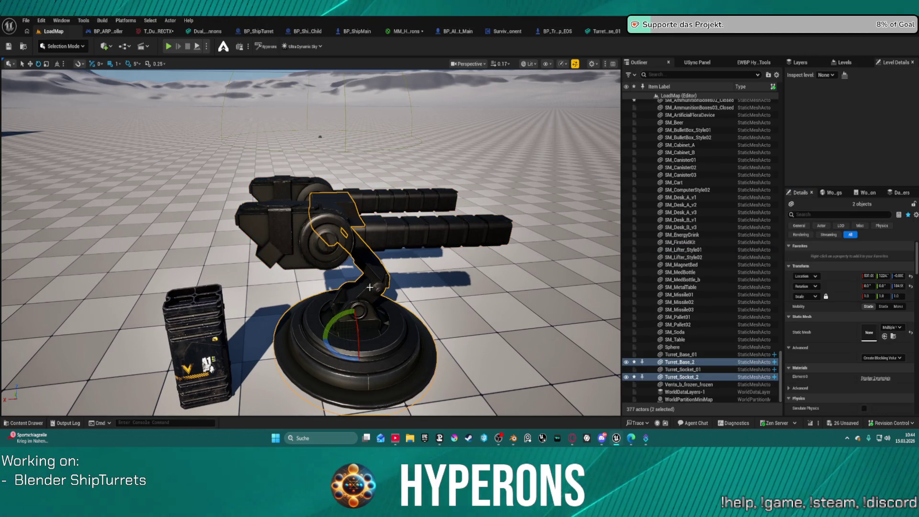
{"action": "left_click", "coordinate": [285, 218], "text": "ctrl"}
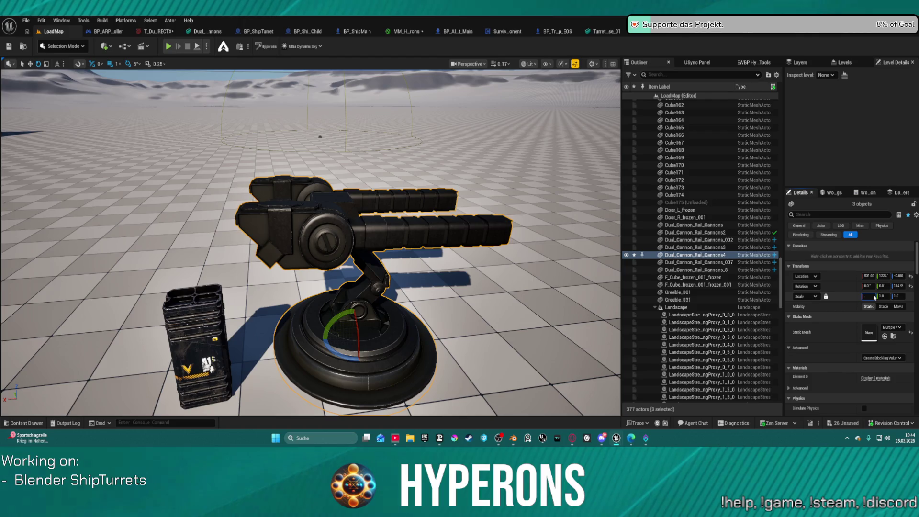
{"action": "type", "text": "0.9"}
{"action": "key", "text": "Return"}
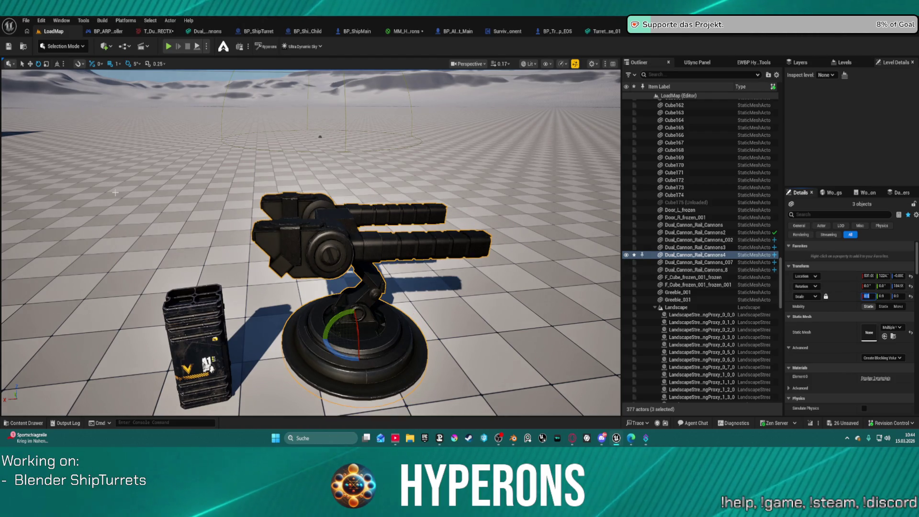
{"action": "scroll", "coordinate": [383, 263], "scroll_direction": "down", "scroll_amount": 3}
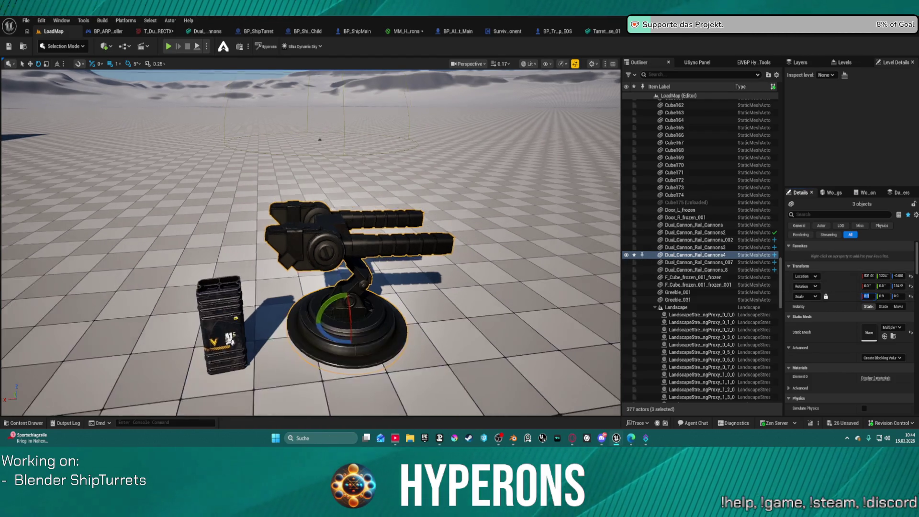
{"action": "mouse_move", "coordinate": [335, 239]}
{"action": "right_mouse_down"}
{"action": "mouse_move", "coordinate": [412, 235]}
{"action": "mouse_move", "coordinate": [364, 239]}
{"action": "right_mouse_up"}
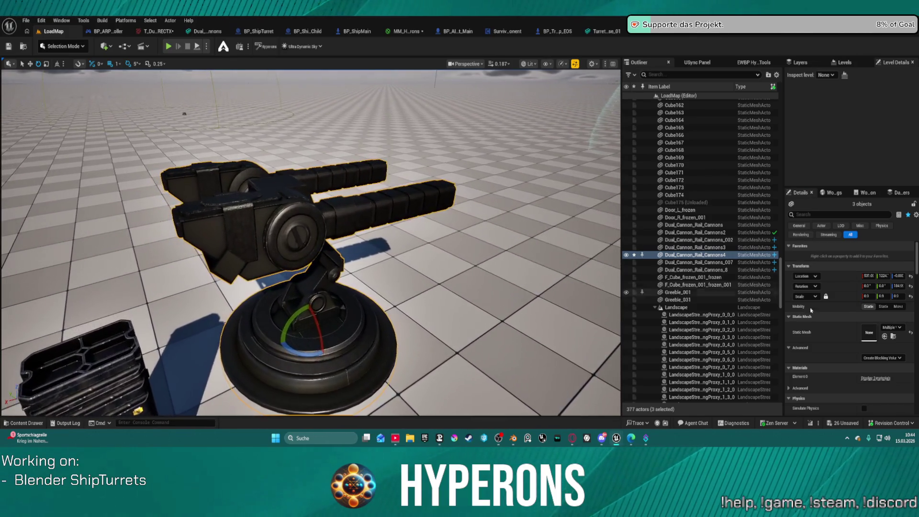
{"action": "left_click", "coordinate": [873, 296]}
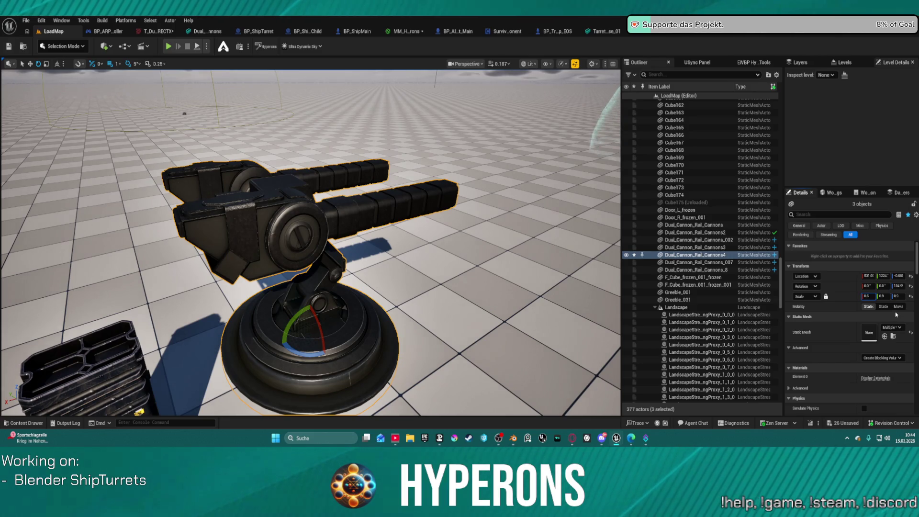
{"action": "key", "text": "Return"}
{"action": "mouse_move", "coordinate": [282, 321]}
{"action": "right_mouse_down"}
{"action": "mouse_move", "coordinate": [215, 316]}
{"action": "mouse_move", "coordinate": [287, 292]}
{"action": "mouse_move", "coordinate": [246, 305]}
{"action": "right_mouse_up"}
Move BP_Ship_Turret_Child beside the dual cannon turret and rotate it about 180°.
{"action": "left_click", "coordinate": [288, 293]}
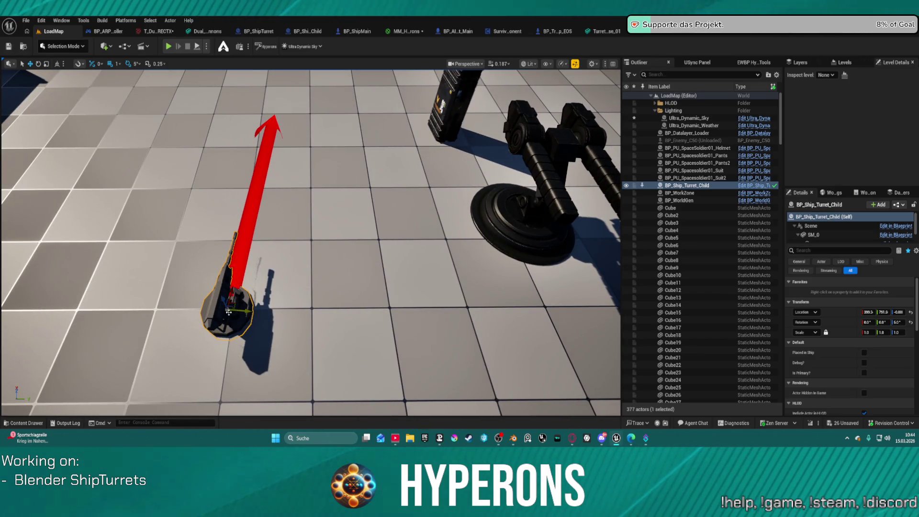
{"action": "mouse_move", "coordinate": [228, 311]}
{"action": "left_mouse_down"}
{"action": "mouse_move", "coordinate": [447, 240]}
{"action": "mouse_move", "coordinate": [478, 211]}
{"action": "mouse_move", "coordinate": [422, 259]}
{"action": "mouse_move", "coordinate": [475, 263]}
{"action": "left_mouse_up"}
{"action": "key", "text": "e"}
{"action": "right_click_drag", "start_coordinate": [475, 262], "coordinate": [407, 273]}
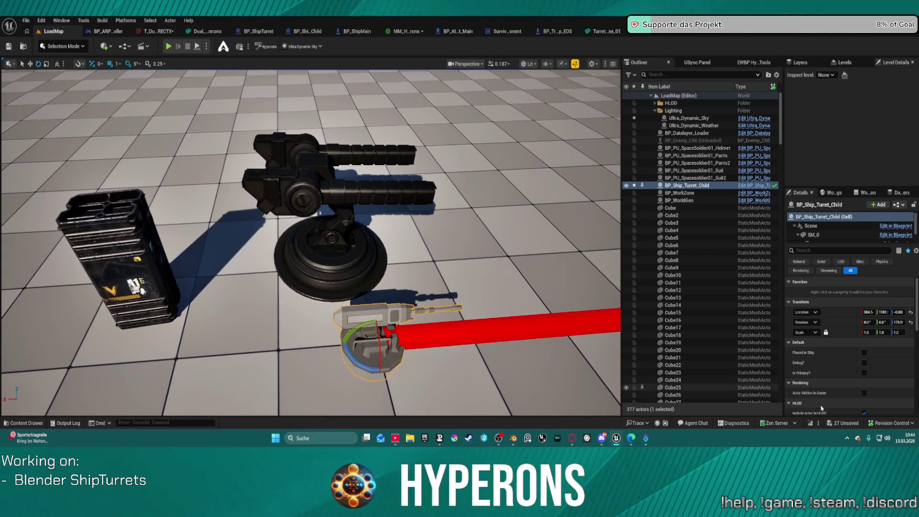
Select Turret_Base_2, the socket and the cannons, and scale them to 0.3.
{"action": "left_click", "coordinate": [352, 278]}
{"action": "left_click", "coordinate": [344, 230], "text": "ctrl"}
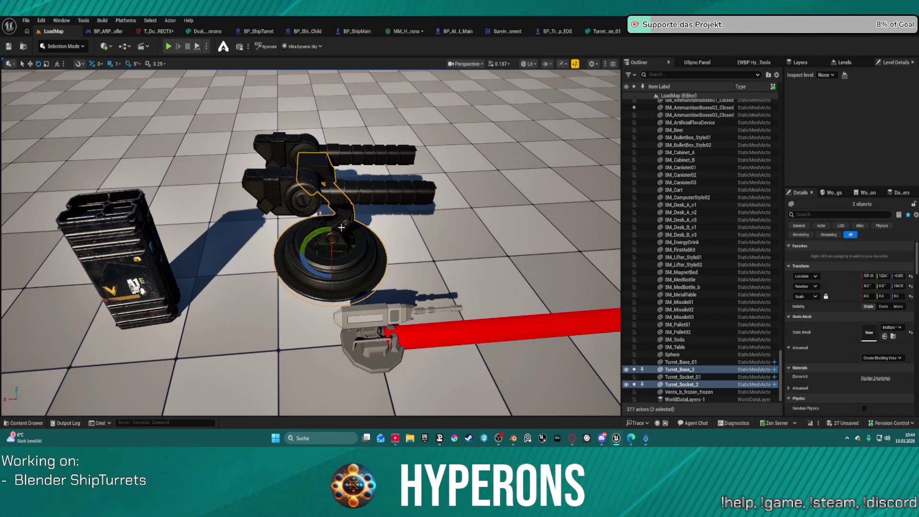
{"action": "left_click", "coordinate": [364, 191], "text": "ctrl"}
{"action": "left_click", "coordinate": [866, 296]}
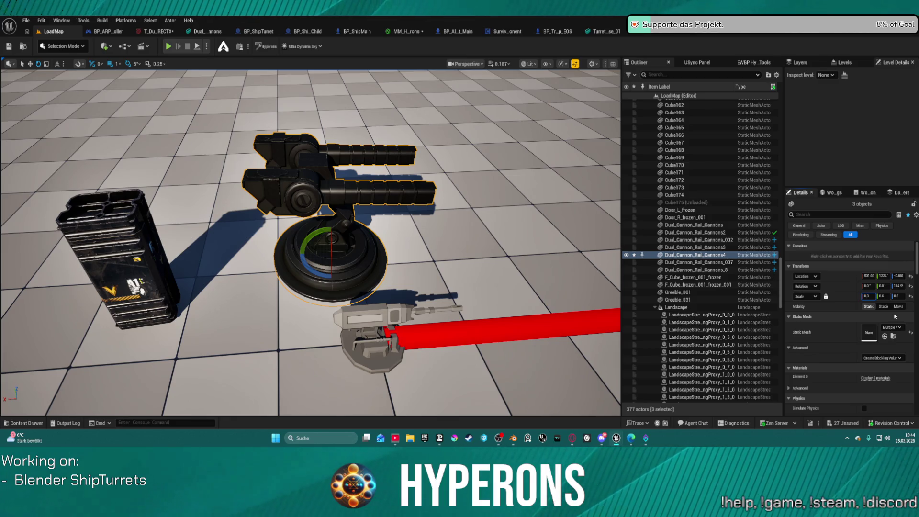
{"action": "type", "text": "0.3"}
{"action": "key", "text": "Return"}
{"action": "mouse_move", "coordinate": [312, 239]}
{"action": "right_mouse_down"}
{"action": "mouse_move", "coordinate": [323, 254]}
{"action": "mouse_move", "coordinate": [323, 244]}
{"action": "right_mouse_up"}
{"action": "key", "text": "w"}
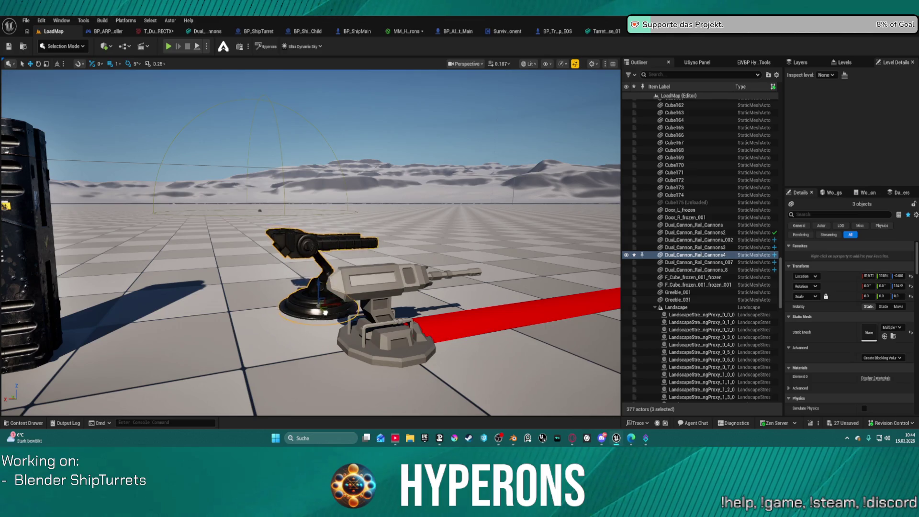
{"action": "right_click_drag", "start_coordinate": [323, 245], "coordinate": [336, 247]}
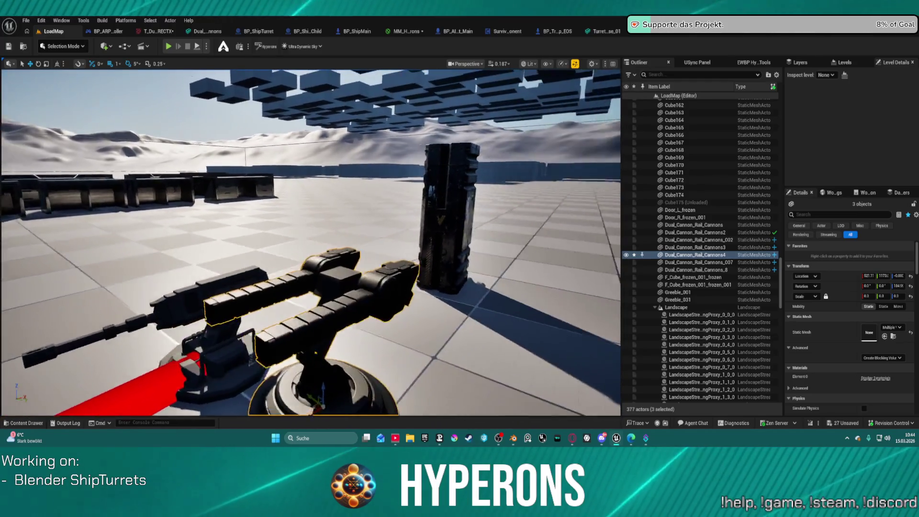
{"action": "right_click_drag", "start_coordinate": [335, 247], "coordinate": [306, 247]}
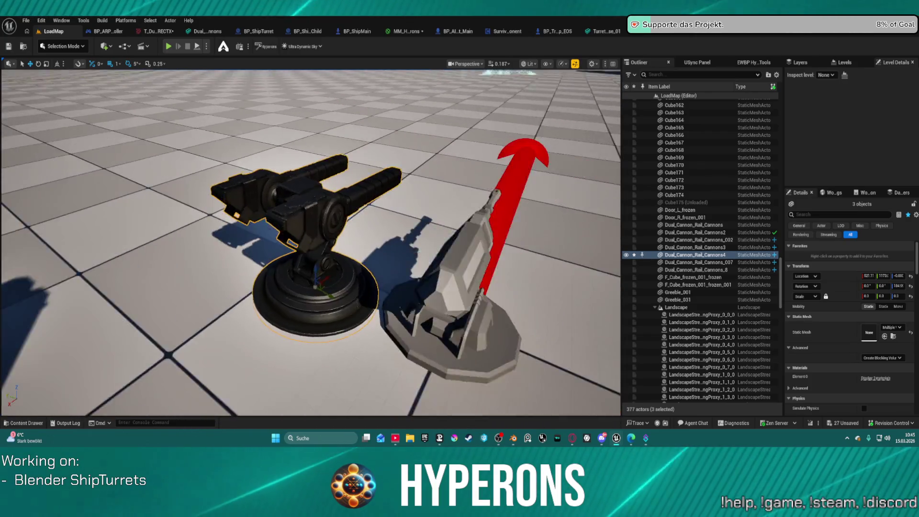
{"action": "right_click_drag", "start_coordinate": [311, 240], "coordinate": [316, 230]}
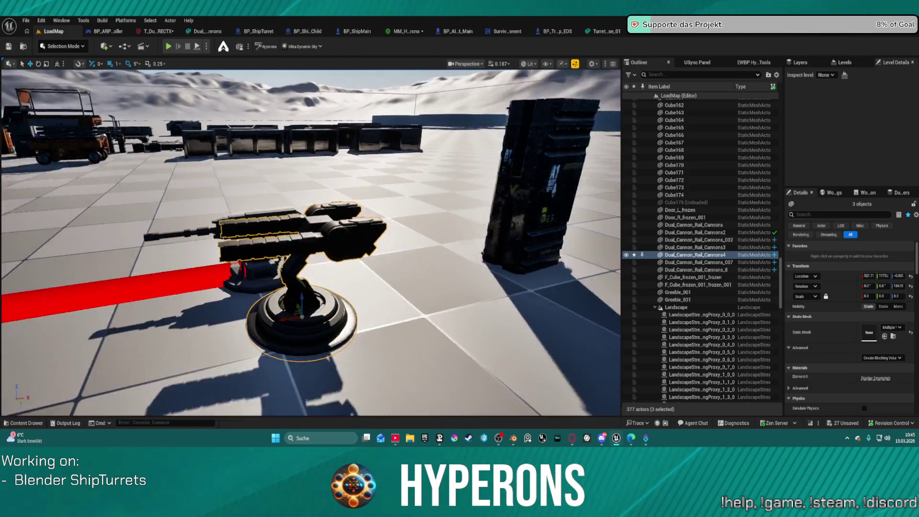
{"action": "key", "text": "f"}
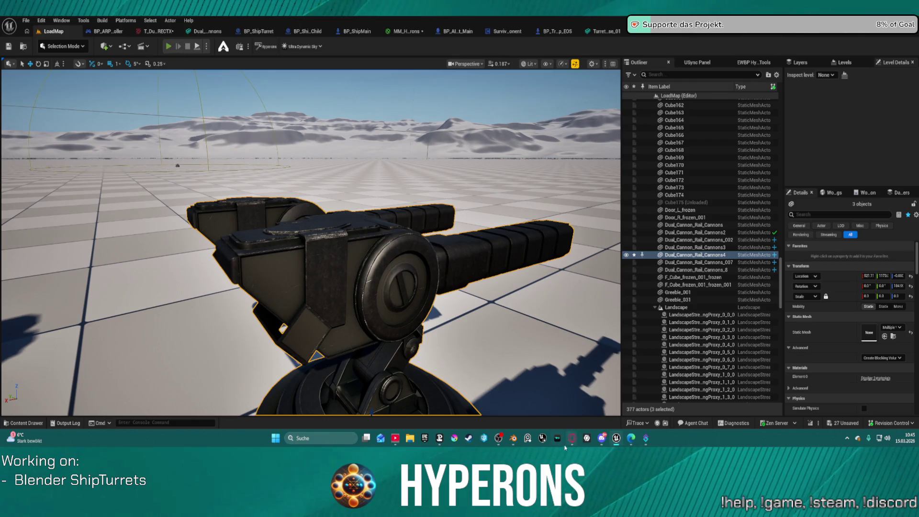
{"action": "key", "text": "alt+p"}
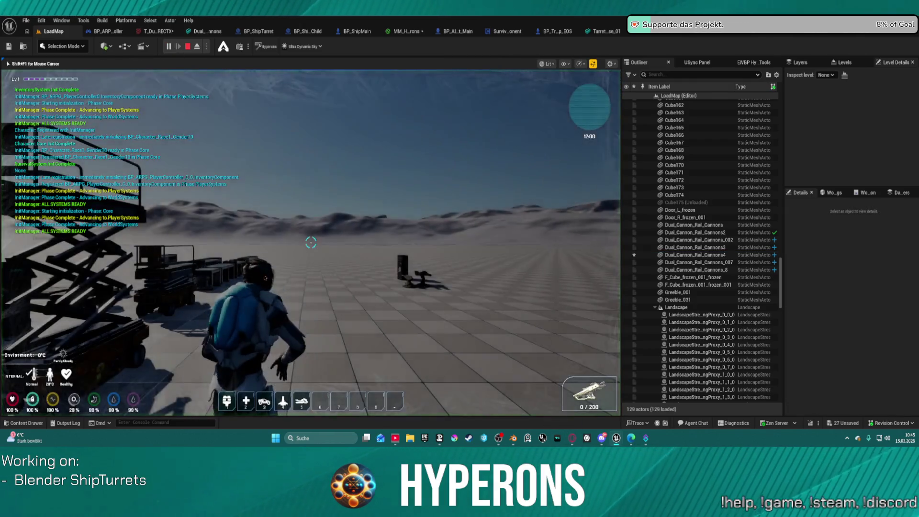
{"action": "key", "text": "w"}
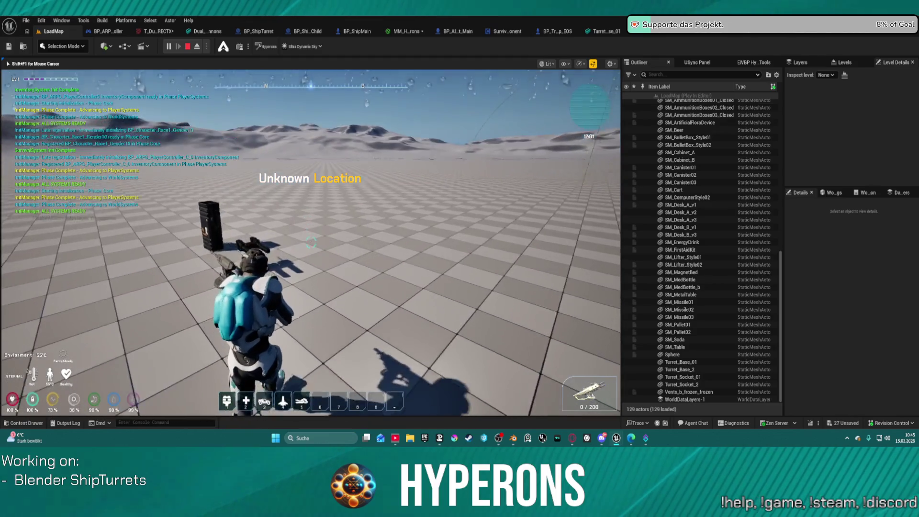
{"action": "key", "text": "w"}
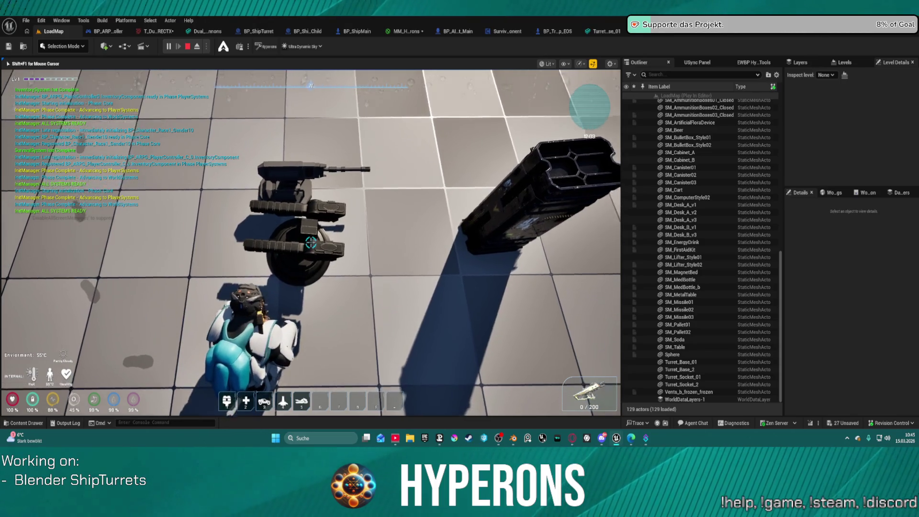
{"action": "key", "text": "w"}
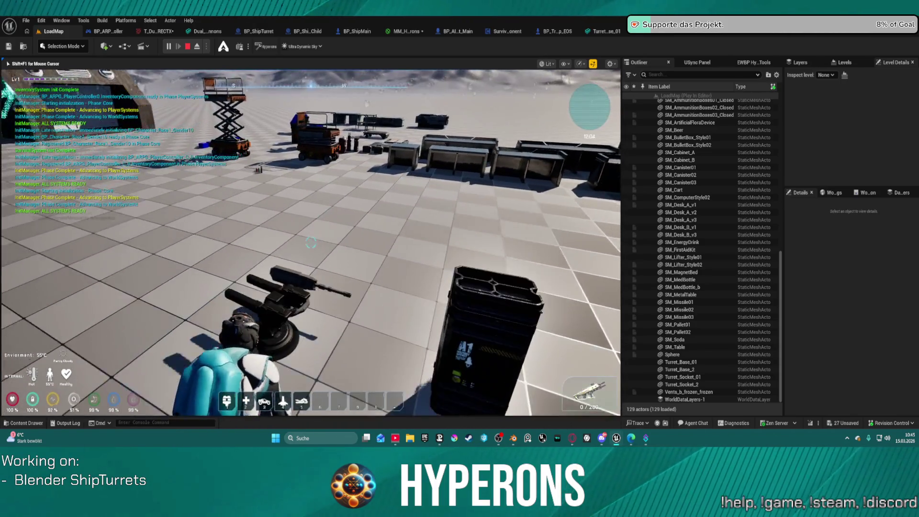
{"action": "key", "text": "Escape"}
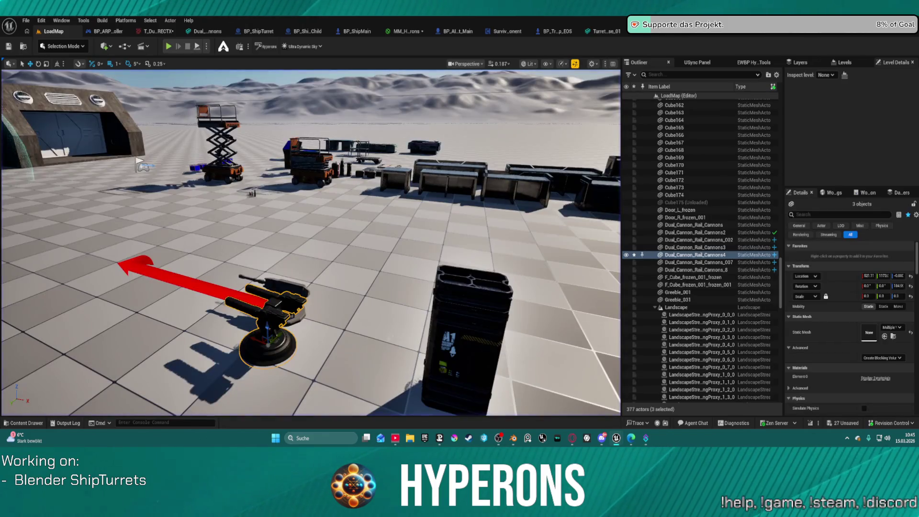
Set the three-part turret's Scale back up to 0.6 in the Details panel.
{"action": "left_click", "coordinate": [869, 297]}
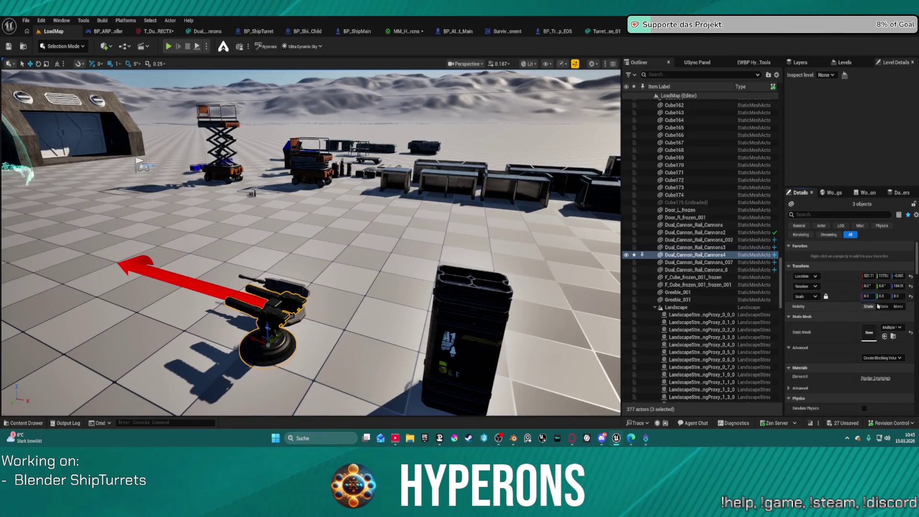
{"action": "type", "text": ".3"}
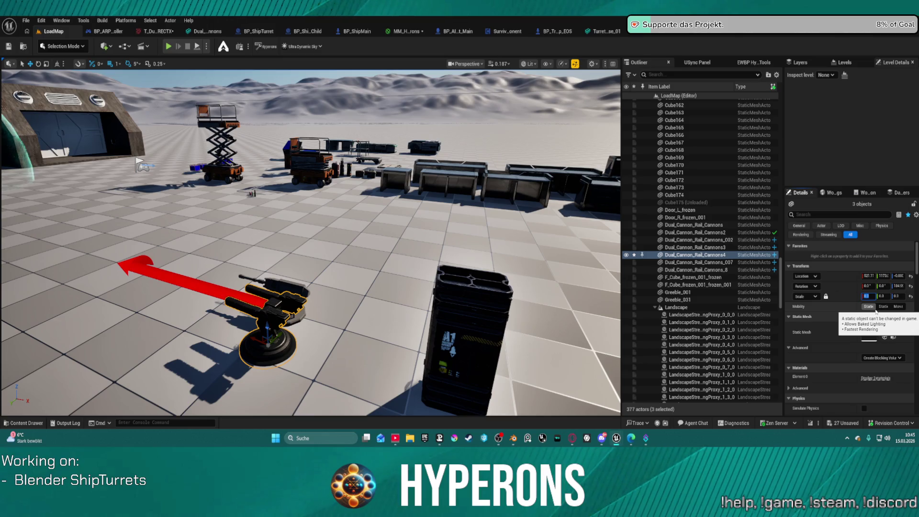
{"action": "key", "text": "Return"}
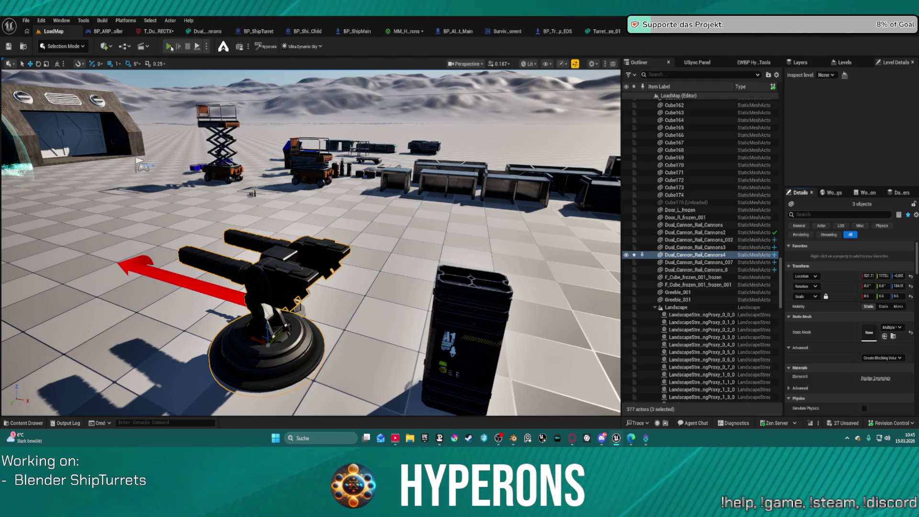
{"action": "key", "text": "alt+p"}
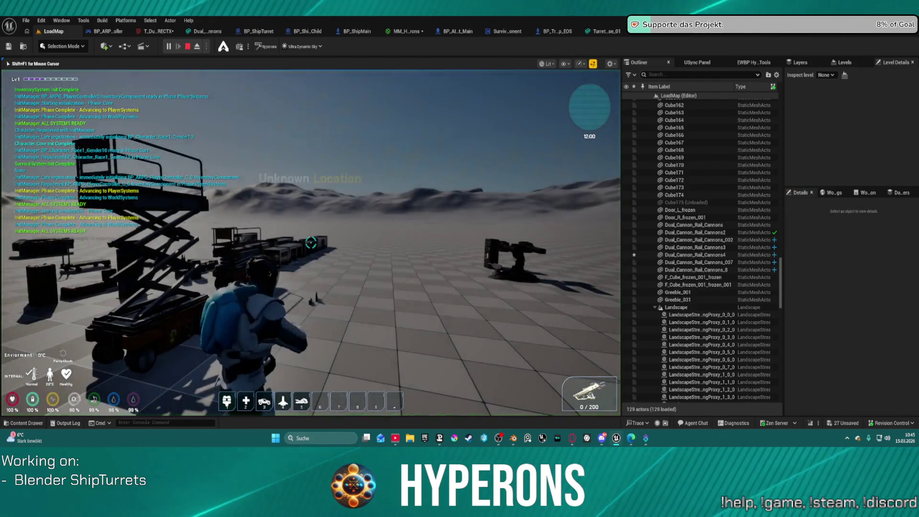
{"action": "key", "text": "w"}
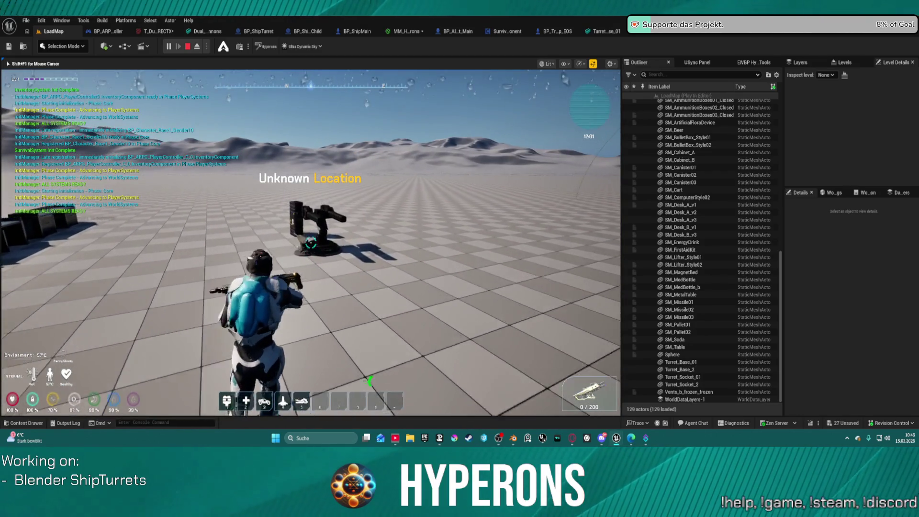
{"action": "key", "text": "w"}
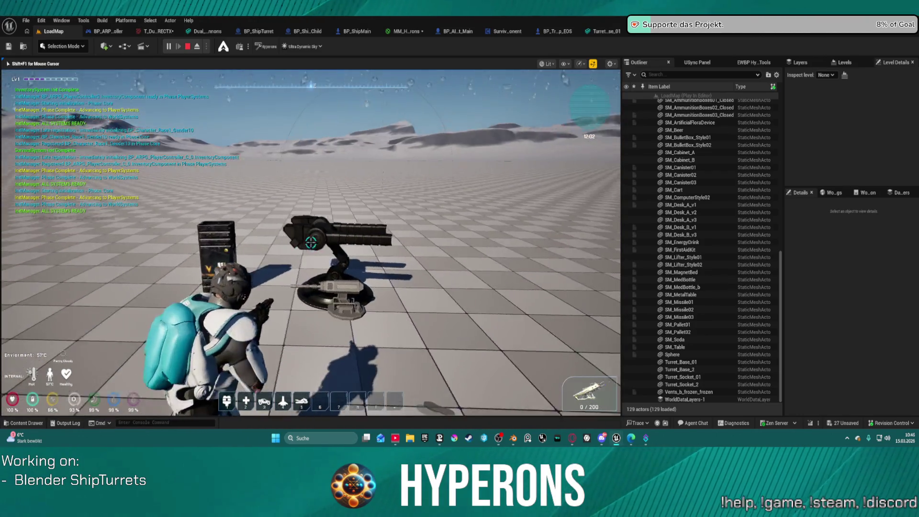
{"action": "key", "text": "w"}
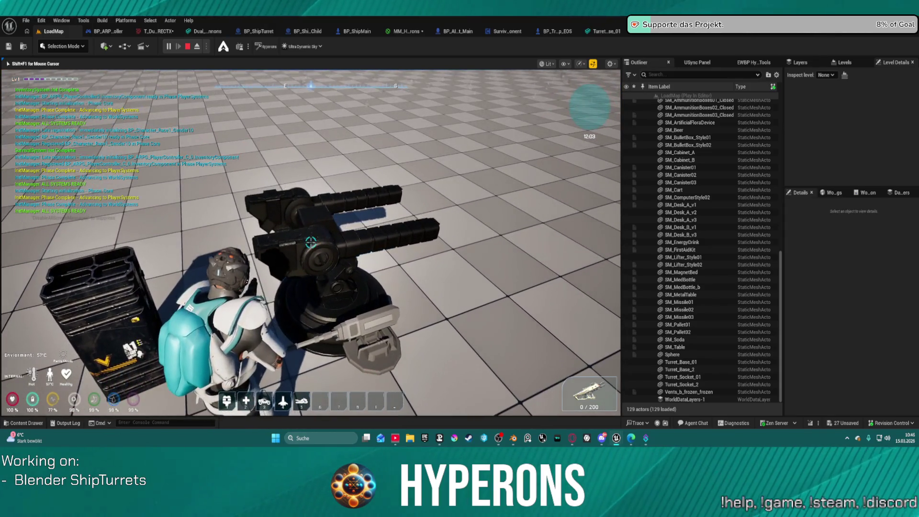
{"action": "key", "text": "w"}
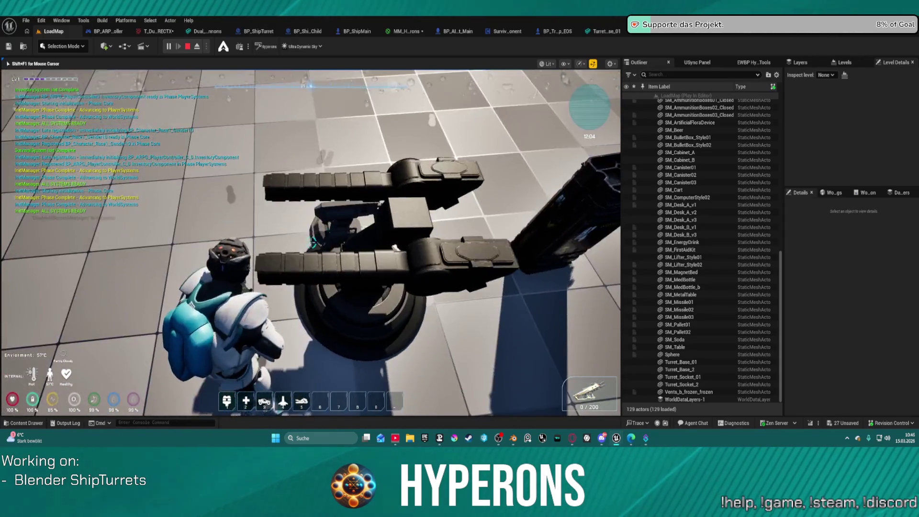
{"action": "key", "text": "w"}
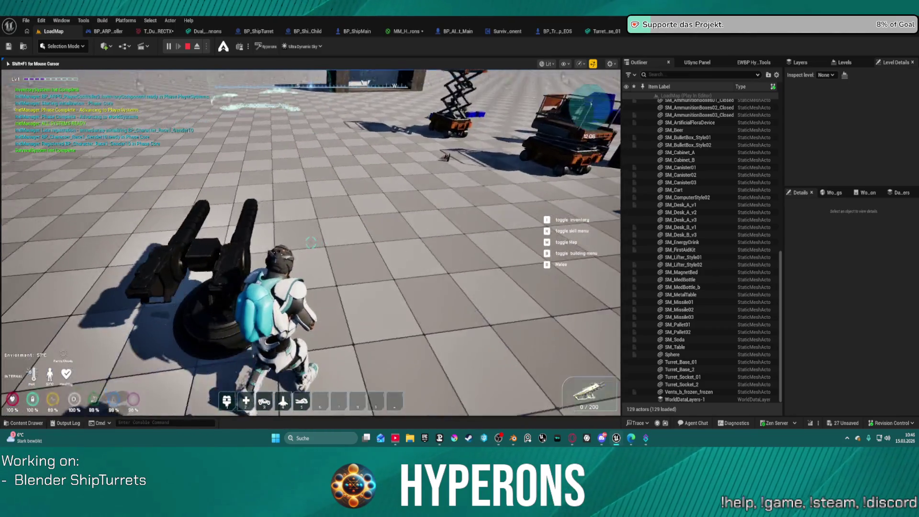
{"action": "key", "text": "w"}
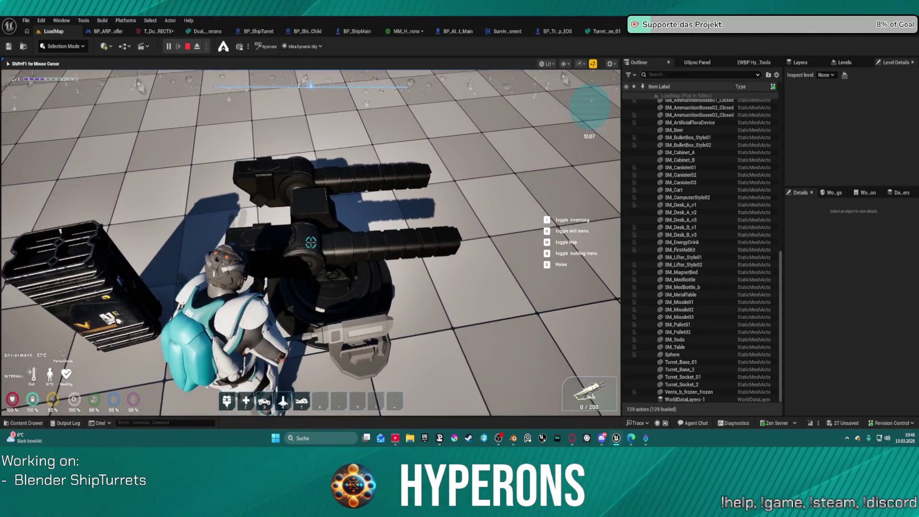
{"action": "key", "text": "a"}
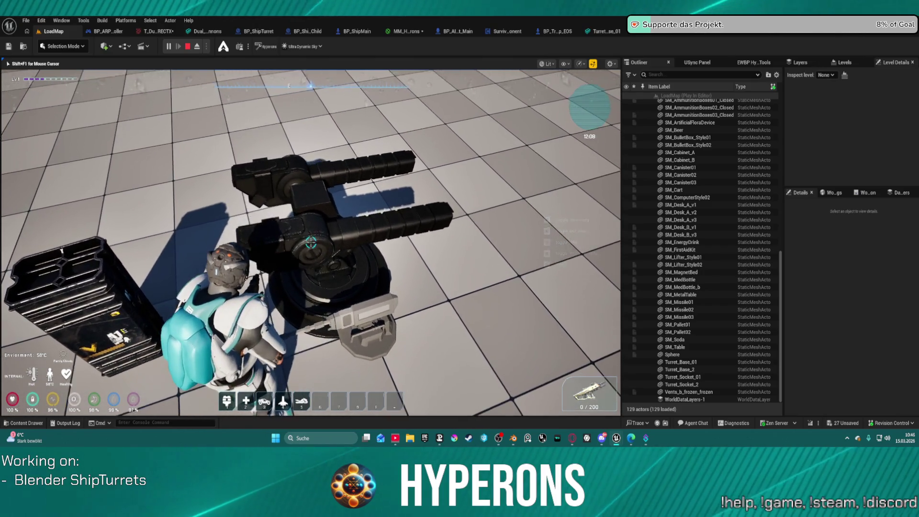
{"action": "key", "text": "w"}
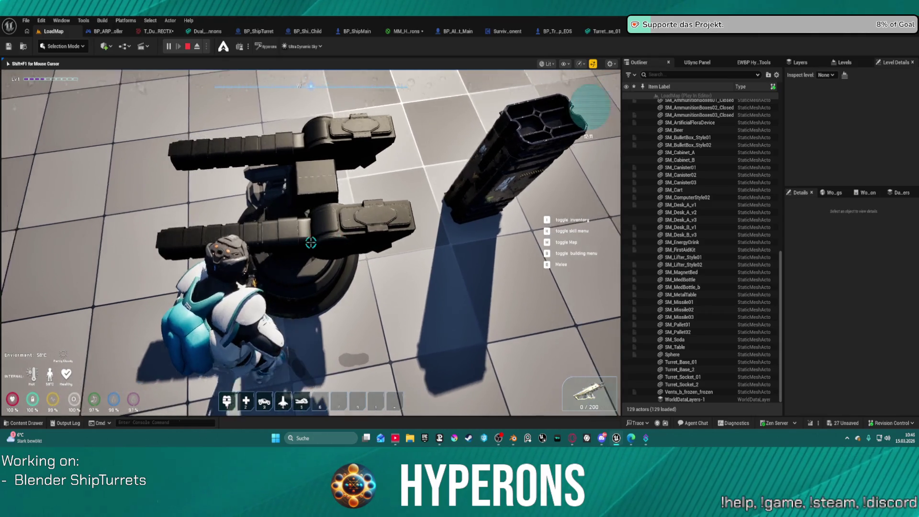
{"action": "key", "text": "Escape"}
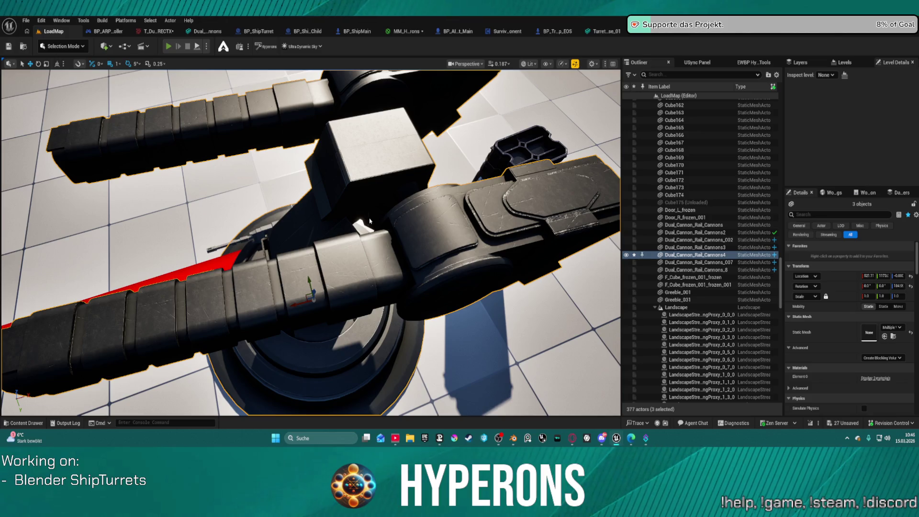
{"action": "key", "text": "alt+p"}
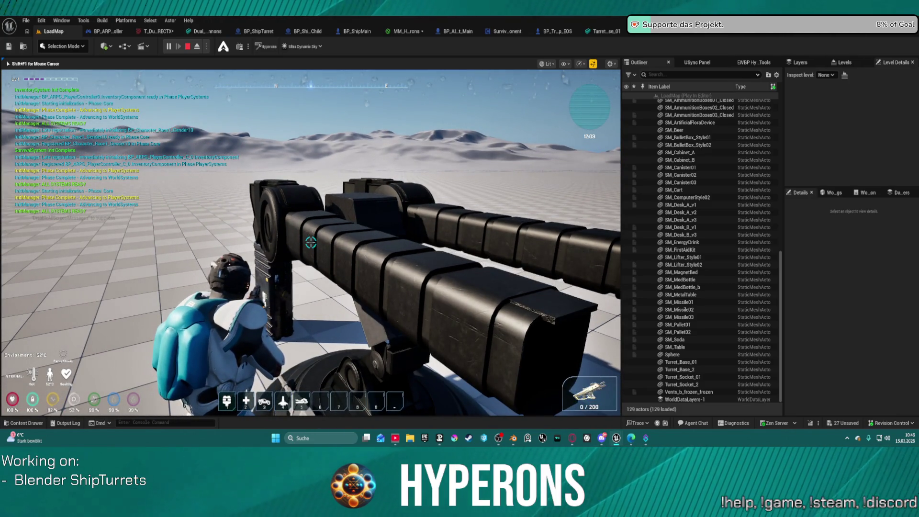
{"action": "key", "text": "e"}
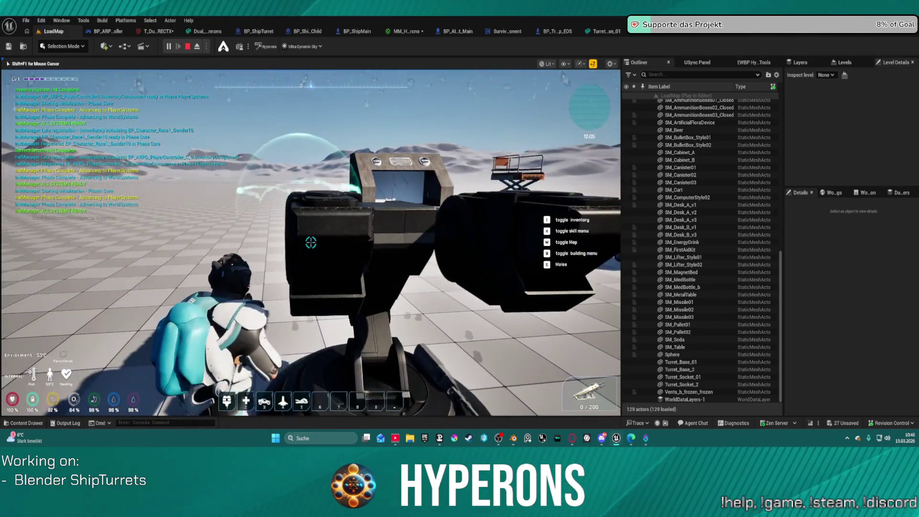
{"action": "key", "text": "e"}
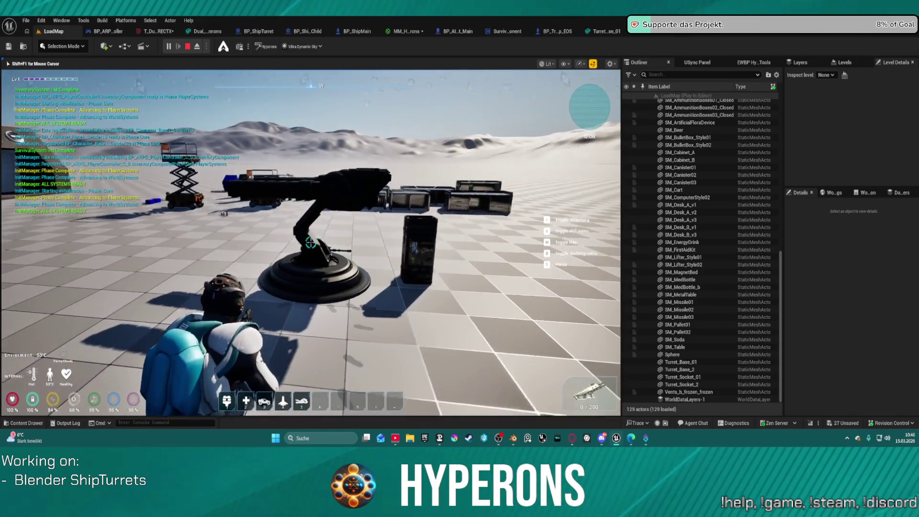
{"action": "key", "text": "w"}
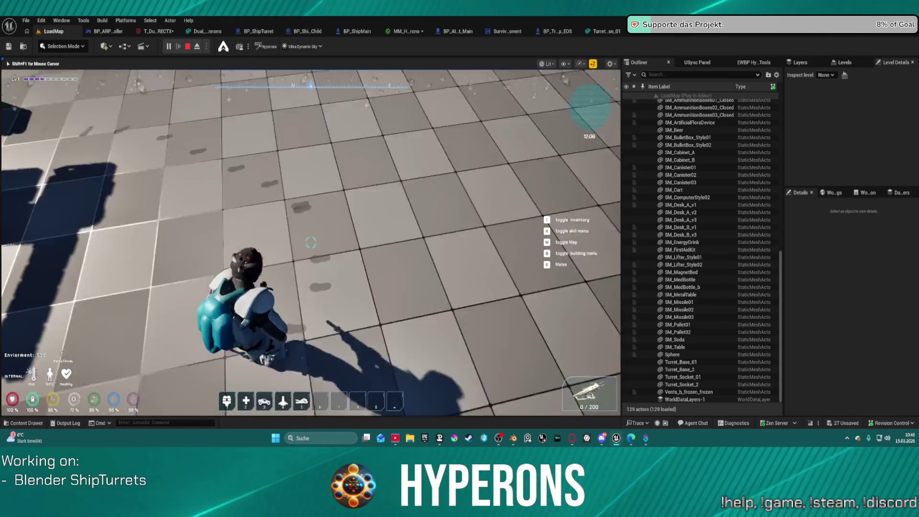
{"action": "key", "text": "w"}
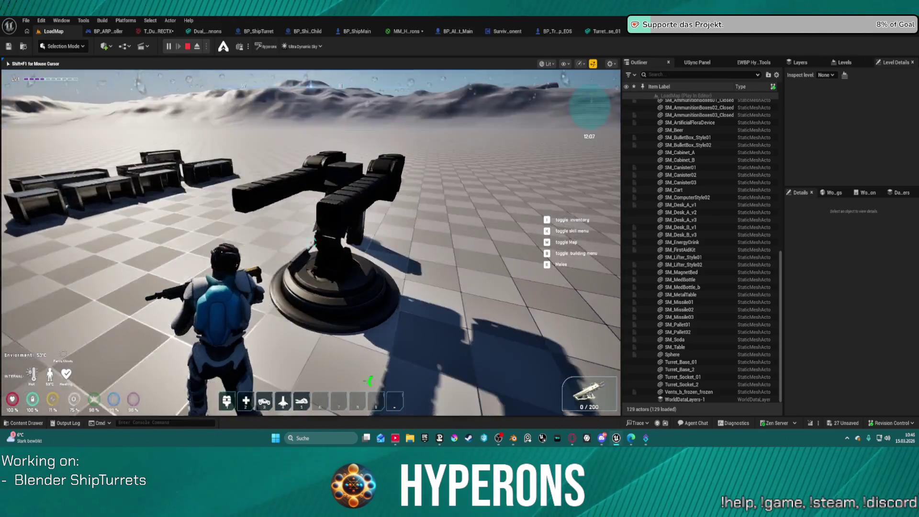
{"action": "key", "text": "Escape"}
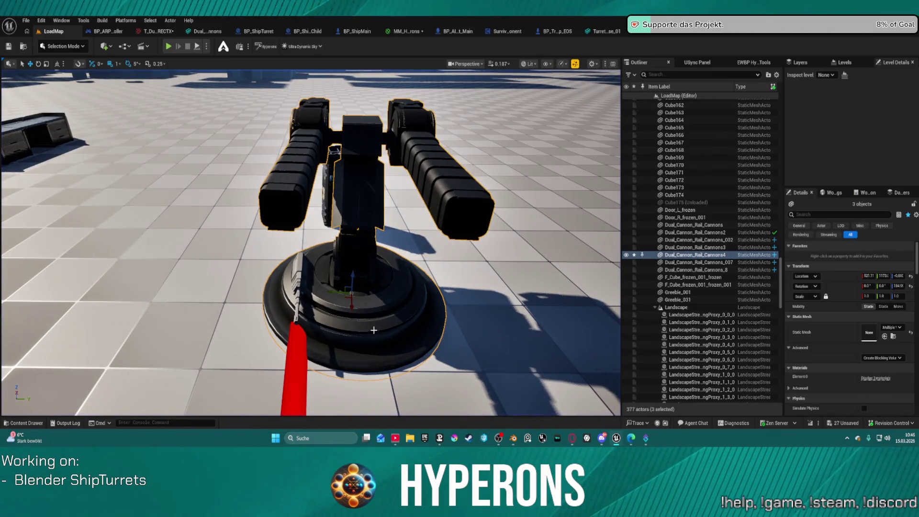
Reposition the turret in LoadMap, select the turret base in Blender, then return to Unreal.
{"action": "mouse_move", "coordinate": [347, 293]}
{"action": "left_mouse_down"}
{"action": "mouse_move", "coordinate": [456, 287]}
{"action": "mouse_move", "coordinate": [468, 298]}
{"action": "mouse_move", "coordinate": [238, 397]}
{"action": "left_mouse_up"}
{"action": "mouse_move", "coordinate": [238, 397]}
{"action": "right_mouse_down"}
{"action": "mouse_move", "coordinate": [134, 397]}
{"action": "mouse_move", "coordinate": [173, 393]}
{"action": "mouse_move", "coordinate": [183, 412]}
{"action": "mouse_move", "coordinate": [181, 391]}
{"action": "mouse_move", "coordinate": [173, 397]}
{"action": "right_mouse_up"}
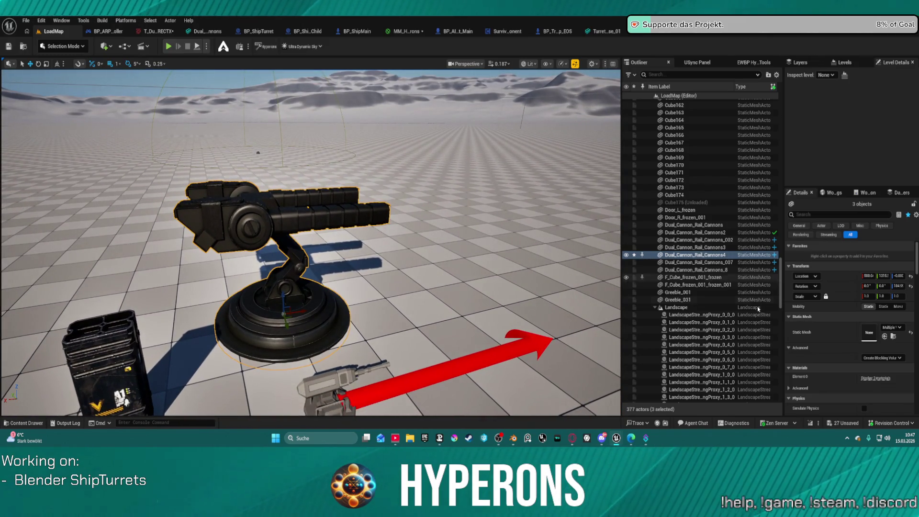
{"action": "mouse_move", "coordinate": [618, 439]}
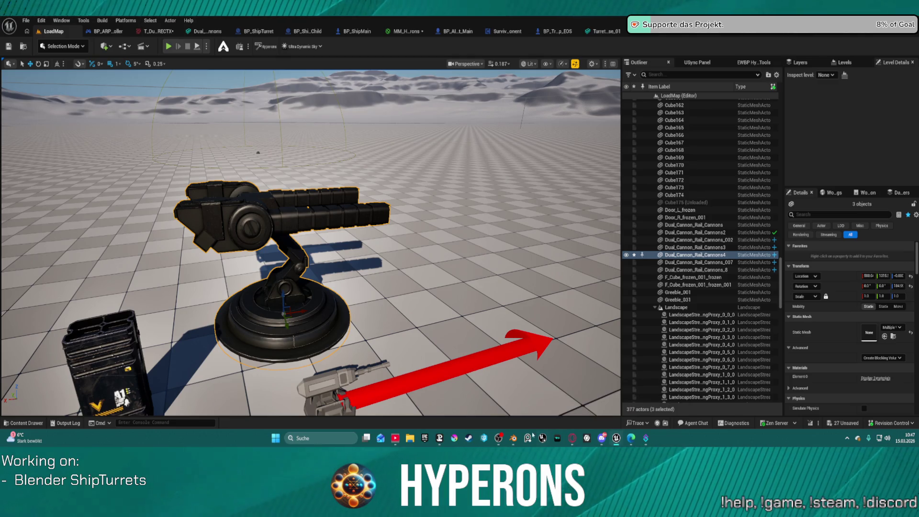
{"action": "left_click", "coordinate": [514, 441]}
{"action": "right_click", "coordinate": [472, 292]}
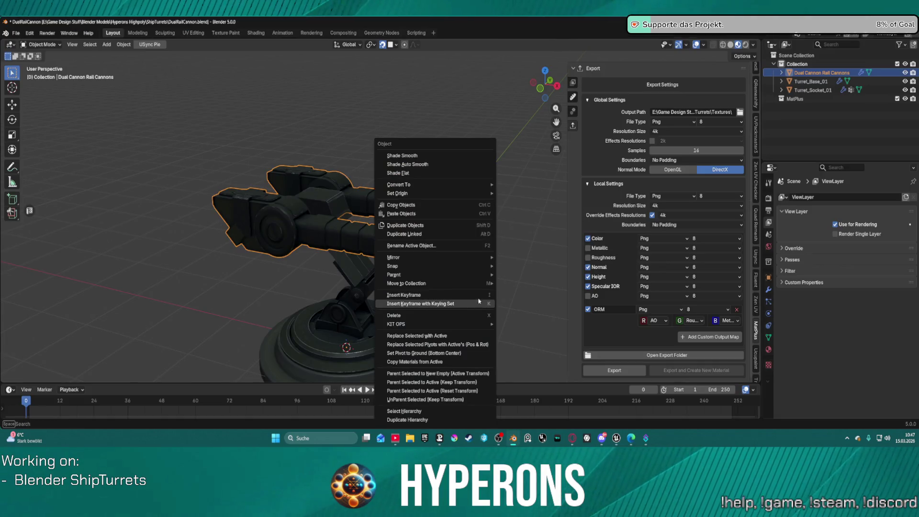
{"action": "key", "text": "Escape"}
{"action": "scroll", "coordinate": [395, 351], "scroll_direction": "down", "scroll_amount": 2}
{"action": "left_click", "coordinate": [401, 351]}
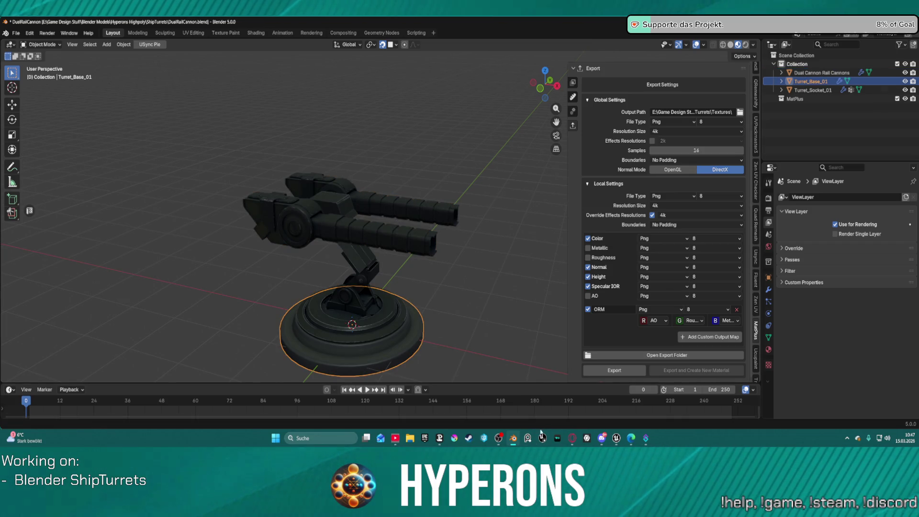
{"action": "left_click", "coordinate": [622, 442]}
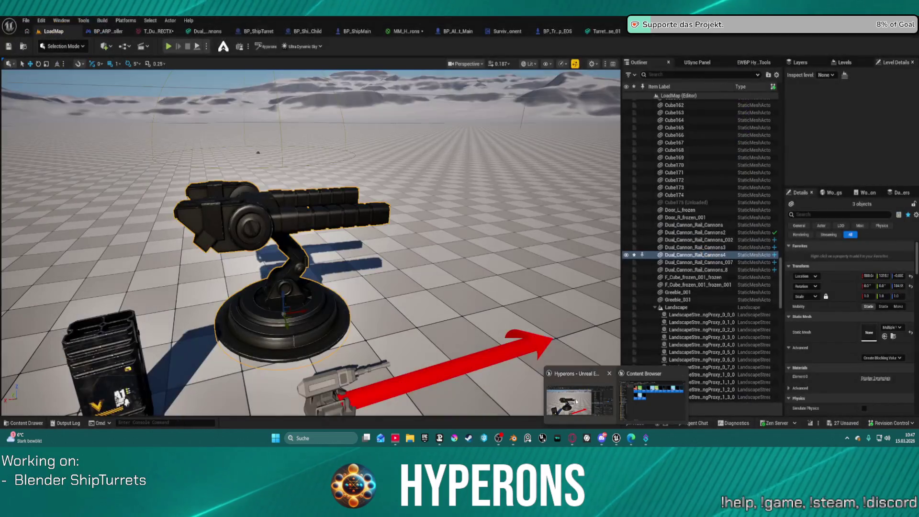
{"action": "mouse_move", "coordinate": [312, 240]}
{"action": "right_mouse_down"}
{"action": "mouse_move", "coordinate": [363, 234]}
{"action": "mouse_move", "coordinate": [266, 264]}
{"action": "right_mouse_up"}
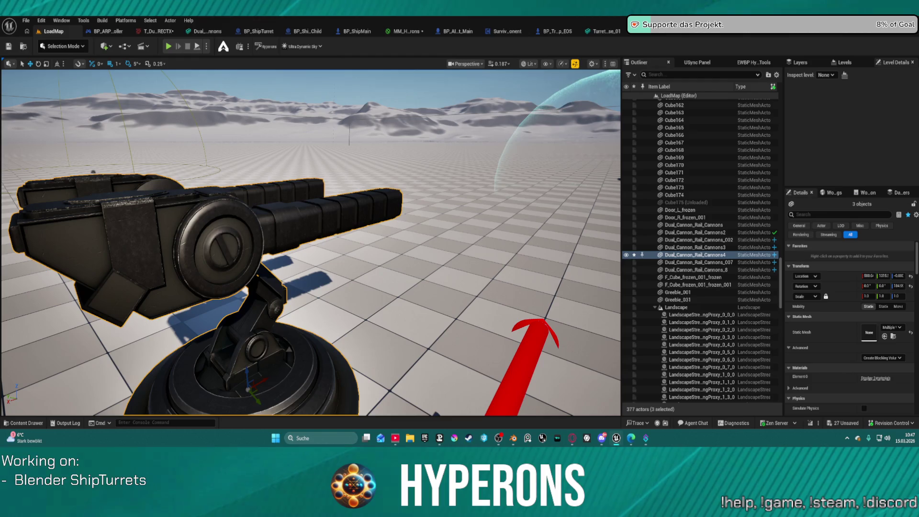
{"action": "mouse_move", "coordinate": [265, 265]}
{"action": "right_mouse_down"}
{"action": "mouse_move", "coordinate": [297, 259]}
{"action": "mouse_move", "coordinate": [301, 292]}
{"action": "right_mouse_up"}
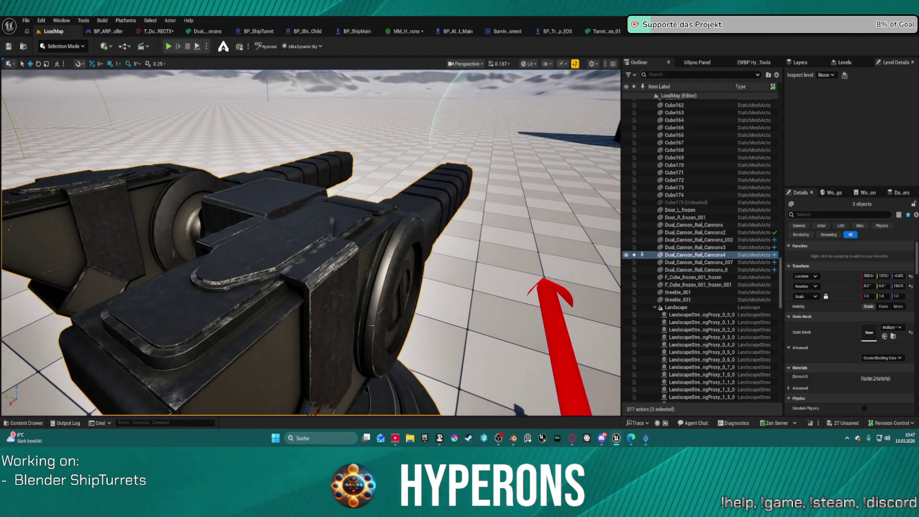
{"action": "right_click_drag", "start_coordinate": [301, 292], "coordinate": [275, 285]}
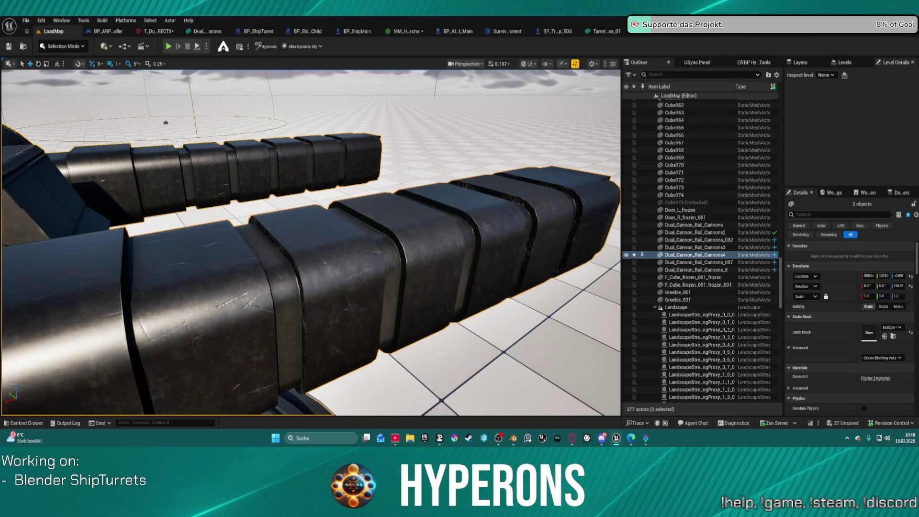
Fly close along the cannon rails and base, framing the turret with F, then reopen MM_Hyperons.
{"action": "right_click_drag", "start_coordinate": [165, 123], "coordinate": [165, 221]}
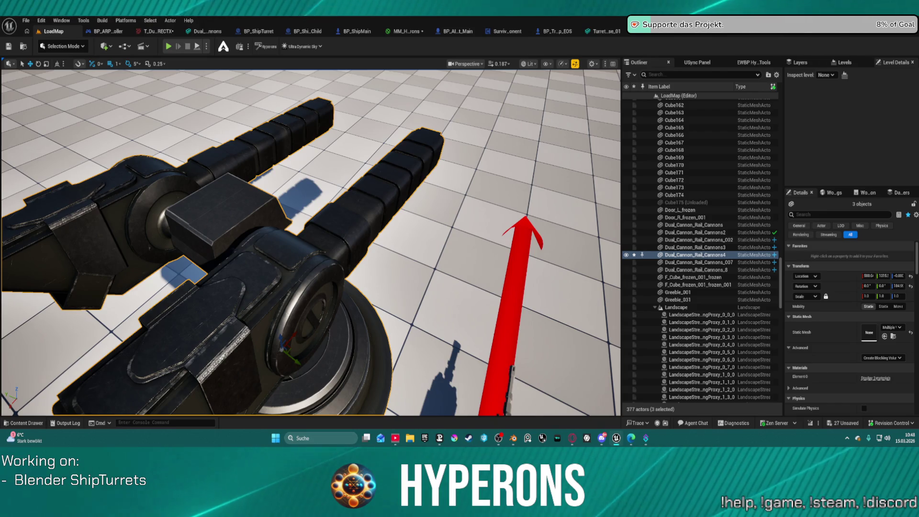
{"action": "right_click_drag", "start_coordinate": [320, 247], "coordinate": [339, 230]}
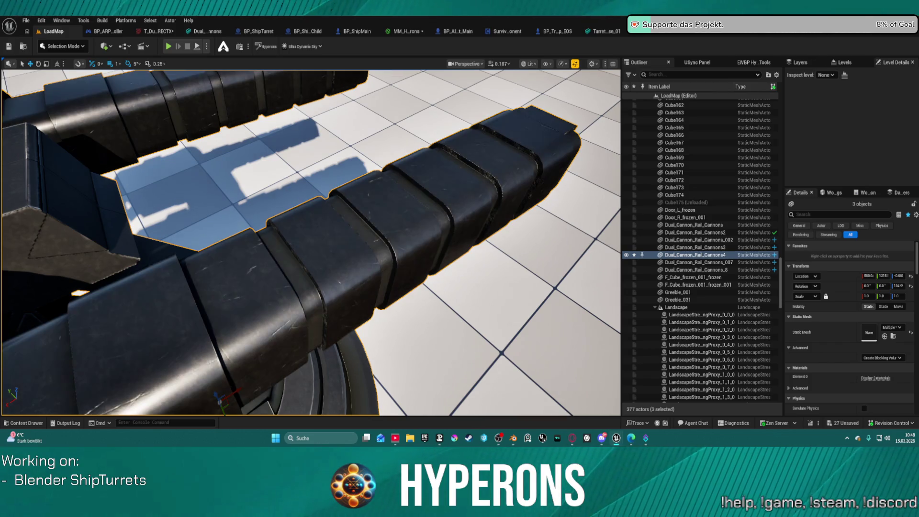
{"action": "mouse_move", "coordinate": [502, 173]}
{"action": "right_mouse_down"}
{"action": "mouse_move", "coordinate": [498, 182]}
{"action": "mouse_move", "coordinate": [478, 165]}
{"action": "right_mouse_up"}
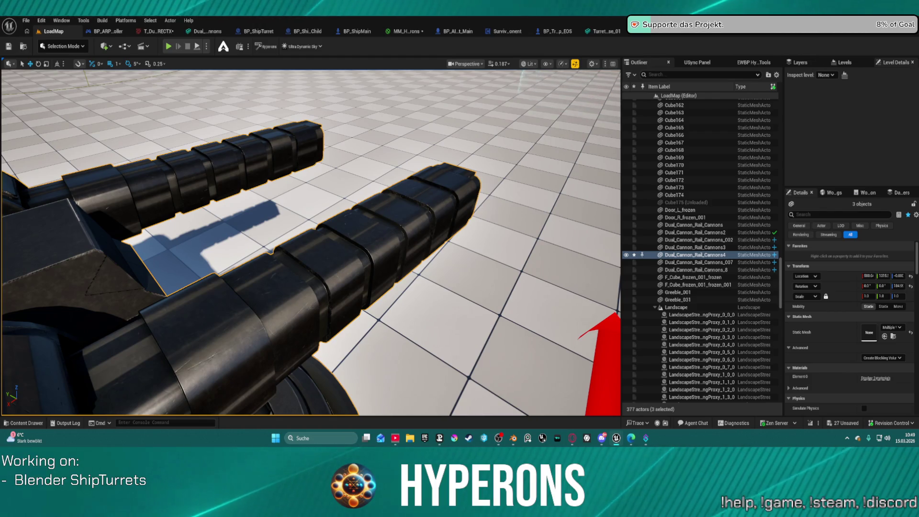
{"action": "mouse_move", "coordinate": [417, 260]}
{"action": "right_mouse_down"}
{"action": "mouse_move", "coordinate": [398, 263]}
{"action": "mouse_move", "coordinate": [416, 259]}
{"action": "right_mouse_up"}
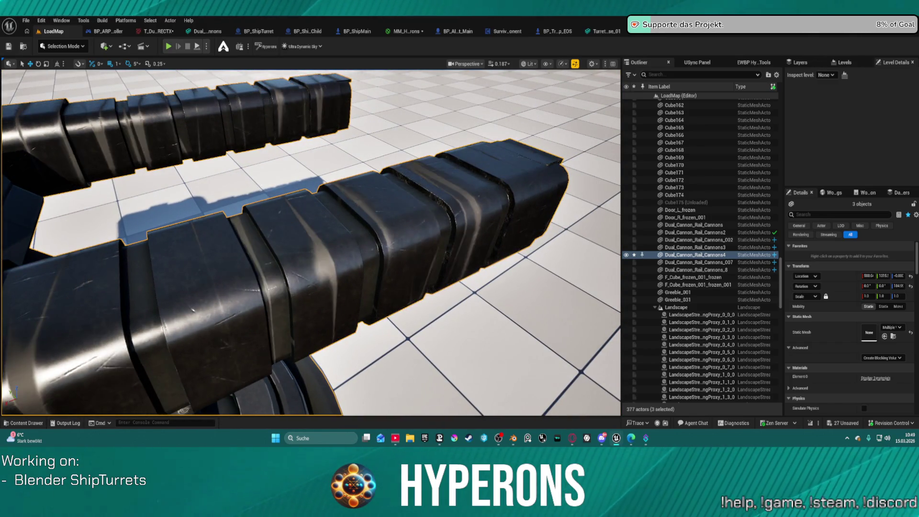
{"action": "right_click_drag", "start_coordinate": [417, 259], "coordinate": [400, 263]}
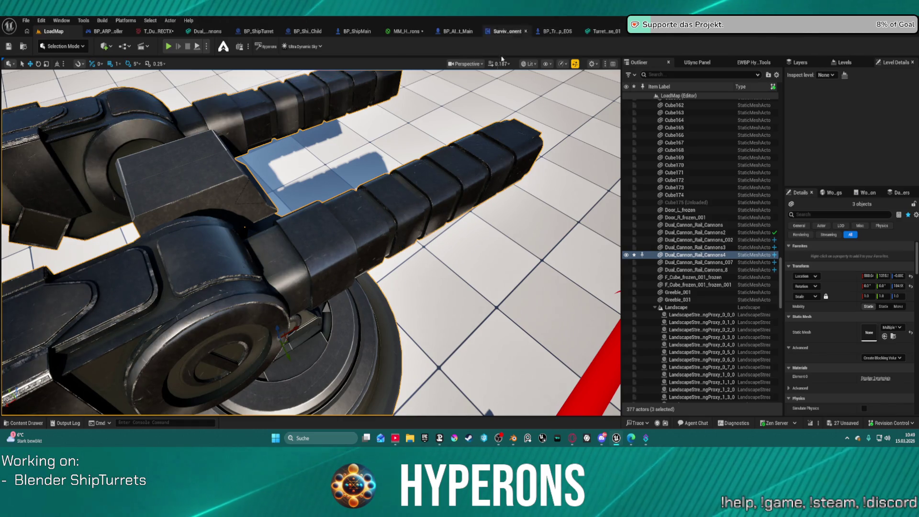
{"action": "right_click_drag", "start_coordinate": [312, 239], "coordinate": [304, 244]}
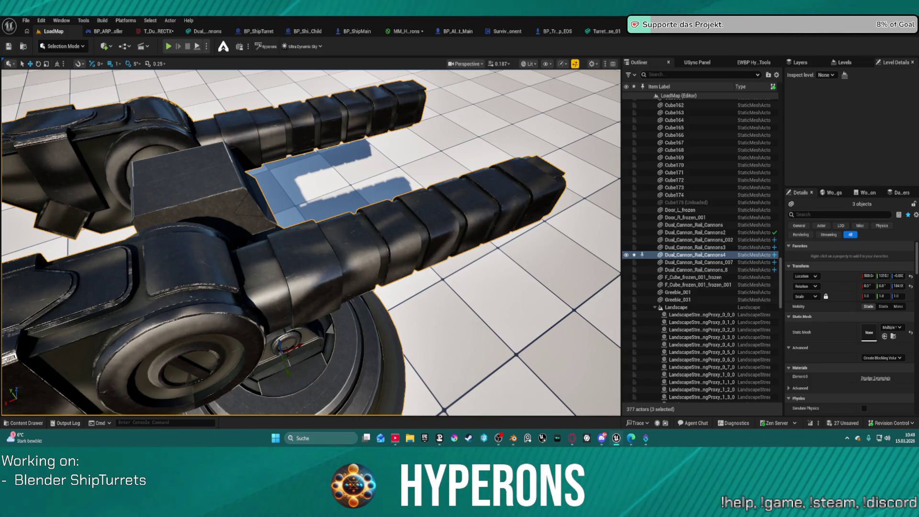
{"action": "key", "text": "f"}
{"action": "right_click_drag", "start_coordinate": [311, 239], "coordinate": [309, 262]}
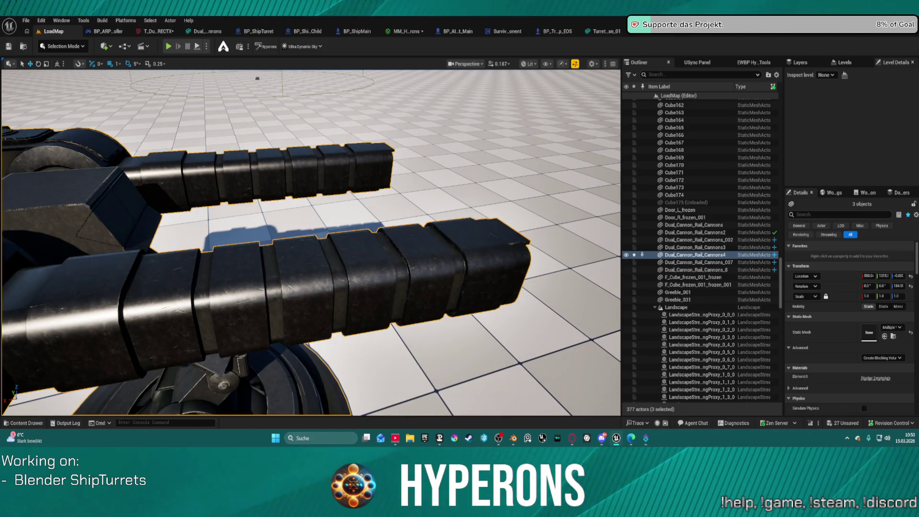
{"action": "key", "text": "f"}
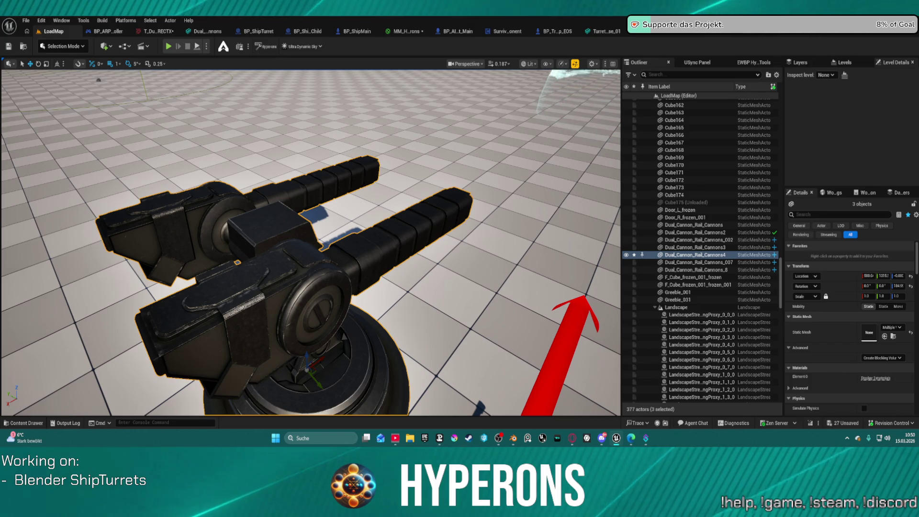
{"action": "left_click", "coordinate": [407, 31]}
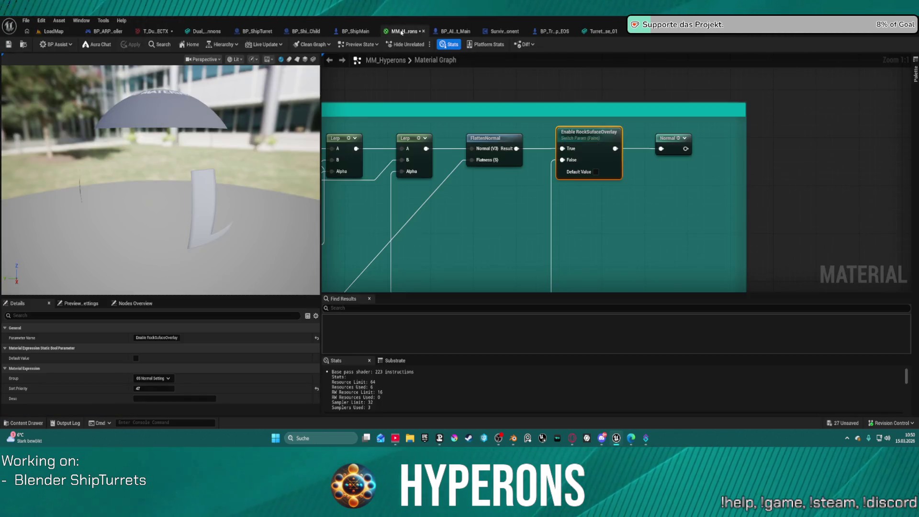
Pan to the Specular group, nudge the Base Specular node up-left, and return to LoadMap.
{"action": "scroll", "coordinate": [619, 103], "scroll_direction": "down", "scroll_amount": 3}
{"action": "scroll", "coordinate": [618, 103], "scroll_direction": "down", "scroll_amount": 7}
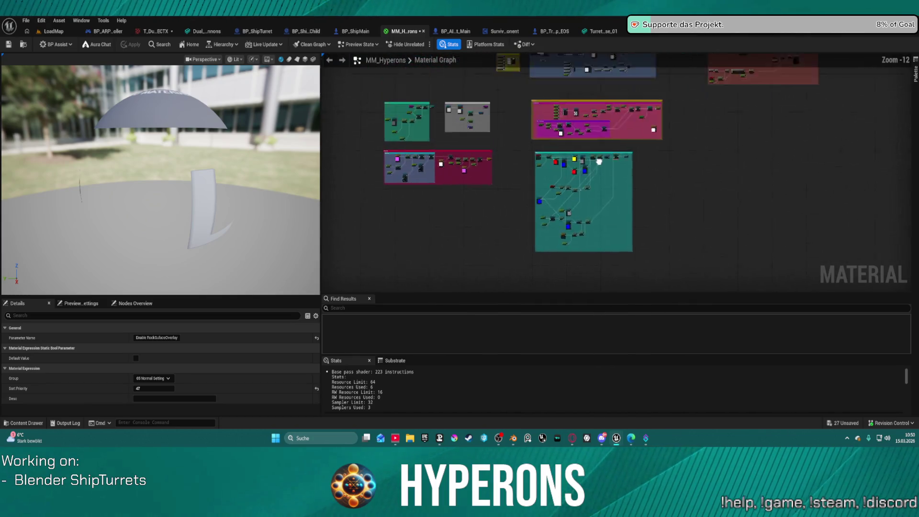
{"action": "scroll", "coordinate": [537, 175], "scroll_direction": "up", "scroll_amount": 10}
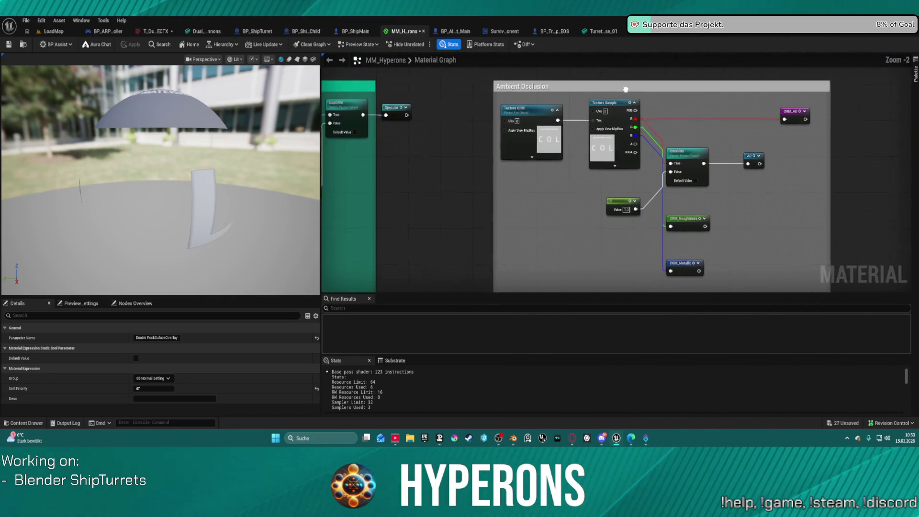
{"action": "mouse_move", "coordinate": [909, 85]}
{"action": "right_mouse_down"}
{"action": "mouse_move", "coordinate": [917, 87]}
{"action": "mouse_move", "coordinate": [862, 44]}
{"action": "mouse_move", "coordinate": [716, 185]}
{"action": "mouse_move", "coordinate": [589, 130]}
{"action": "right_mouse_up"}
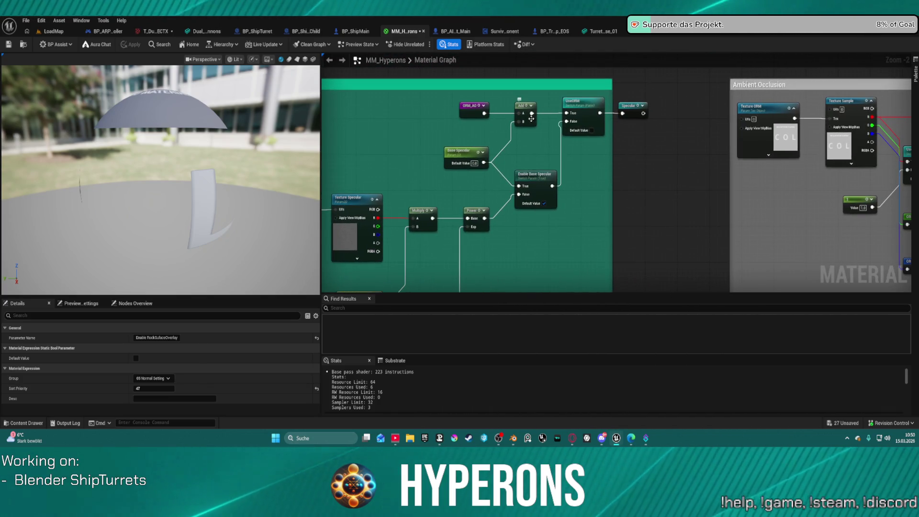
{"action": "mouse_move", "coordinate": [446, 154]}
{"action": "left_mouse_down"}
{"action": "mouse_move", "coordinate": [455, 172]}
{"action": "mouse_move", "coordinate": [453, 145]}
{"action": "left_mouse_up"}
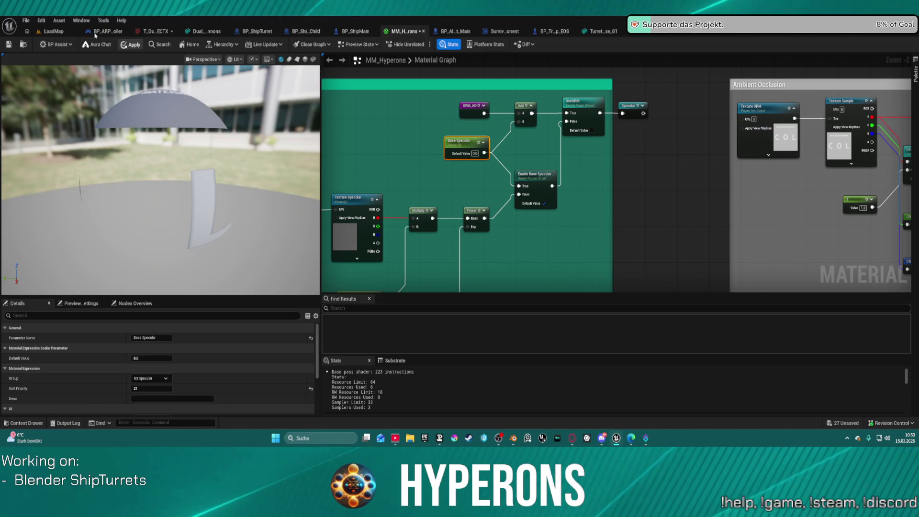
{"action": "left_click", "coordinate": [53, 31]}
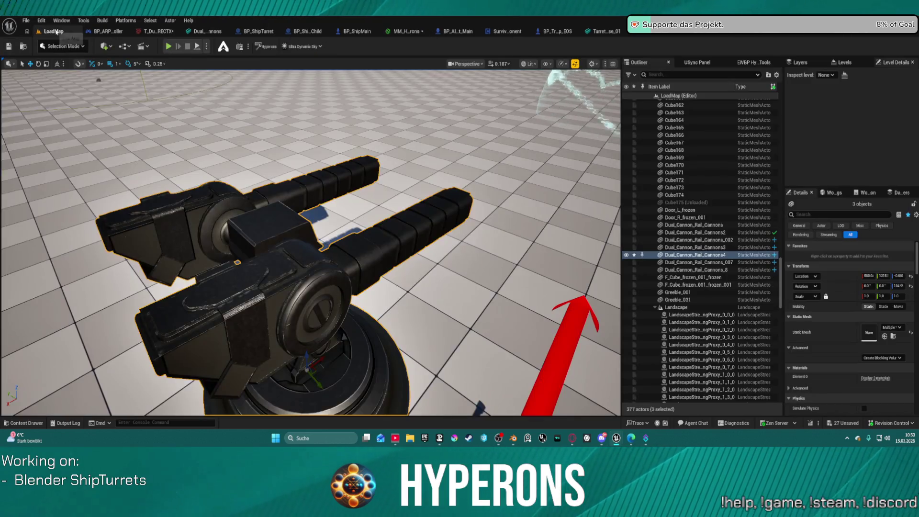
Zoom the viewport toward the turret barrels, then switch back to the MM_Hyperons graph.
{"action": "scroll", "coordinate": [311, 242], "scroll_direction": "up", "scroll_amount": 5}
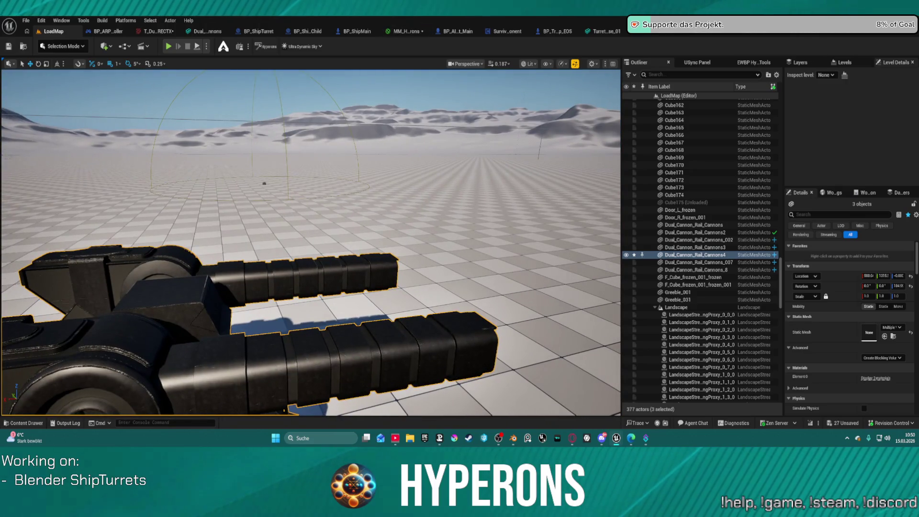
{"action": "left_click", "coordinate": [407, 31]}
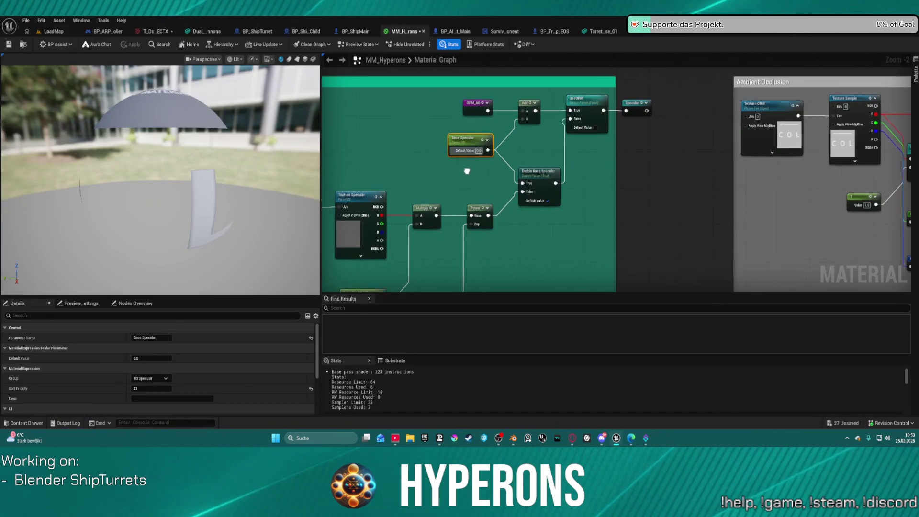
Duplicate the Base Specular node, wire the copy into the Add node's B input, and save.
{"action": "right_click_drag", "start_coordinate": [467, 171], "coordinate": [543, 147]}
{"action": "left_click_drag", "start_coordinate": [545, 119], "coordinate": [537, 155]}
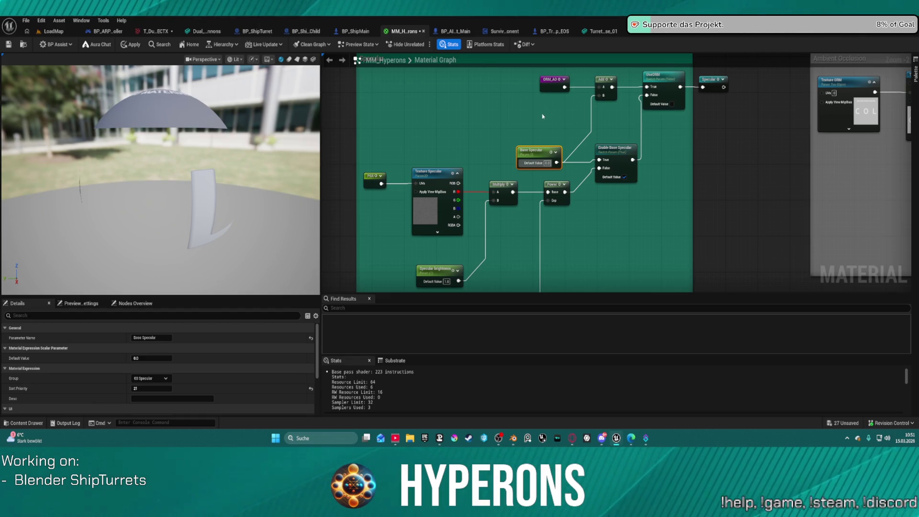
{"action": "key", "text": "ctrl+c"}
{"action": "key", "text": "ctrl+v"}
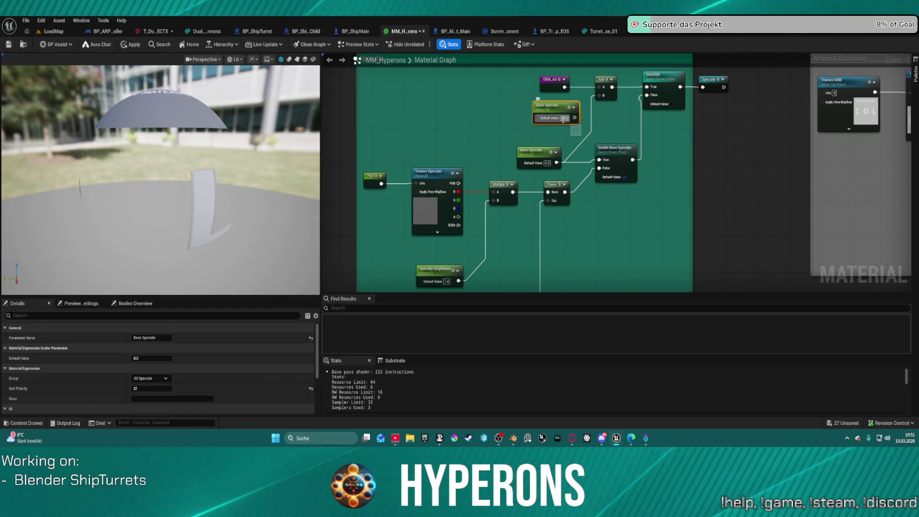
{"action": "left_click_drag", "start_coordinate": [573, 118], "coordinate": [604, 95]}
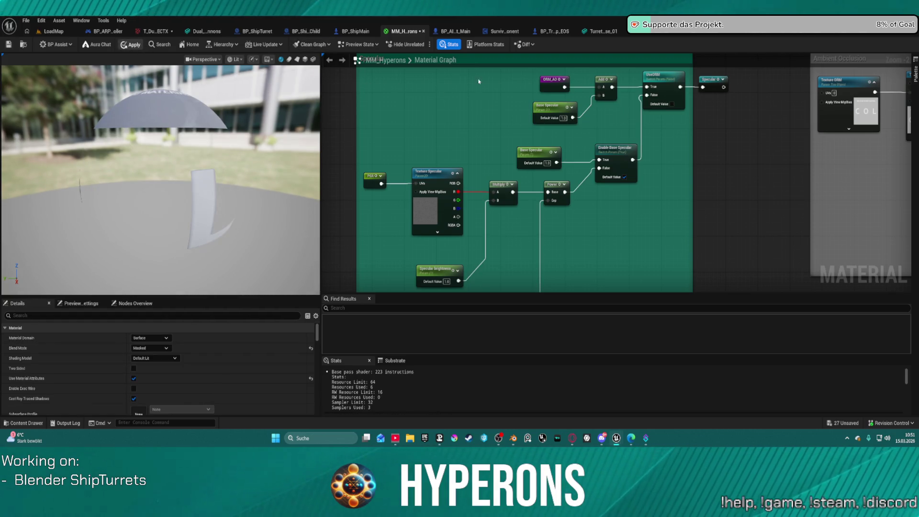
{"action": "key", "text": "ctrl+s"}
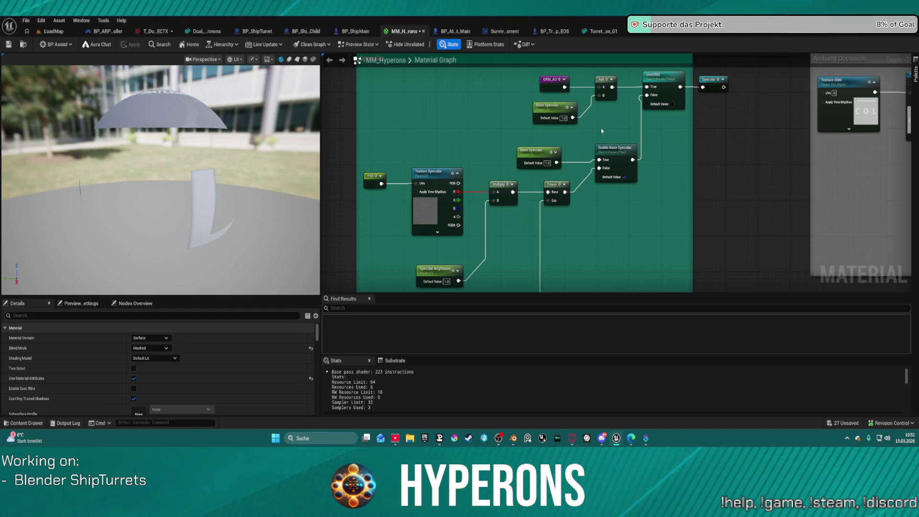
Check Base Specular's 1.0 value, apply the MM_Hyperons material, and return to LoadMap.
{"action": "scroll", "coordinate": [600, 130], "scroll_direction": "down", "scroll_amount": 6}
{"action": "scroll", "coordinate": [519, 148], "scroll_direction": "up", "scroll_amount": 6}
{"action": "mouse_move", "coordinate": [461, 107]}
{"action": "right_mouse_down"}
{"action": "mouse_move", "coordinate": [701, 101]}
{"action": "mouse_move", "coordinate": [623, 58]}
{"action": "right_mouse_up"}
{"action": "scroll", "coordinate": [693, 174], "scroll_direction": "up", "scroll_amount": 2}
{"action": "scroll", "coordinate": [693, 174], "scroll_direction": "down", "scroll_amount": 1}
{"action": "right_click_drag", "start_coordinate": [671, 173], "coordinate": [661, 39]}
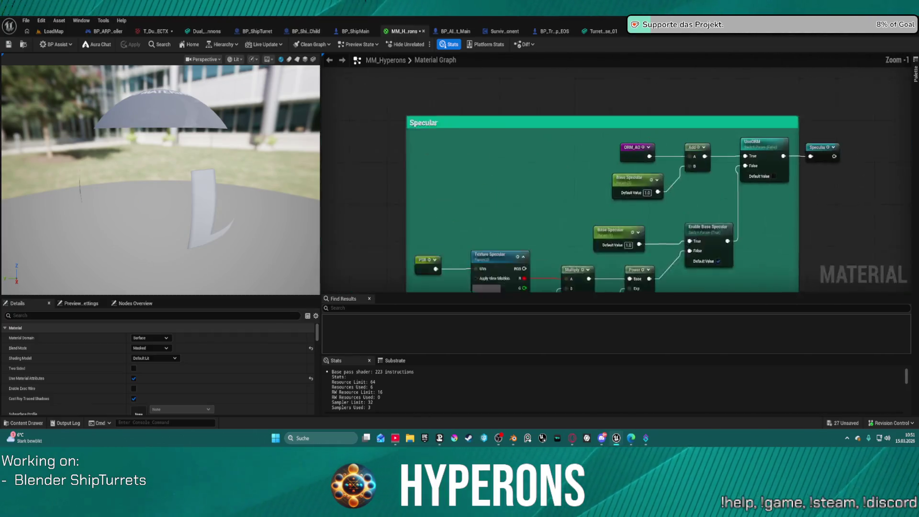
{"action": "right_click_drag", "start_coordinate": [635, 183], "coordinate": [707, 184]}
{"action": "left_click", "coordinate": [707, 184]}
{"action": "mouse_move", "coordinate": [809, 220]}
{"action": "right_mouse_down"}
{"action": "mouse_move", "coordinate": [704, 191]}
{"action": "mouse_move", "coordinate": [642, 187]}
{"action": "mouse_move", "coordinate": [514, 121]}
{"action": "right_mouse_up"}
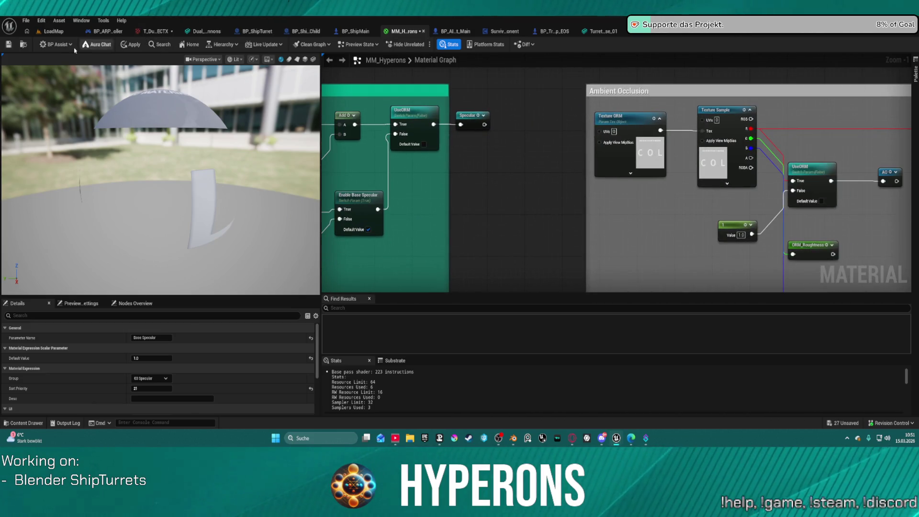
{"action": "left_click", "coordinate": [129, 44]}
{"action": "left_click", "coordinate": [54, 31]}
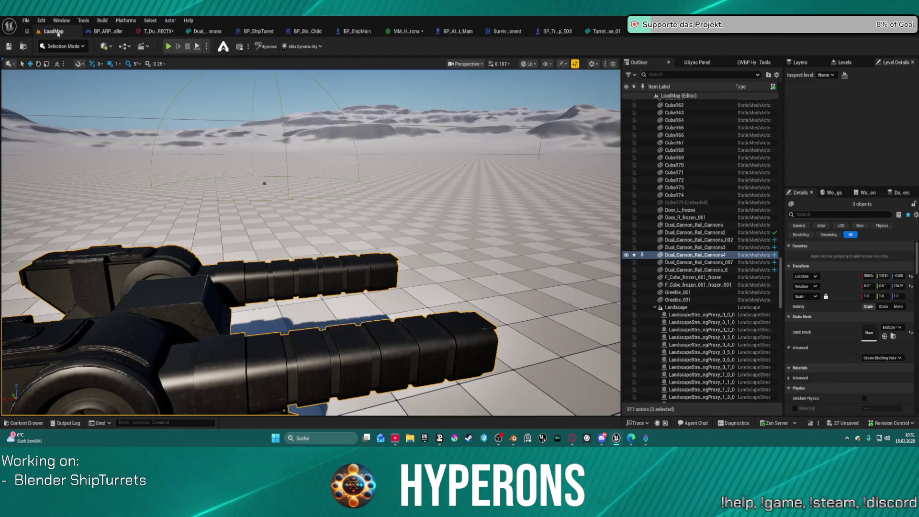
Fly the camera close to the turret body to check its new shading, then reopen MM_Hyperons.
{"action": "right_click_drag", "start_coordinate": [284, 411], "coordinate": [316, 346]}
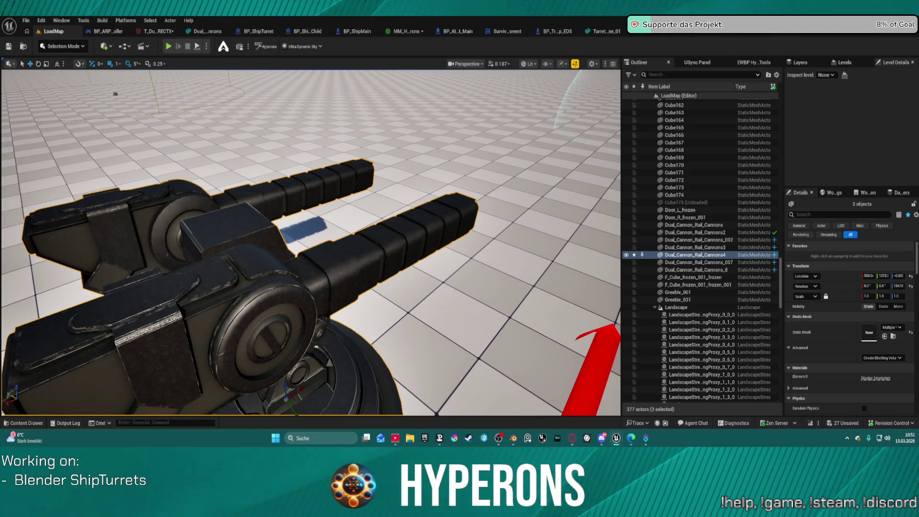
{"action": "key", "text": "w"}
{"action": "mouse_move", "coordinate": [304, 287]}
{"action": "right_mouse_down"}
{"action": "mouse_move", "coordinate": [304, 297]}
{"action": "mouse_move", "coordinate": [388, 286]}
{"action": "mouse_move", "coordinate": [368, 312]}
{"action": "mouse_move", "coordinate": [364, 287]}
{"action": "mouse_move", "coordinate": [359, 304]}
{"action": "right_mouse_up"}
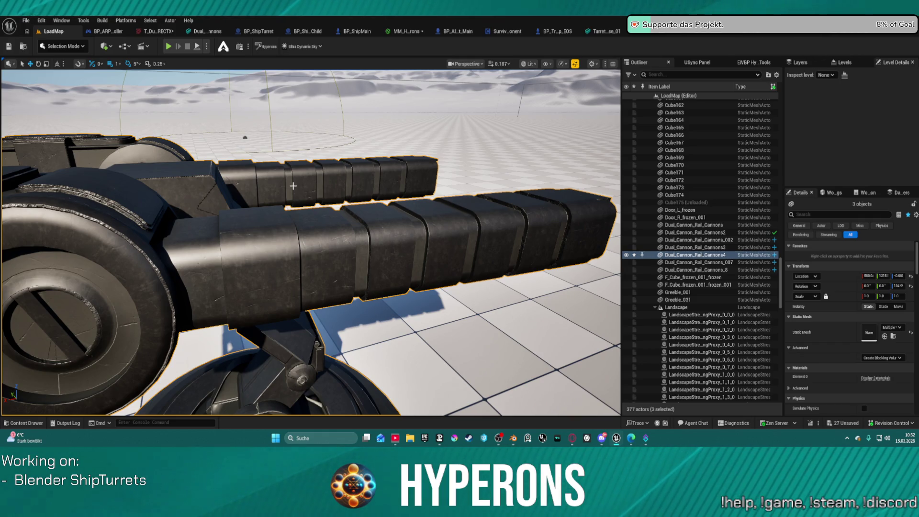
{"action": "left_click", "coordinate": [405, 31]}
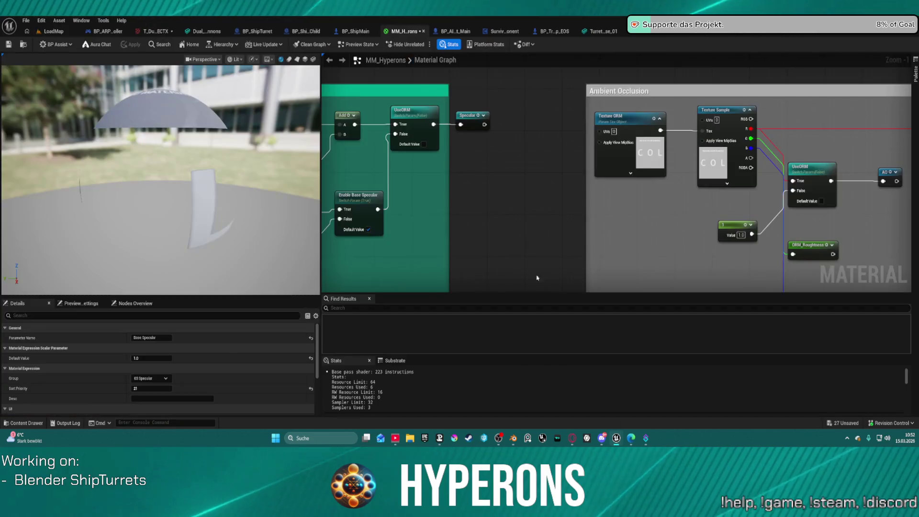
Frame the crimson Emissive comment group in MM_Hyperons, then return to the LoadMap level.
{"action": "scroll", "coordinate": [537, 278], "scroll_direction": "down", "scroll_amount": 10}
{"action": "right_click_drag", "start_coordinate": [694, 242], "coordinate": [703, 181]}
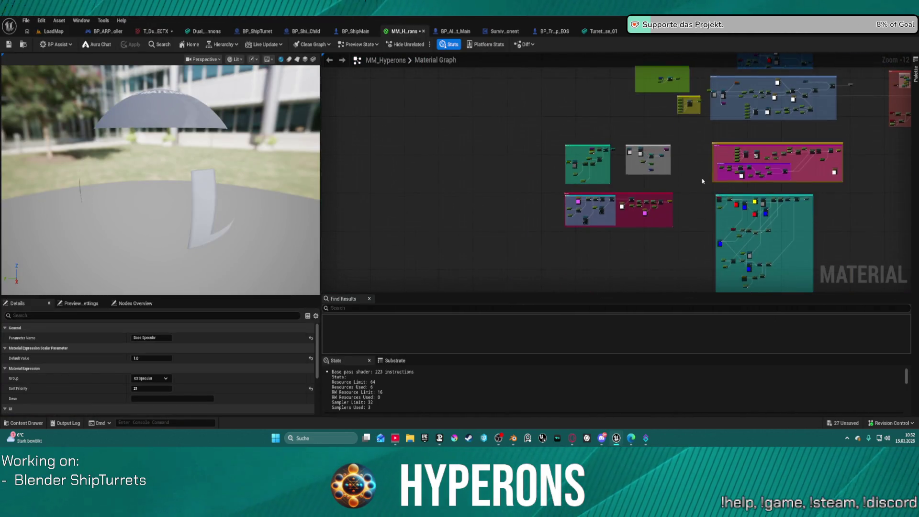
{"action": "scroll", "coordinate": [703, 181], "scroll_direction": "up", "scroll_amount": 5}
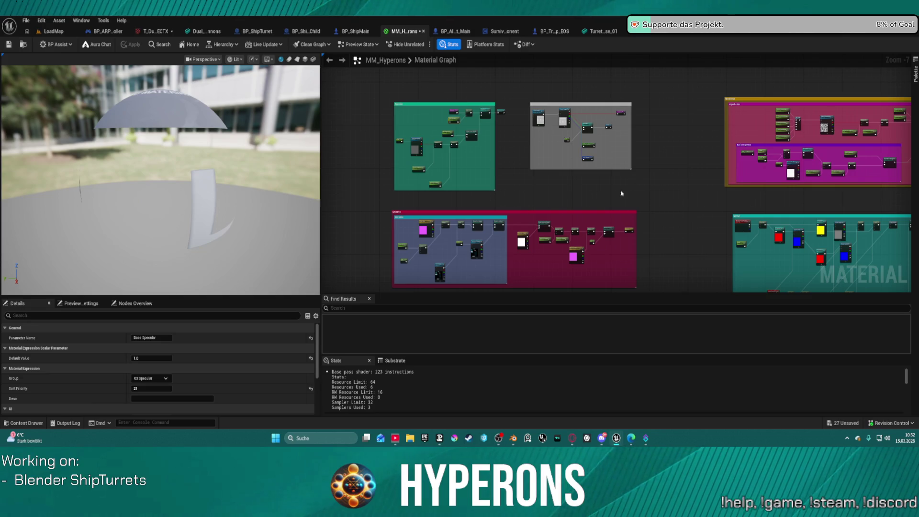
{"action": "scroll", "coordinate": [710, 165], "scroll_direction": "up", "scroll_amount": 4}
{"action": "mouse_move", "coordinate": [605, 211]}
{"action": "right_mouse_down"}
{"action": "mouse_move", "coordinate": [791, 221]}
{"action": "mouse_move", "coordinate": [898, 204]}
{"action": "right_mouse_up"}
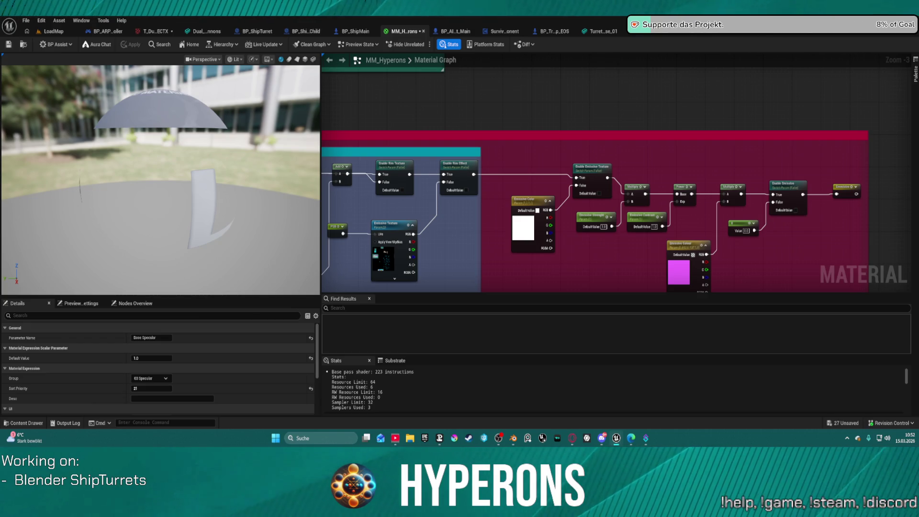
{"action": "scroll", "coordinate": [648, 128], "scroll_direction": "down", "scroll_amount": 2}
{"action": "right_click_drag", "start_coordinate": [649, 128], "coordinate": [693, 125]}
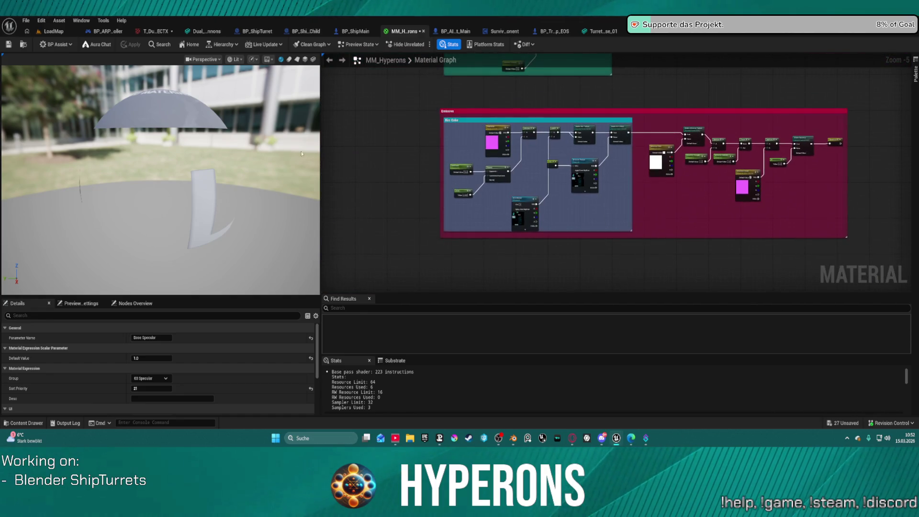
{"action": "left_click", "coordinate": [63, 34]}
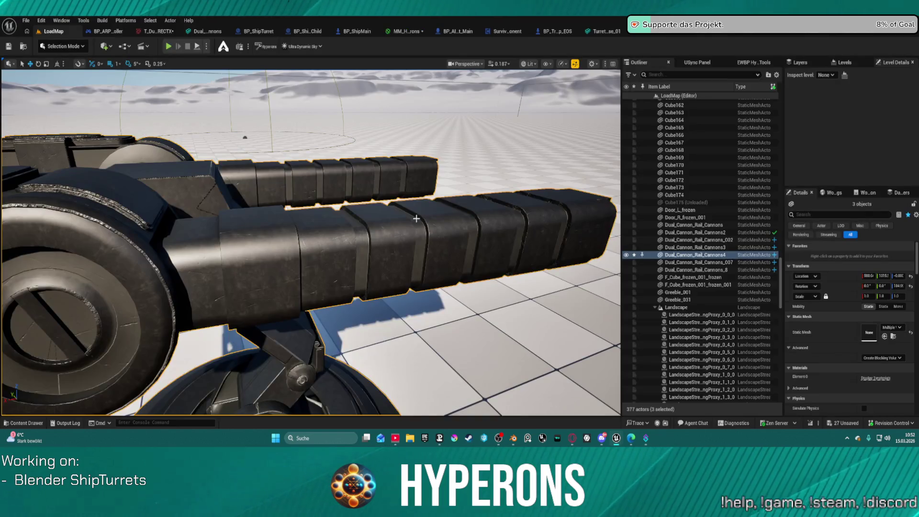
{"action": "mouse_move", "coordinate": [311, 239]}
{"action": "right_mouse_down"}
{"action": "mouse_move", "coordinate": [282, 240]}
{"action": "mouse_move", "coordinate": [283, 255]}
{"action": "mouse_move", "coordinate": [261, 254]}
{"action": "right_mouse_up"}
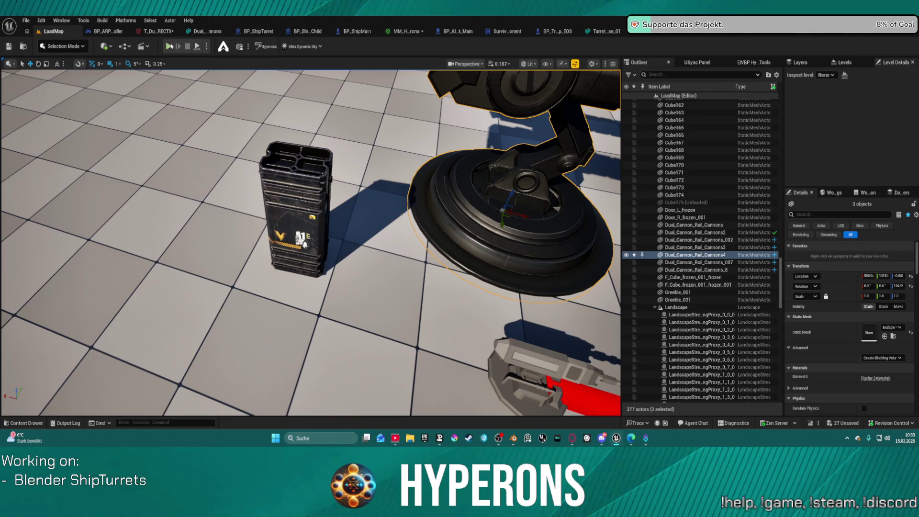
{"action": "key", "text": "alt+p"}
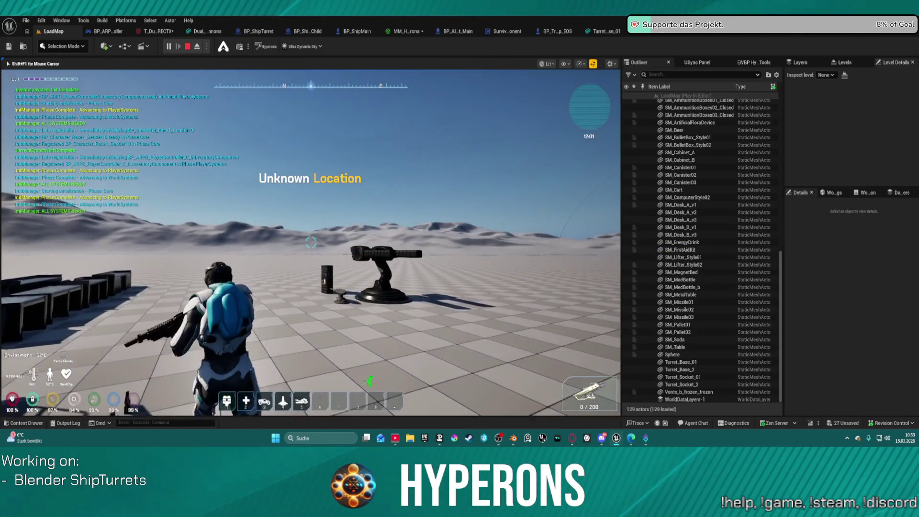
{"action": "key", "text": "w"}
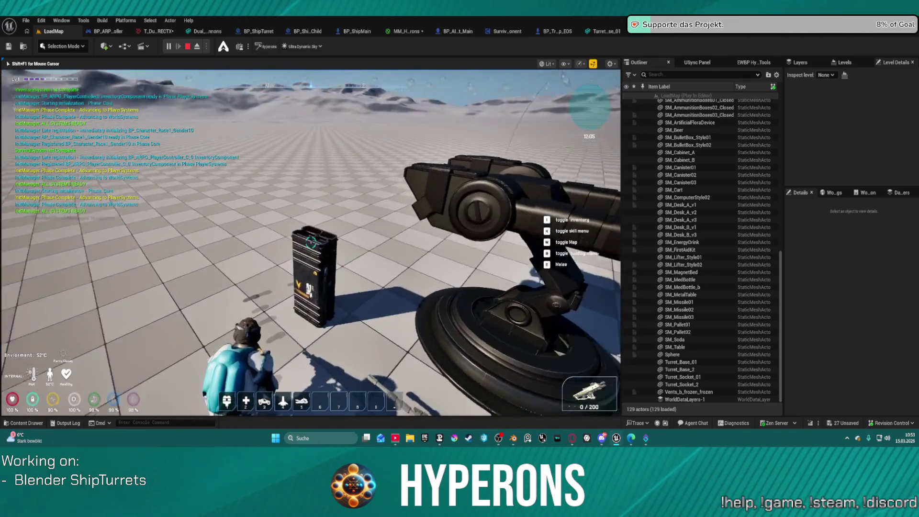
{"action": "key", "text": "a"}
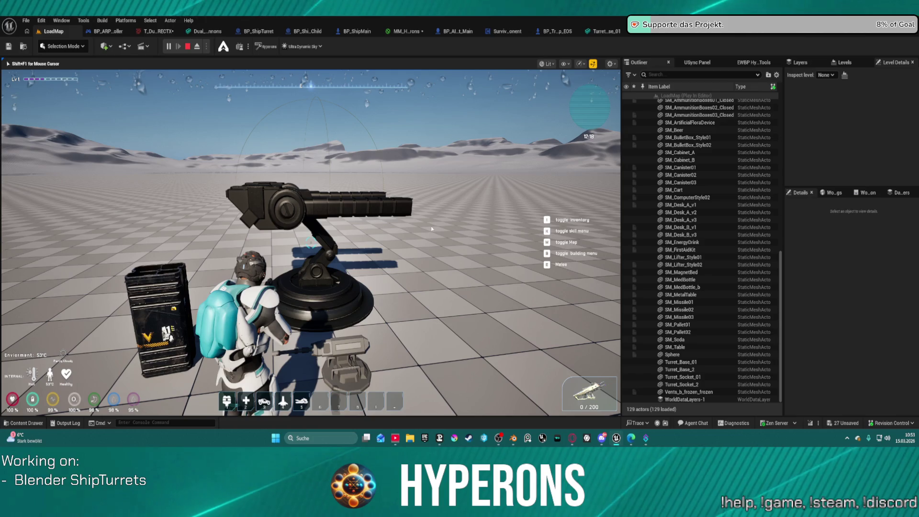
{"action": "key", "text": "Escape"}
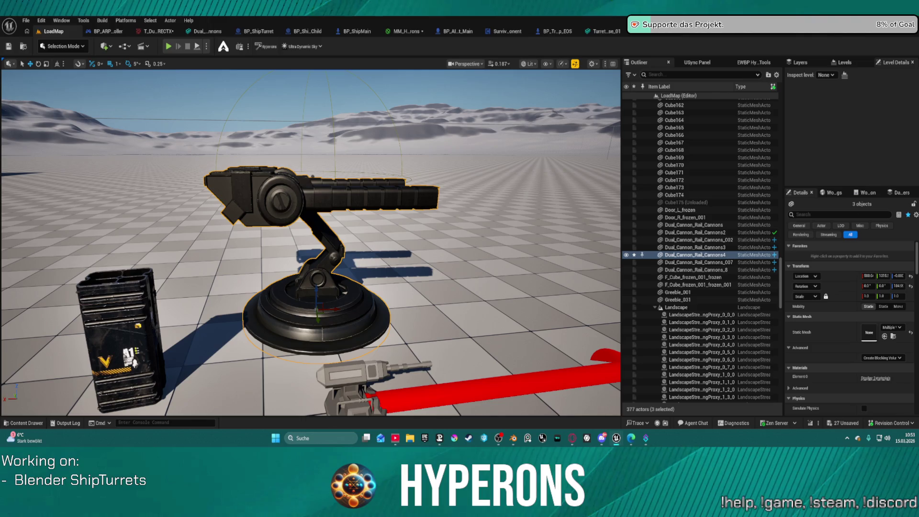
{"action": "key", "text": "alt+Tab"}
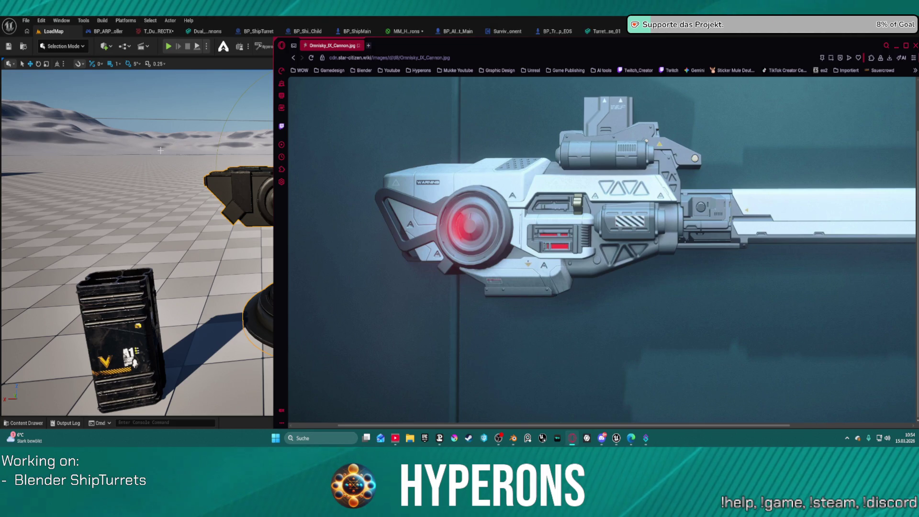
{"action": "right_click_drag", "start_coordinate": [159, 150], "coordinate": [160, 150]}
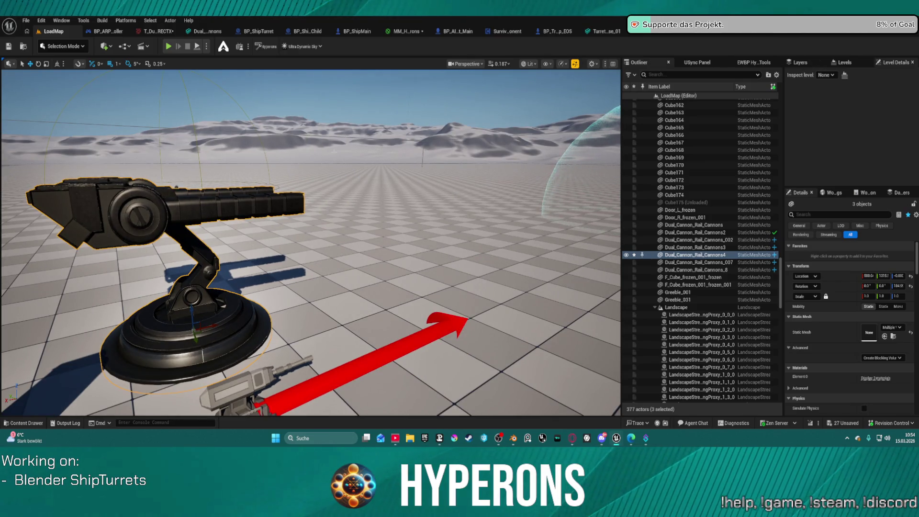
{"action": "right_click_drag", "start_coordinate": [468, 137], "coordinate": [422, 123]}
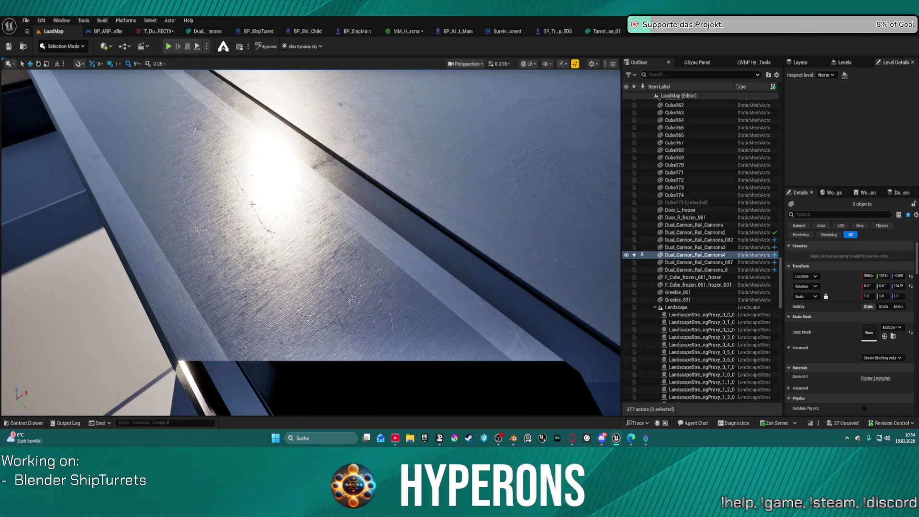
Pull back for a wider view of the crates and open the Content Drawer.
{"action": "right_click_drag", "start_coordinate": [422, 124], "coordinate": [422, 124]}
{"action": "key", "text": "ctrl+space"}
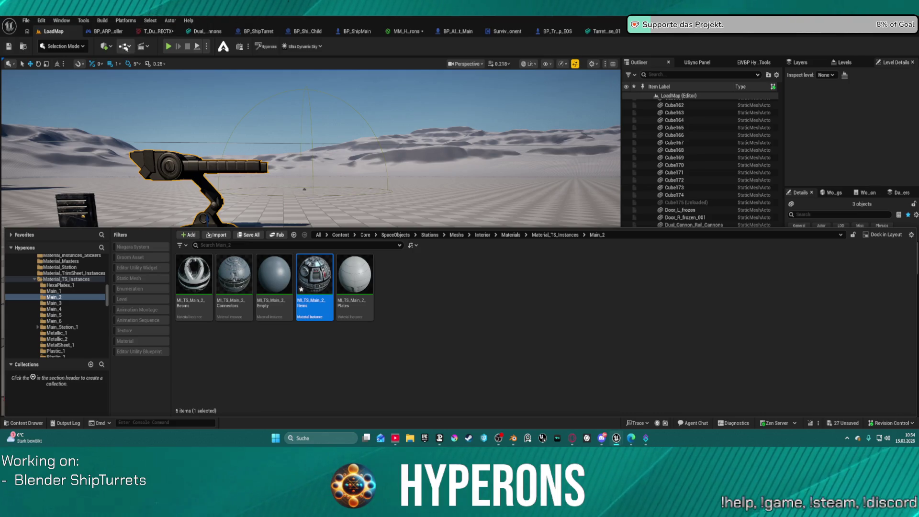
Place SM_Wall_2m_Section_5-8m from Meshes > Walls into the level and fly closer to it.
{"action": "scroll", "coordinate": [62, 301], "scroll_direction": "down", "scroll_amount": 5}
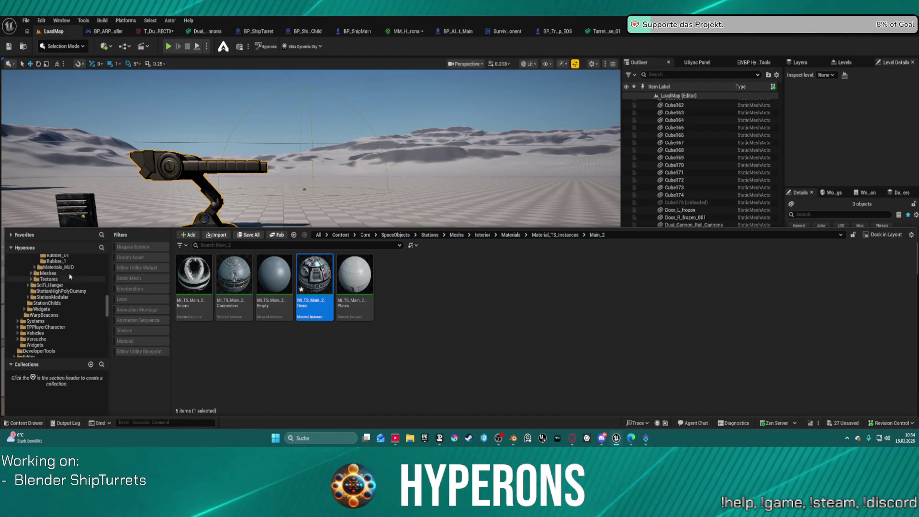
{"action": "left_click", "coordinate": [60, 273]}
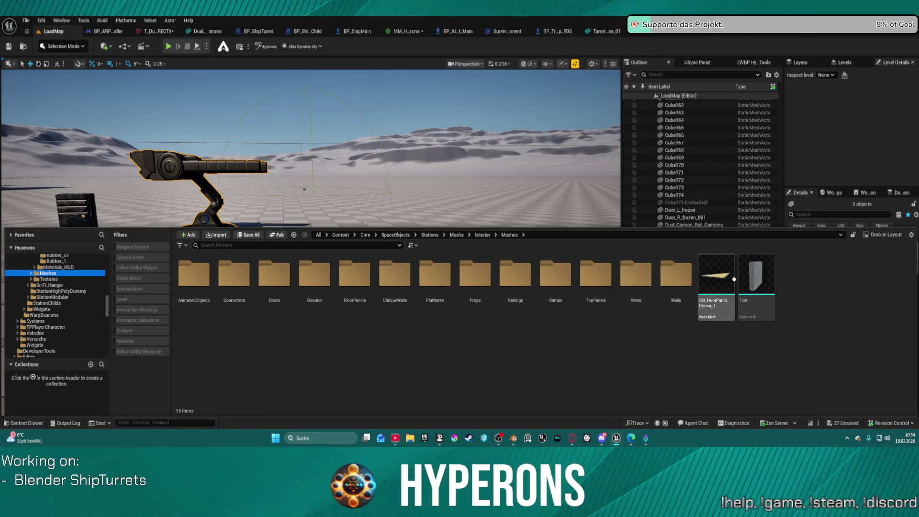
{"action": "double_click", "coordinate": [677, 275]}
{"action": "mouse_move", "coordinate": [479, 283]}
{"action": "left_mouse_down"}
{"action": "mouse_move", "coordinate": [407, 229]}
{"action": "mouse_move", "coordinate": [419, 276]}
{"action": "mouse_move", "coordinate": [448, 220]}
{"action": "mouse_move", "coordinate": [443, 211]}
{"action": "mouse_move", "coordinate": [464, 254]}
{"action": "left_mouse_up"}
{"action": "mouse_move", "coordinate": [77, 226]}
{"action": "right_mouse_down"}
{"action": "mouse_move", "coordinate": [57, 225]}
{"action": "mouse_move", "coordinate": [76, 225]}
{"action": "right_mouse_up"}
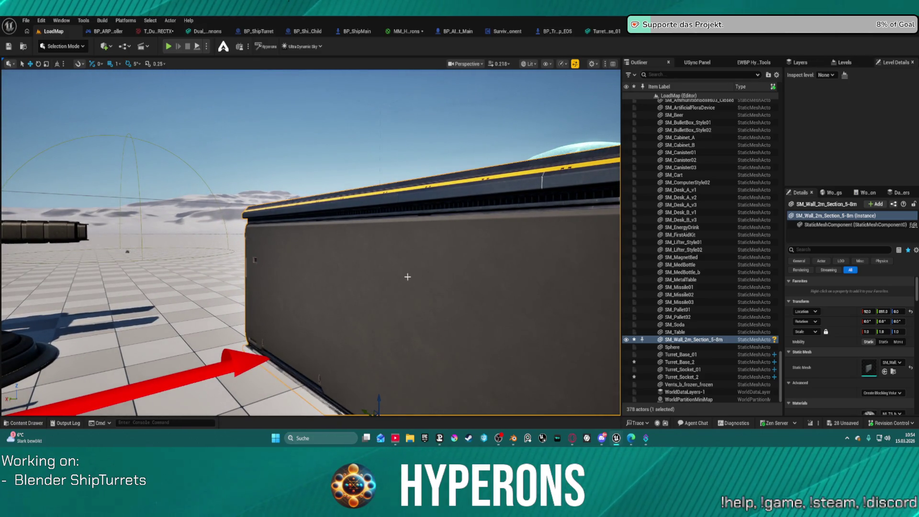
Look over the new wall and the turret barrels, then bring up the trim-sheet material instance editor.
{"action": "left_click_drag", "start_coordinate": [410, 273], "coordinate": [416, 230]}
{"action": "scroll", "coordinate": [230, 240], "scroll_direction": "down", "scroll_amount": 3}
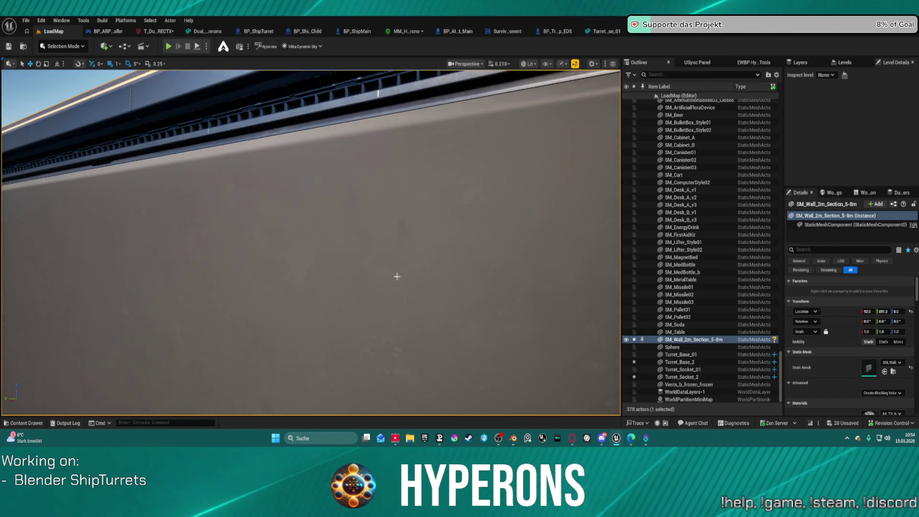
{"action": "scroll", "coordinate": [230, 240], "scroll_direction": "down", "scroll_amount": 5}
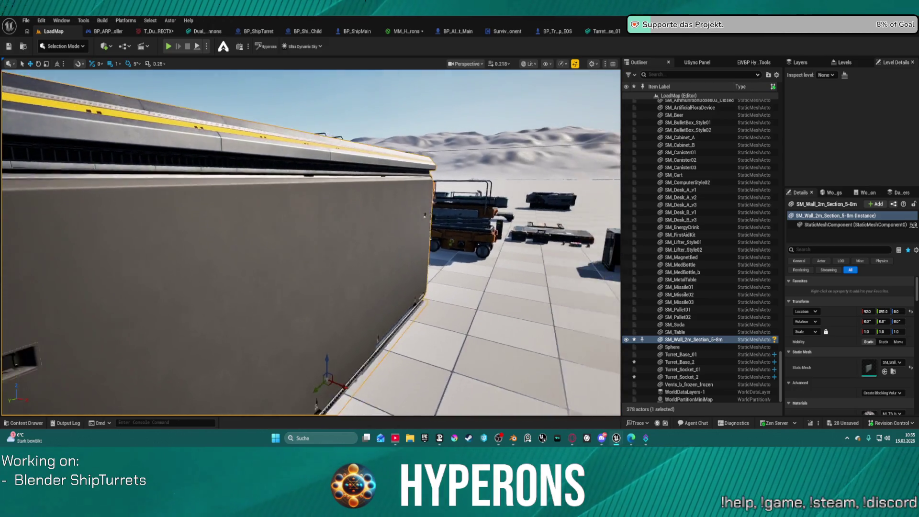
{"action": "left_click_drag", "start_coordinate": [410, 198], "coordinate": [412, 197]}
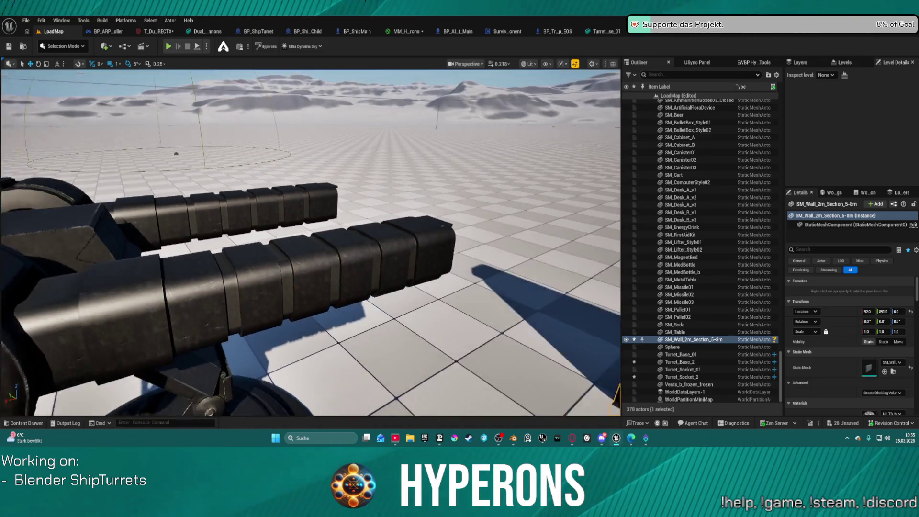
{"action": "left_click_drag", "start_coordinate": [443, 91], "coordinate": [443, 91]}
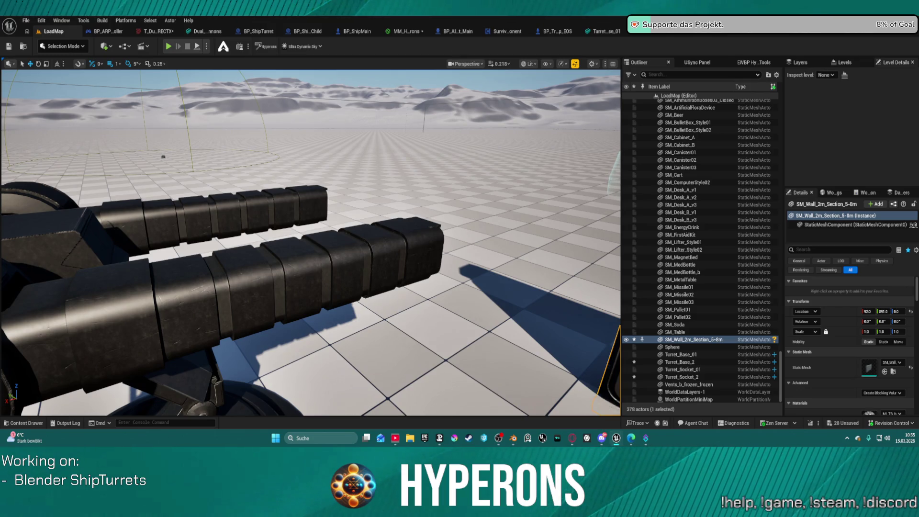
{"action": "left_click", "coordinate": [847, 36]}
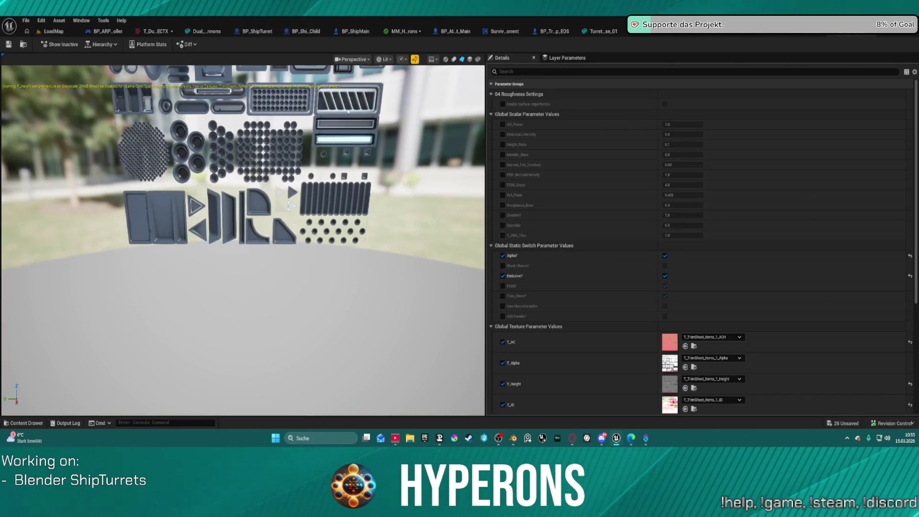
Zoom in on the trim sheet preview, frame its cyan-lit top pieces, then pull back to the whole sheet.
{"action": "mouse_move", "coordinate": [308, 104]}
{"action": "right_mouse_down"}
{"action": "mouse_move", "coordinate": [308, 72]}
{"action": "mouse_move", "coordinate": [308, 102]}
{"action": "right_mouse_up"}
{"action": "mouse_move", "coordinate": [328, 118]}
{"action": "left_mouse_down"}
{"action": "mouse_move", "coordinate": [288, 120]}
{"action": "mouse_move", "coordinate": [287, 139]}
{"action": "mouse_move", "coordinate": [290, 126]}
{"action": "left_mouse_up"}
{"action": "mouse_move", "coordinate": [290, 126]}
{"action": "right_mouse_down"}
{"action": "mouse_move", "coordinate": [289, 72]}
{"action": "mouse_move", "coordinate": [290, 84]}
{"action": "right_mouse_up"}
{"action": "mouse_move", "coordinate": [290, 84]}
{"action": "left_mouse_down"}
{"action": "mouse_move", "coordinate": [320, 154]}
{"action": "mouse_move", "coordinate": [341, 103]}
{"action": "left_mouse_up"}
{"action": "mouse_move", "coordinate": [340, 103]}
{"action": "right_mouse_down"}
{"action": "mouse_move", "coordinate": [340, 216]}
{"action": "mouse_move", "coordinate": [248, 243]}
{"action": "right_mouse_up"}
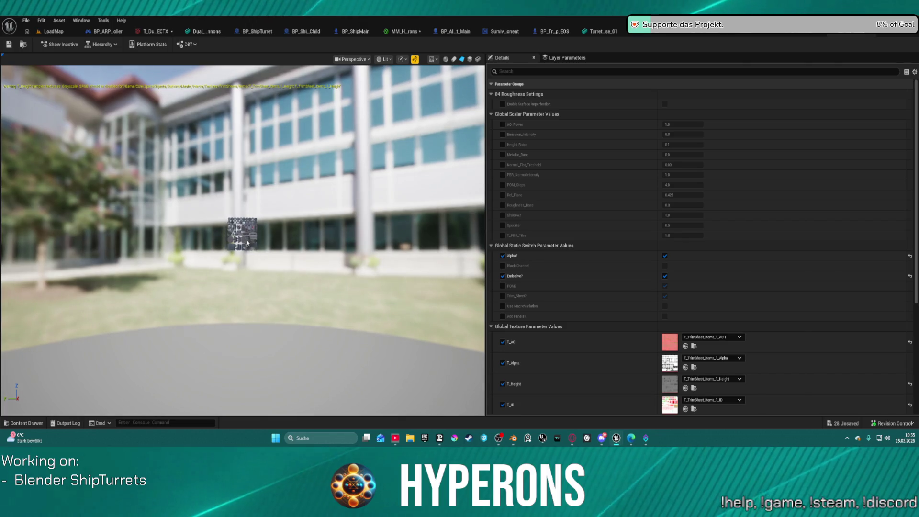
{"action": "scroll", "coordinate": [252, 265], "scroll_direction": "down", "scroll_amount": 1}
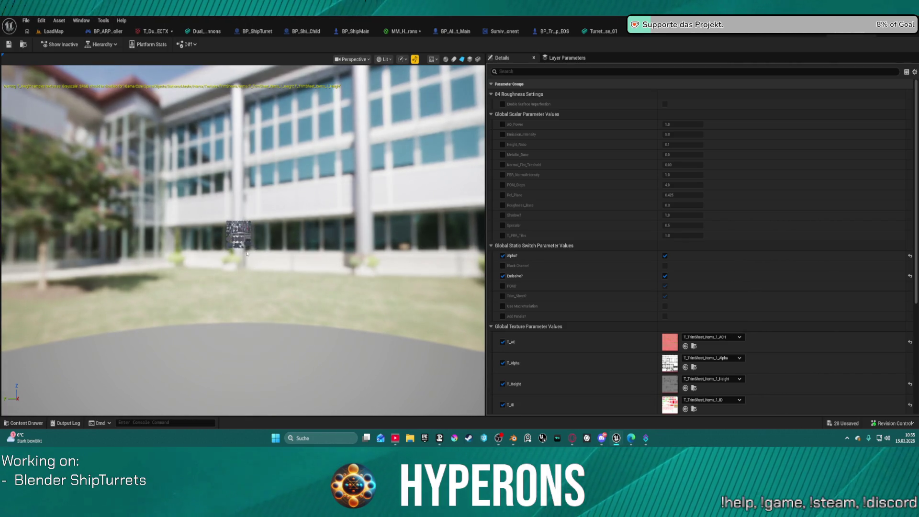
{"action": "scroll", "coordinate": [247, 253], "scroll_direction": "up", "scroll_amount": 2}
{"action": "mouse_move", "coordinate": [247, 253]}
{"action": "left_mouse_down"}
{"action": "mouse_move", "coordinate": [248, 239]}
{"action": "mouse_move", "coordinate": [305, 197]}
{"action": "left_mouse_up"}
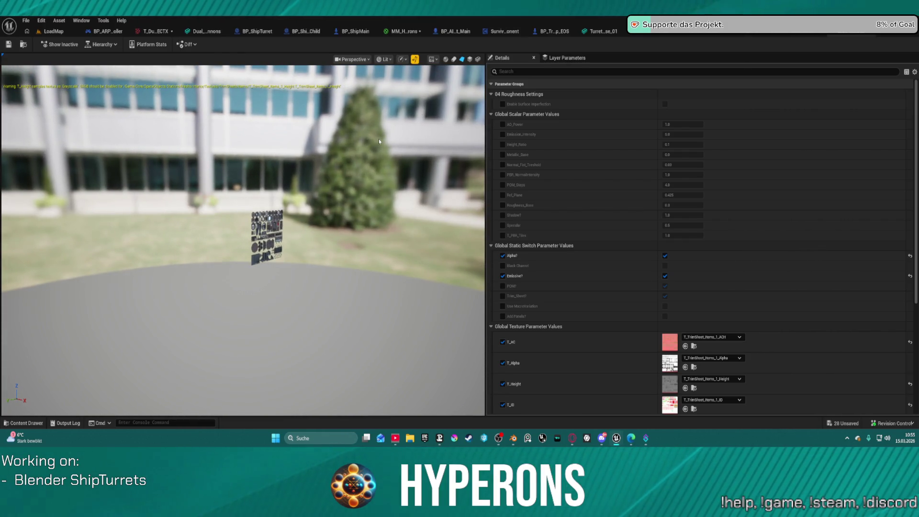
Pan and orbit the trim sheet preview until it is viewed head-on.
{"action": "middle_click_drag", "start_coordinate": [378, 139], "coordinate": [365, 142]}
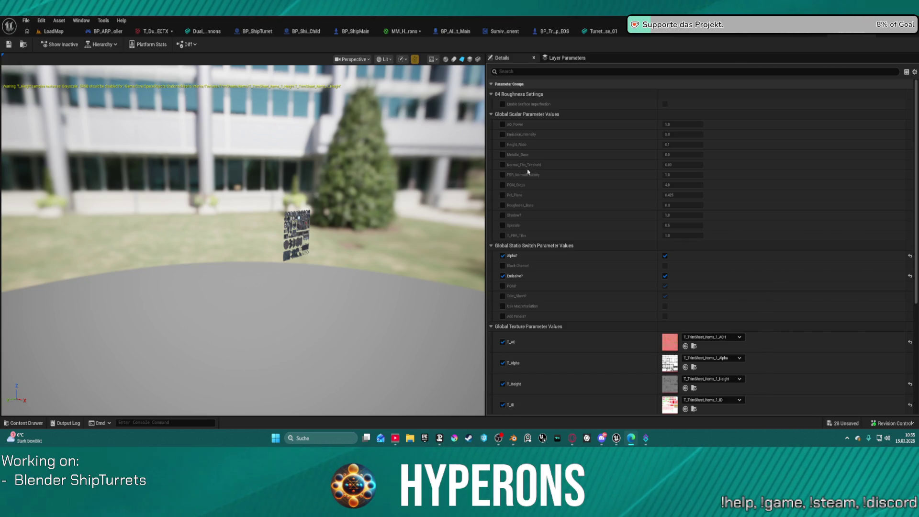
{"action": "mouse_move", "coordinate": [388, 220]}
{"action": "left_mouse_down"}
{"action": "mouse_move", "coordinate": [402, 209]}
{"action": "mouse_move", "coordinate": [337, 211]}
{"action": "left_mouse_up"}
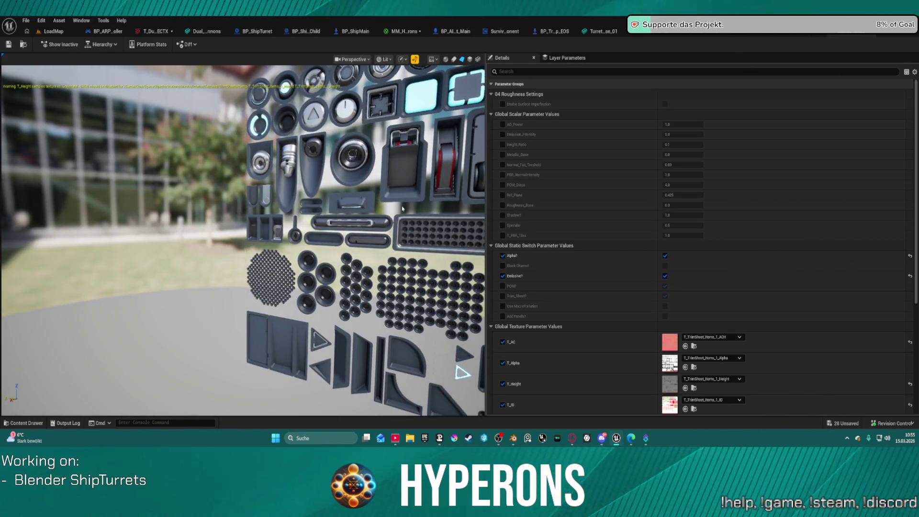
{"action": "scroll", "coordinate": [402, 208], "scroll_direction": "down", "scroll_amount": 5}
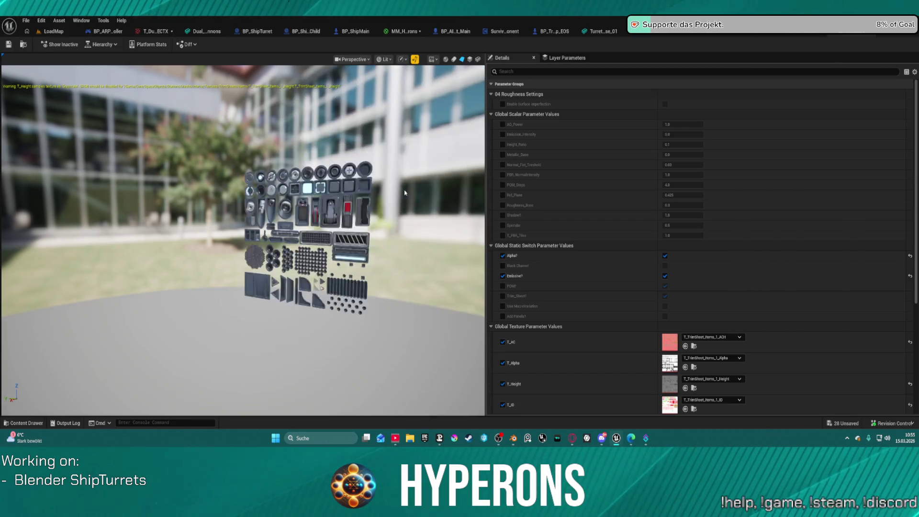
{"action": "left_click_drag", "start_coordinate": [402, 207], "coordinate": [440, 207]}
{"action": "mouse_move", "coordinate": [337, 211]}
{"action": "left_mouse_down"}
{"action": "mouse_move", "coordinate": [216, 206]}
{"action": "mouse_move", "coordinate": [330, 164]}
{"action": "left_mouse_up"}
{"action": "scroll", "coordinate": [268, 210], "scroll_direction": "up", "scroll_amount": 1}
{"action": "scroll", "coordinate": [228, 206], "scroll_direction": "up", "scroll_amount": 5}
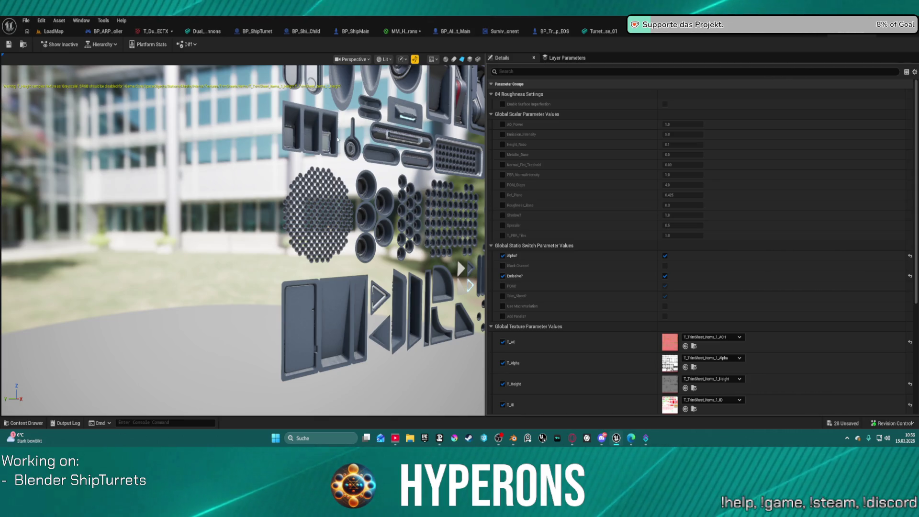
{"action": "scroll", "coordinate": [348, 152], "scroll_direction": "down", "scroll_amount": 3}
{"action": "left_click_drag", "start_coordinate": [358, 149], "coordinate": [313, 140]}
{"action": "scroll", "coordinate": [313, 139], "scroll_direction": "up", "scroll_amount": 5}
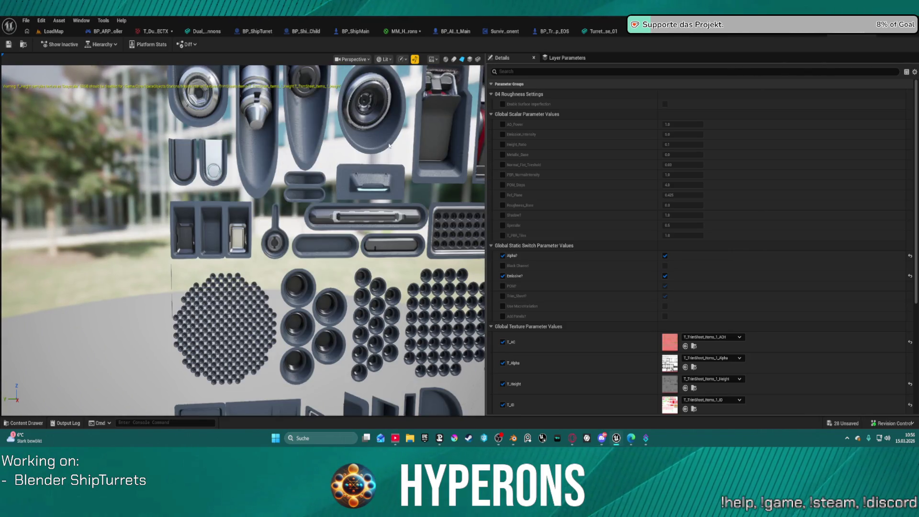
{"action": "scroll", "coordinate": [388, 144], "scroll_direction": "up", "scroll_amount": 3}
{"action": "scroll", "coordinate": [386, 142], "scroll_direction": "down", "scroll_amount": 5}
{"action": "scroll", "coordinate": [386, 142], "scroll_direction": "up", "scroll_amount": 6}
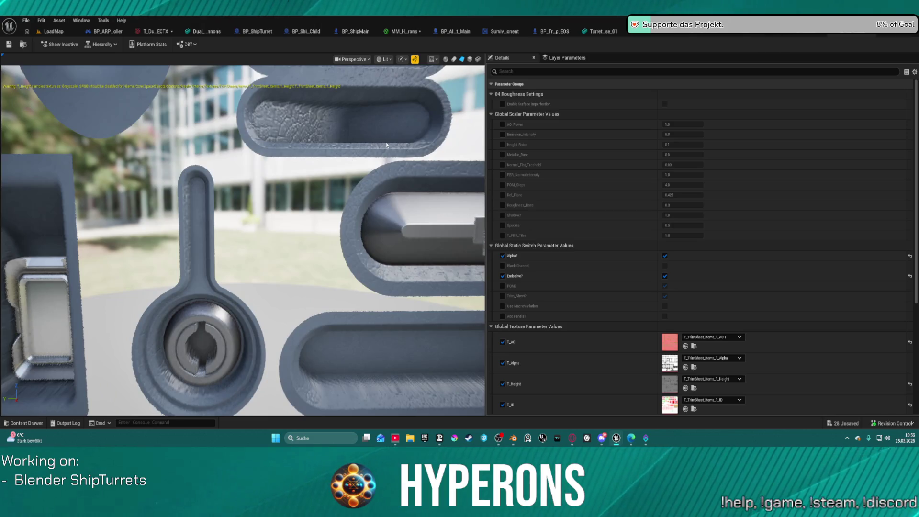
{"action": "scroll", "coordinate": [387, 145], "scroll_direction": "down", "scroll_amount": 5}
Turn the trim sheet to face the camera, then switch to the 1024×1024 texture asset's editor.
{"action": "left_click_drag", "start_coordinate": [378, 144], "coordinate": [416, 118]}
{"action": "scroll", "coordinate": [331, 216], "scroll_direction": "down", "scroll_amount": 4}
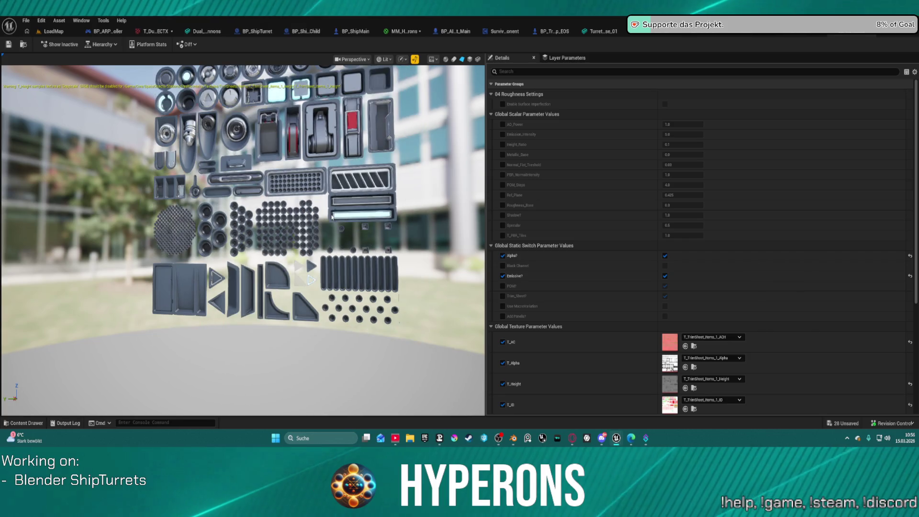
{"action": "scroll", "coordinate": [332, 217], "scroll_direction": "up", "scroll_amount": 7}
{"action": "scroll", "coordinate": [331, 217], "scroll_direction": "down", "scroll_amount": 5}
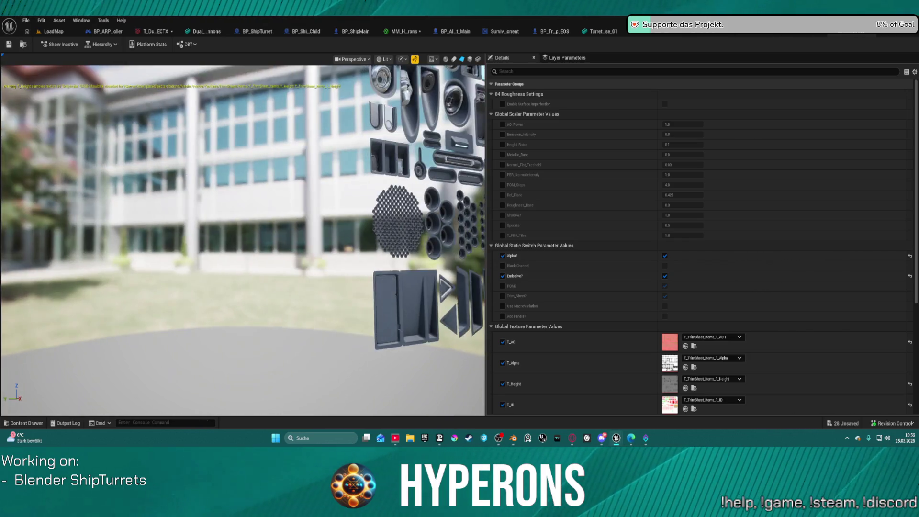
{"action": "scroll", "coordinate": [331, 216], "scroll_direction": "up", "scroll_amount": 7}
{"action": "left_click_drag", "start_coordinate": [331, 216], "coordinate": [347, 193]}
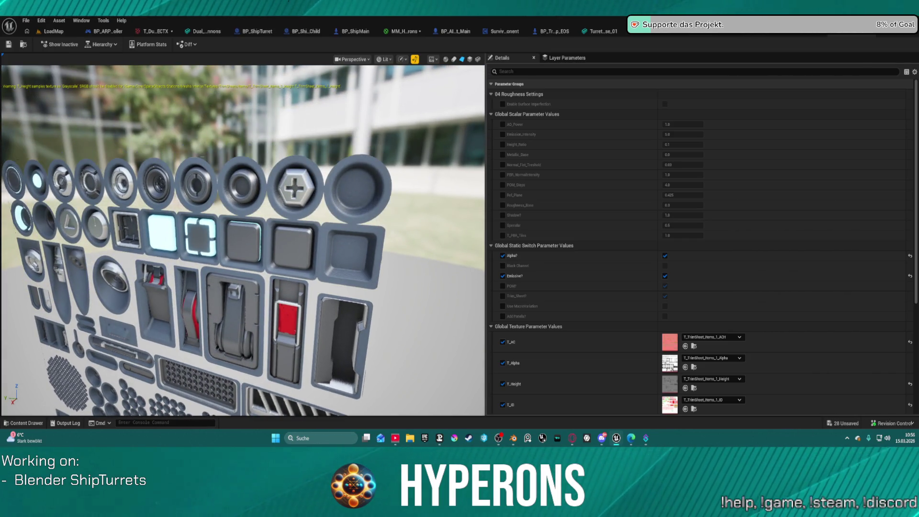
{"action": "scroll", "coordinate": [259, 199], "scroll_direction": "down", "scroll_amount": 4}
{"action": "left_click_drag", "start_coordinate": [335, 215], "coordinate": [383, 211]}
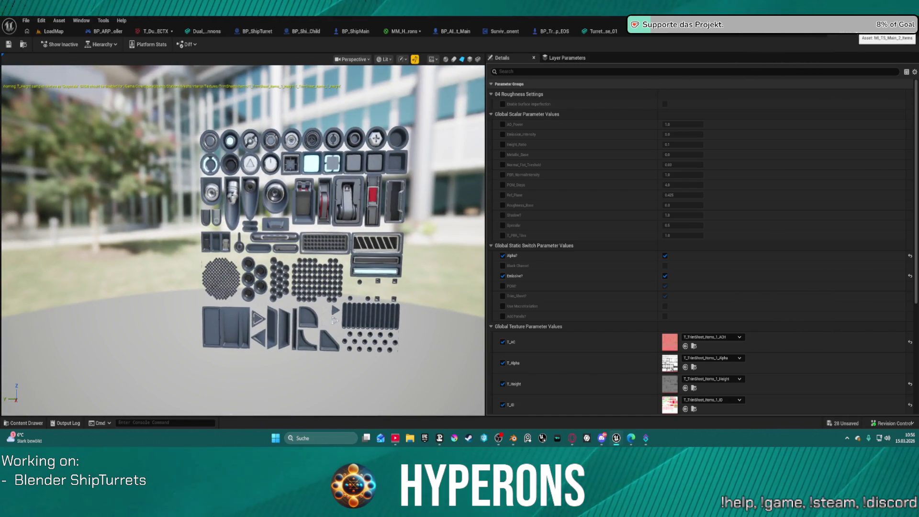
{"action": "left_click", "coordinate": [830, 33]}
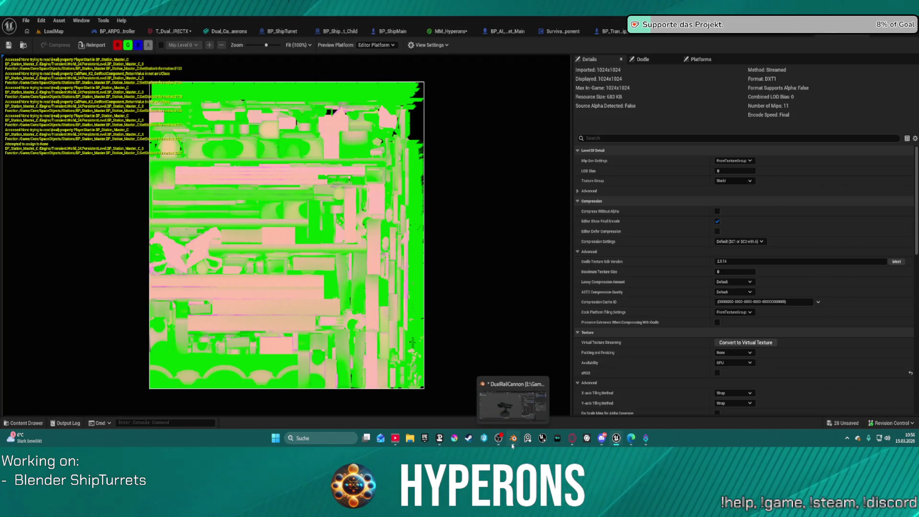
In Blender's DualRailCannon scene, orbit around the turret and show the MatPlus Layers panel.
{"action": "left_click", "coordinate": [513, 442]}
{"action": "mouse_move", "coordinate": [442, 312]}
{"action": "middle_mouse_down"}
{"action": "mouse_move", "coordinate": [365, 259]}
{"action": "mouse_move", "coordinate": [400, 269]}
{"action": "middle_mouse_up"}
{"action": "scroll", "coordinate": [400, 269], "scroll_direction": "up", "scroll_amount": 5}
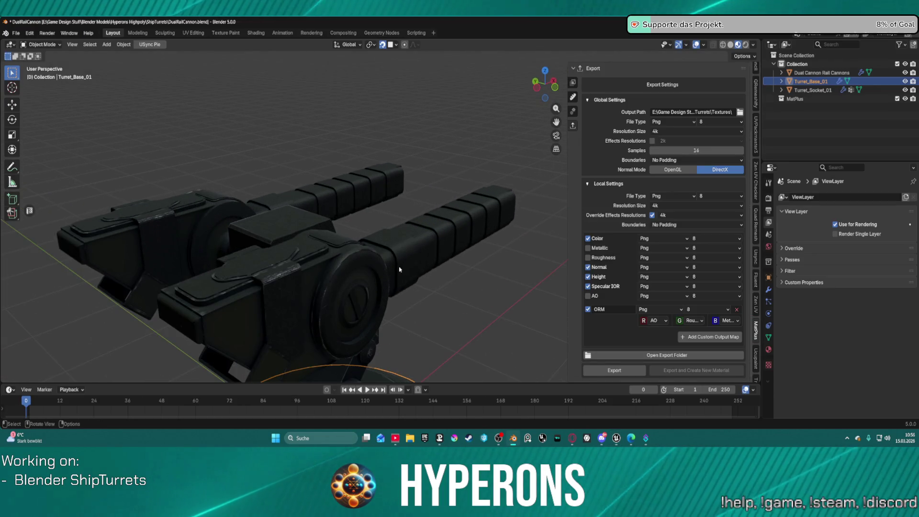
{"action": "scroll", "coordinate": [400, 267], "scroll_direction": "up", "scroll_amount": 3}
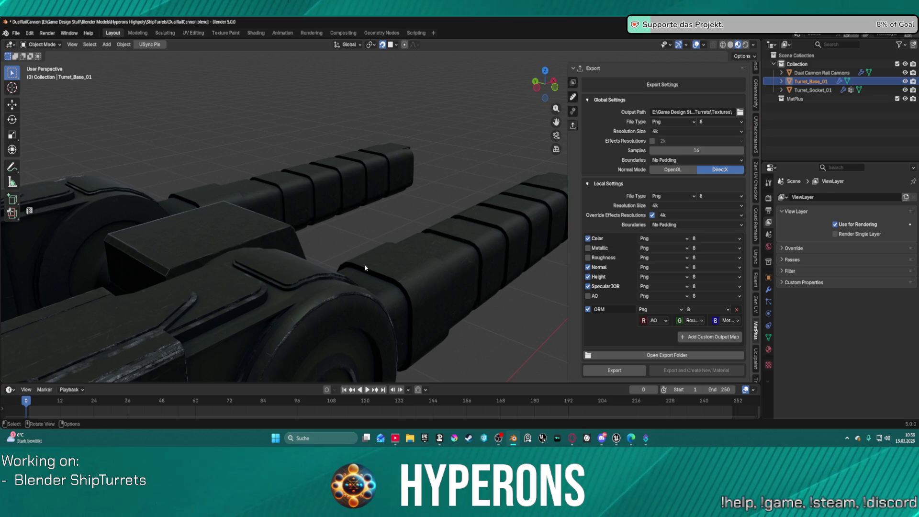
{"action": "scroll", "coordinate": [374, 258], "scroll_direction": "down", "scroll_amount": 5}
{"action": "mouse_move", "coordinate": [374, 258]}
{"action": "middle_mouse_down"}
{"action": "mouse_move", "coordinate": [361, 242]}
{"action": "mouse_move", "coordinate": [515, 257]}
{"action": "mouse_move", "coordinate": [483, 273]}
{"action": "mouse_move", "coordinate": [500, 302]}
{"action": "middle_mouse_up"}
{"action": "scroll", "coordinate": [386, 246], "scroll_direction": "up", "scroll_amount": 4}
{"action": "scroll", "coordinate": [500, 302], "scroll_direction": "down", "scroll_amount": 3}
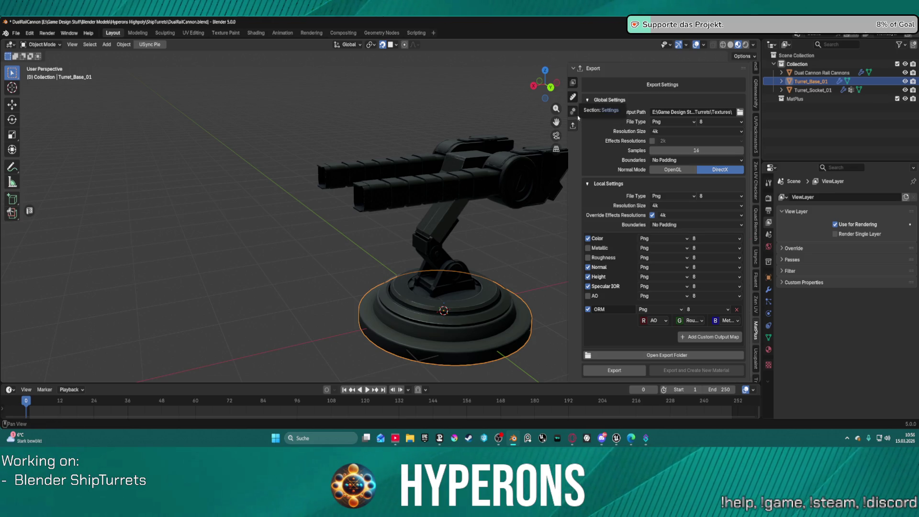
{"action": "left_click", "coordinate": [577, 87]}
{"action": "middle_click_drag", "start_coordinate": [516, 305], "coordinate": [567, 266]}
Select the cannon's Base fill layer and try a lighter mid-grey colour.
{"action": "scroll", "coordinate": [550, 278], "scroll_direction": "up", "scroll_amount": 2}
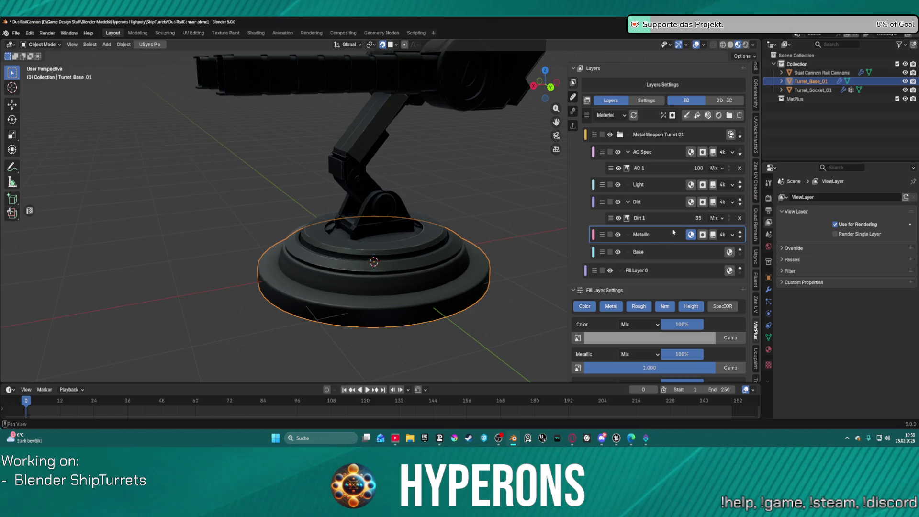
{"action": "left_click", "coordinate": [689, 254]}
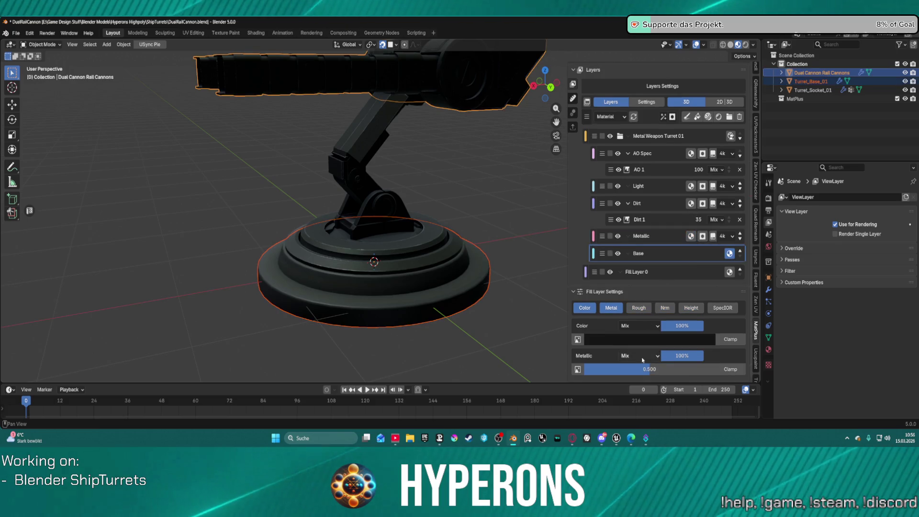
{"action": "left_click", "coordinate": [644, 343]}
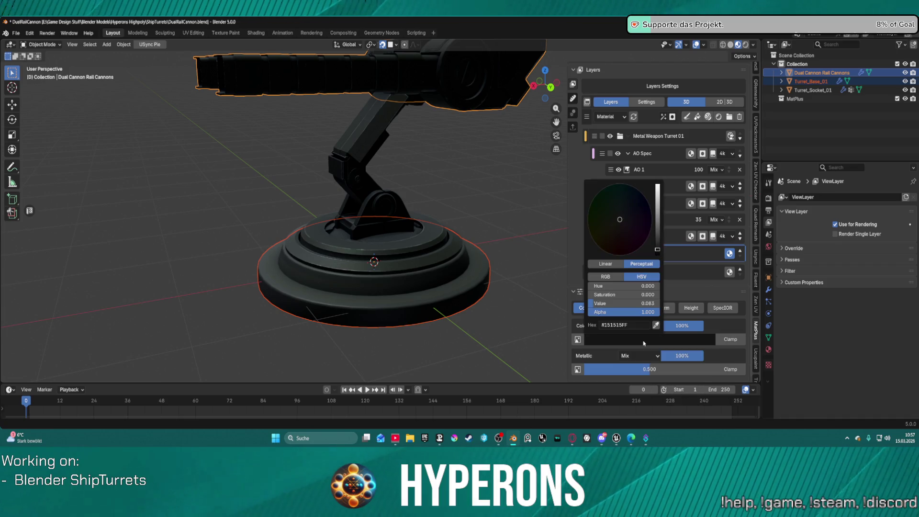
{"action": "left_click_drag", "start_coordinate": [657, 247], "coordinate": [657, 233]}
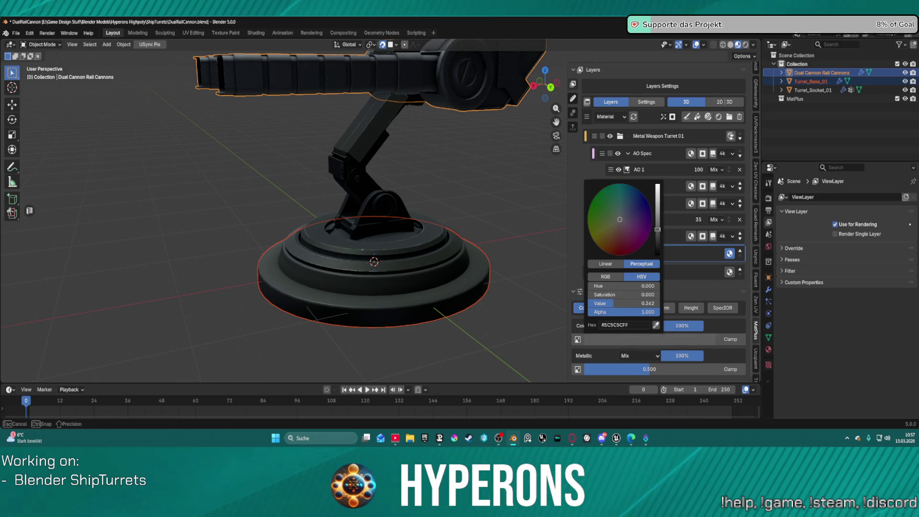
{"action": "mouse_move", "coordinate": [414, 139]}
{"action": "middle_mouse_down"}
{"action": "mouse_move", "coordinate": [625, 165]}
{"action": "mouse_move", "coordinate": [611, 263]}
{"action": "middle_mouse_up"}
{"action": "scroll", "coordinate": [625, 164], "scroll_direction": "up", "scroll_amount": 3}
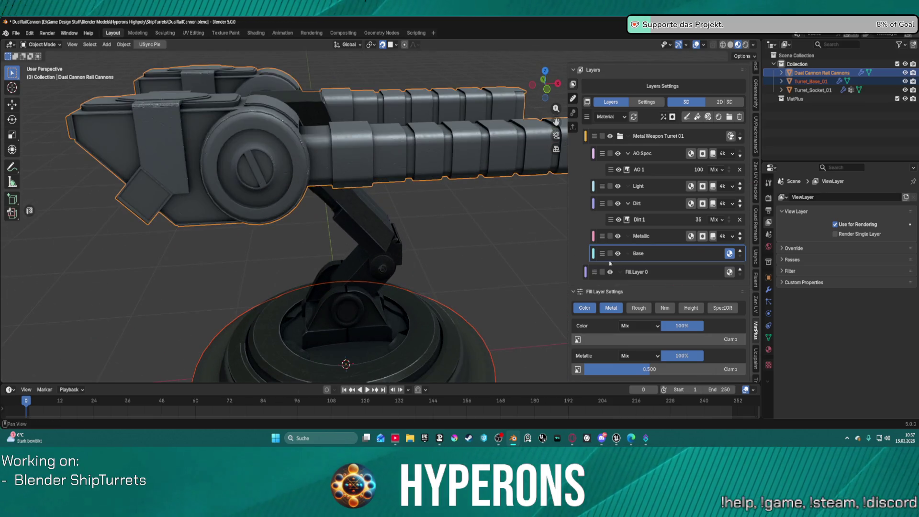
Darken the Base layer to hex #161616 and orbit to review the dark metal turret.
{"action": "left_click", "coordinate": [685, 337]}
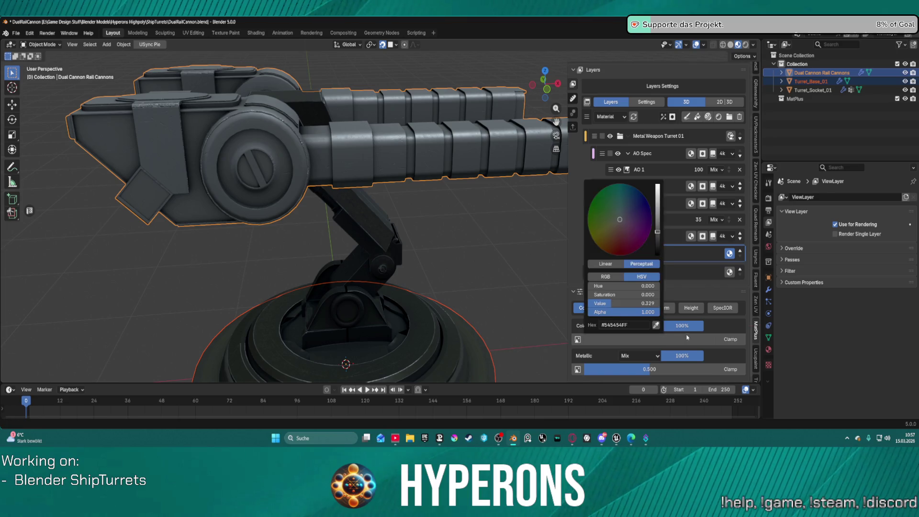
{"action": "left_click", "coordinate": [657, 343]}
{"action": "left_click_drag", "start_coordinate": [659, 238], "coordinate": [658, 250]}
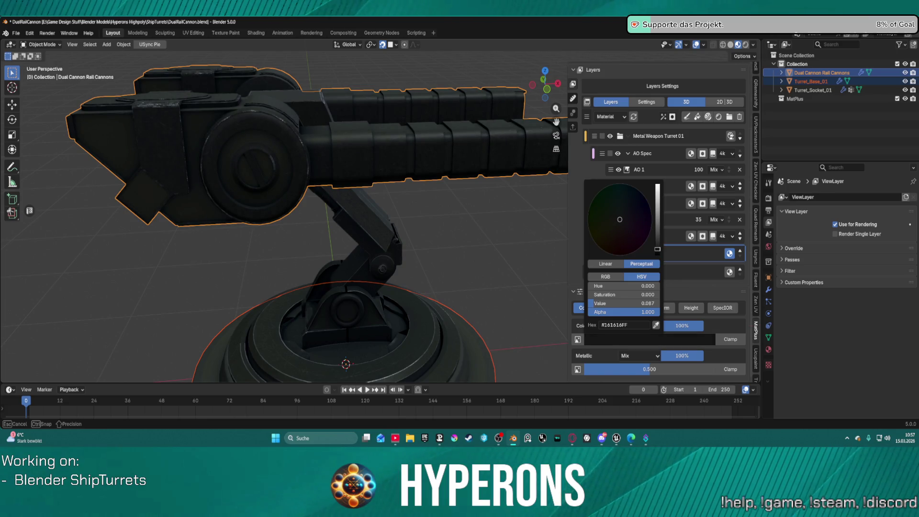
{"action": "left_click", "coordinate": [631, 324]}
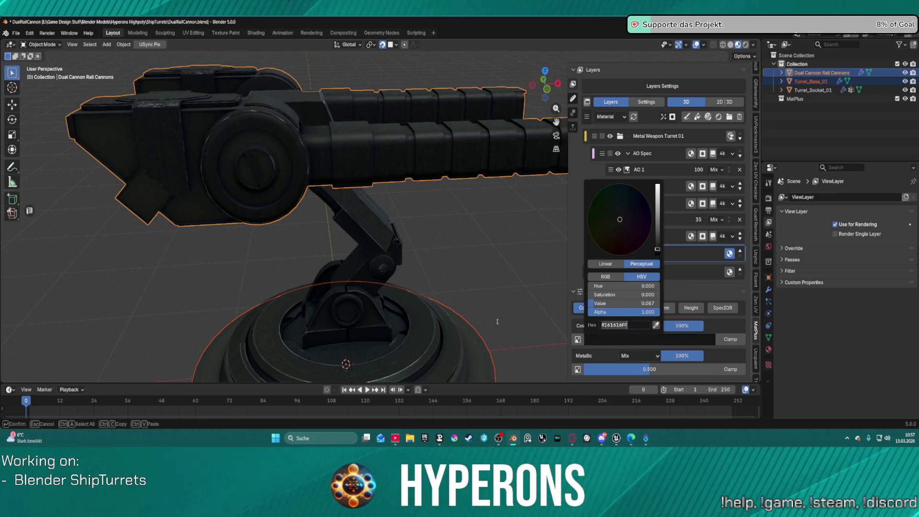
{"action": "key", "text": "Return"}
{"action": "left_click", "coordinate": [481, 258]}
{"action": "mouse_move", "coordinate": [481, 258]}
{"action": "middle_mouse_down"}
{"action": "mouse_move", "coordinate": [472, 235]}
{"action": "mouse_move", "coordinate": [336, 135]}
{"action": "mouse_move", "coordinate": [431, 107]}
{"action": "mouse_move", "coordinate": [412, 178]}
{"action": "mouse_move", "coordinate": [430, 203]}
{"action": "mouse_move", "coordinate": [369, 152]}
{"action": "mouse_move", "coordinate": [383, 185]}
{"action": "mouse_move", "coordinate": [427, 157]}
{"action": "middle_mouse_up"}
{"action": "scroll", "coordinate": [464, 229], "scroll_direction": "up", "scroll_amount": 5}
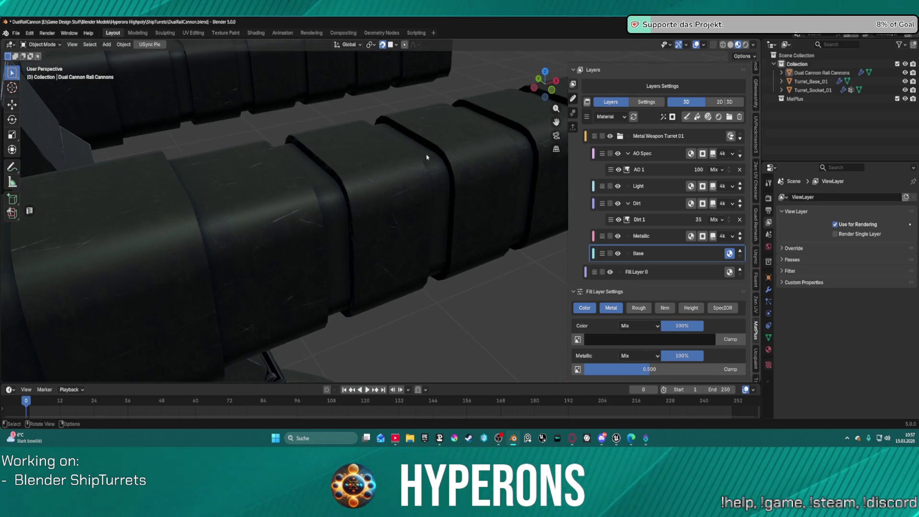
{"action": "scroll", "coordinate": [347, 278], "scroll_direction": "down", "scroll_amount": 8}
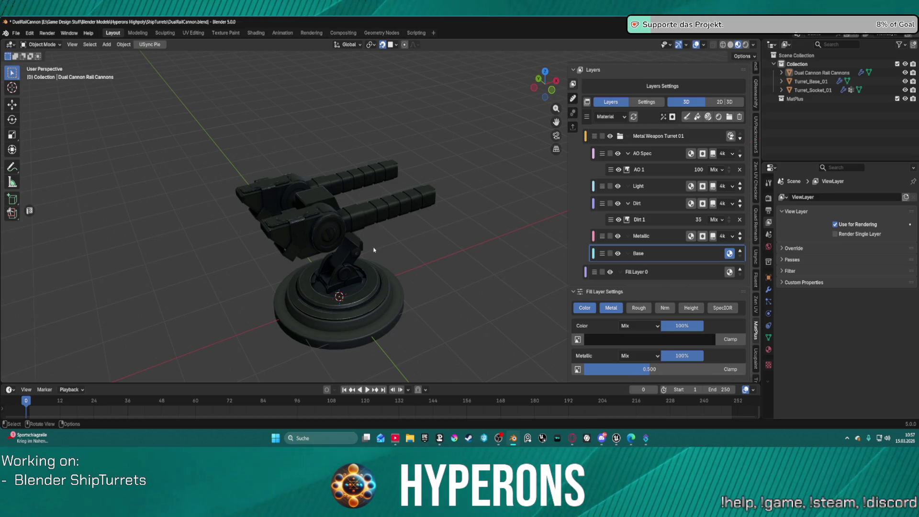
Select the turret base and load its Turret_Base_01 MatPlus material set.
{"action": "left_click", "coordinate": [336, 344]}
{"action": "scroll", "coordinate": [613, 144], "scroll_direction": "up", "scroll_amount": 4}
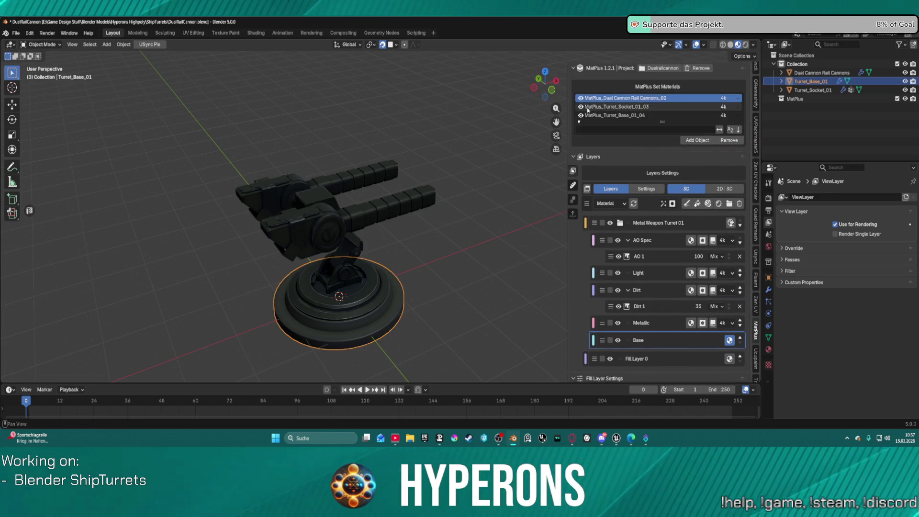
{"action": "left_click", "coordinate": [601, 116]}
{"action": "scroll", "coordinate": [528, 289], "scroll_direction": "down", "scroll_amount": 5}
{"action": "scroll", "coordinate": [528, 289], "scroll_direction": "up", "scroll_amount": 7}
{"action": "scroll", "coordinate": [661, 263], "scroll_direction": "down", "scroll_amount": 8}
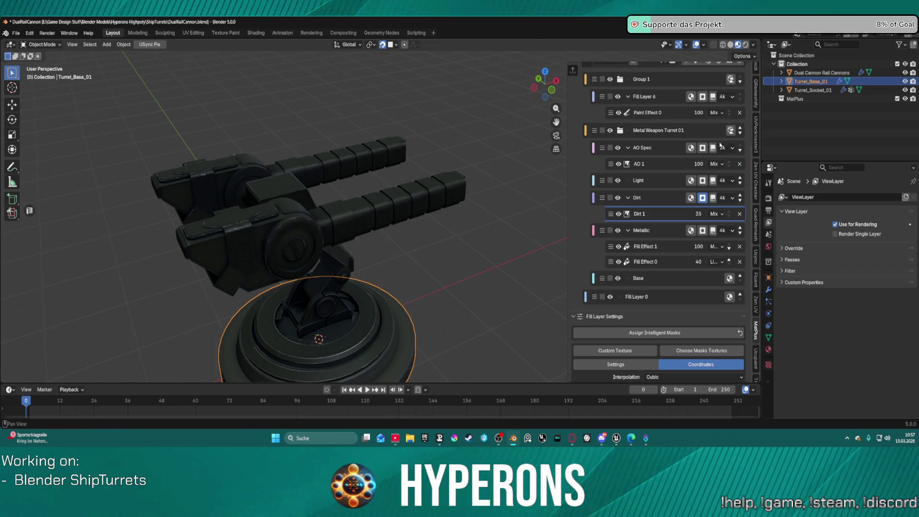
Open Spaceship Weapons_V01.blend from Blender's recent-files jump list.
{"action": "left_click", "coordinate": [517, 441]}
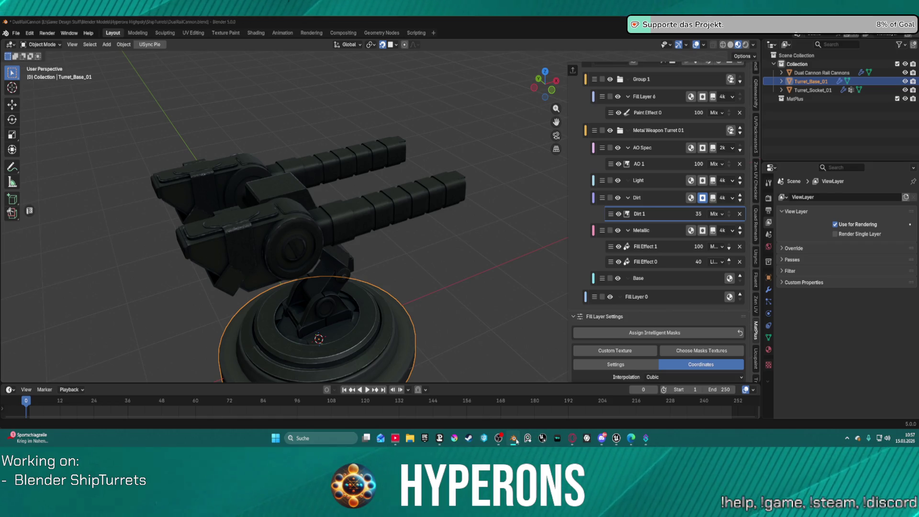
{"action": "right_click", "coordinate": [520, 434]}
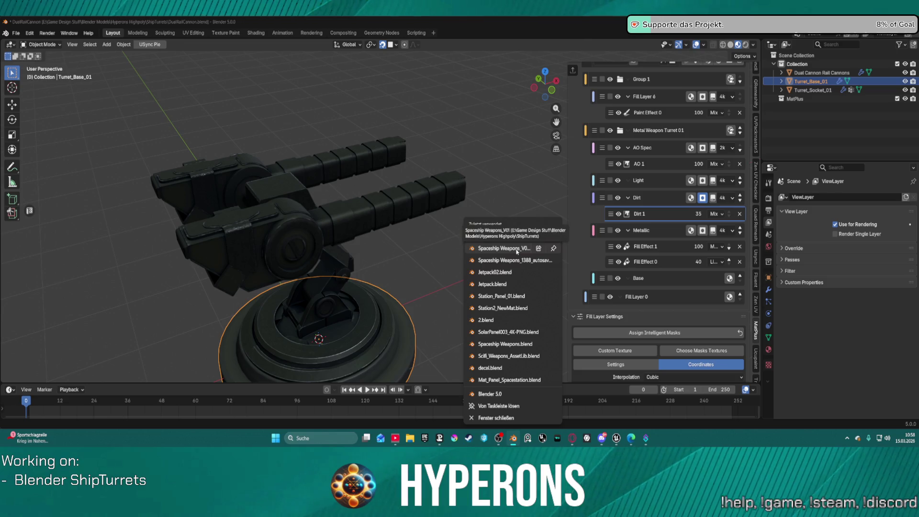
{"action": "left_click", "coordinate": [517, 249]}
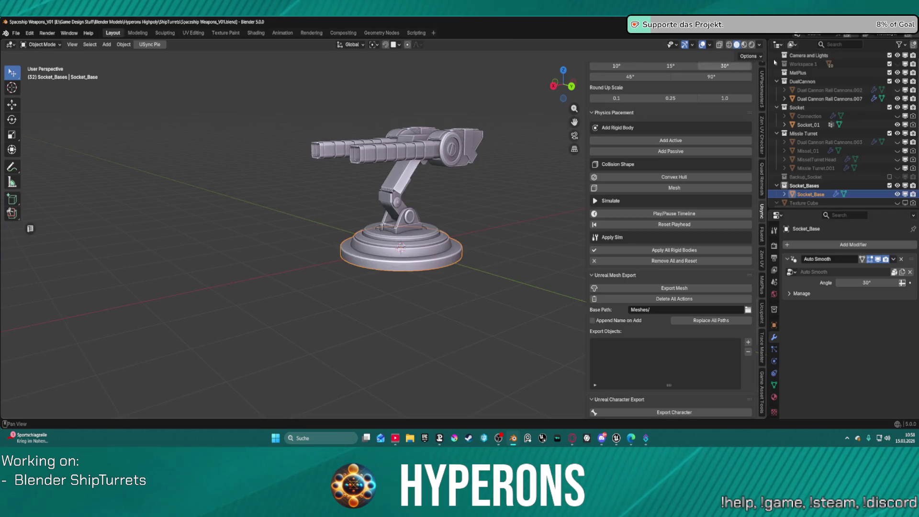
In Spaceship Weapons_V01, show the MisselTurret Head and hide the twin rail cannon.
{"action": "left_click", "coordinate": [898, 152]}
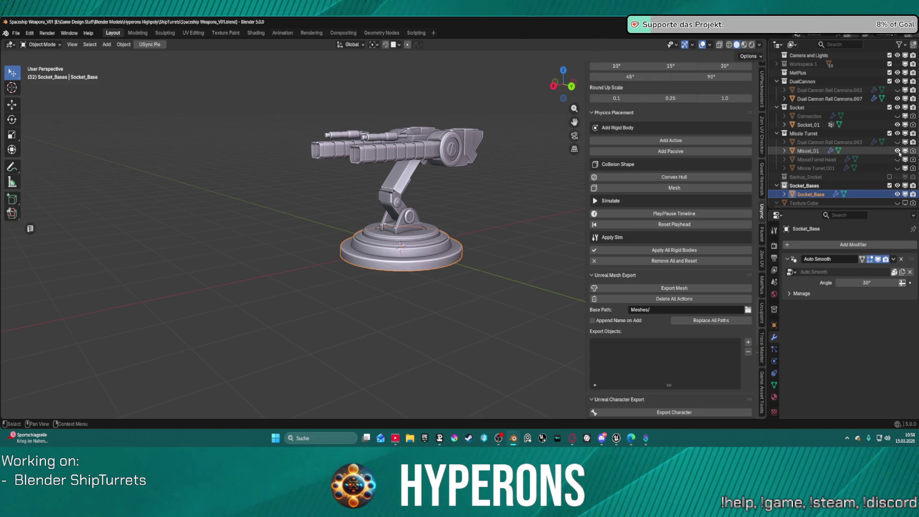
{"action": "left_click", "coordinate": [898, 151]}
{"action": "left_click", "coordinate": [898, 159]}
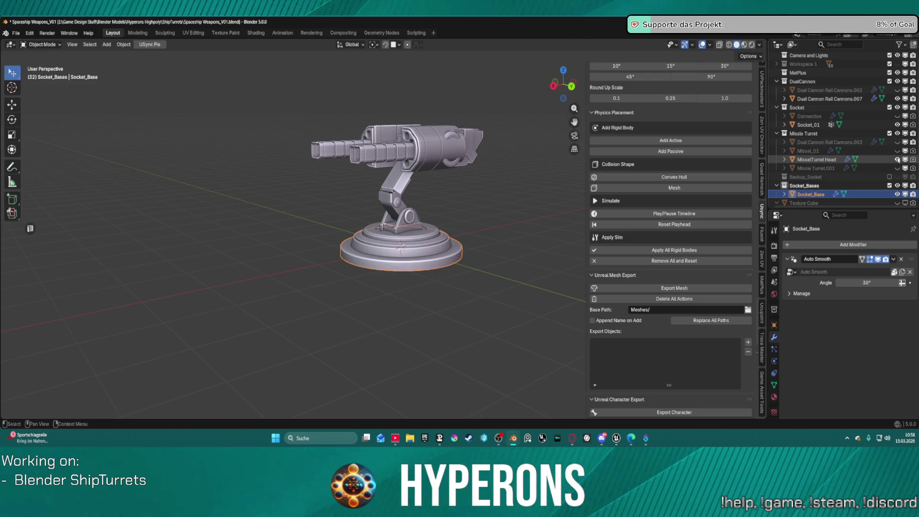
{"action": "left_click", "coordinate": [898, 98]}
{"action": "scroll", "coordinate": [421, 150], "scroll_direction": "up", "scroll_amount": 3}
{"action": "mouse_move", "coordinate": [441, 144]}
{"action": "middle_mouse_down"}
{"action": "mouse_move", "coordinate": [431, 191]}
{"action": "mouse_move", "coordinate": [472, 210]}
{"action": "mouse_move", "coordinate": [300, 209]}
{"action": "mouse_move", "coordinate": [463, 214]}
{"action": "mouse_move", "coordinate": [476, 199]}
{"action": "middle_mouse_up"}
Inspect the missile turret, then minimize that window to return to DualRailCannon.blend.
{"action": "scroll", "coordinate": [477, 196], "scroll_direction": "up", "scroll_amount": 2}
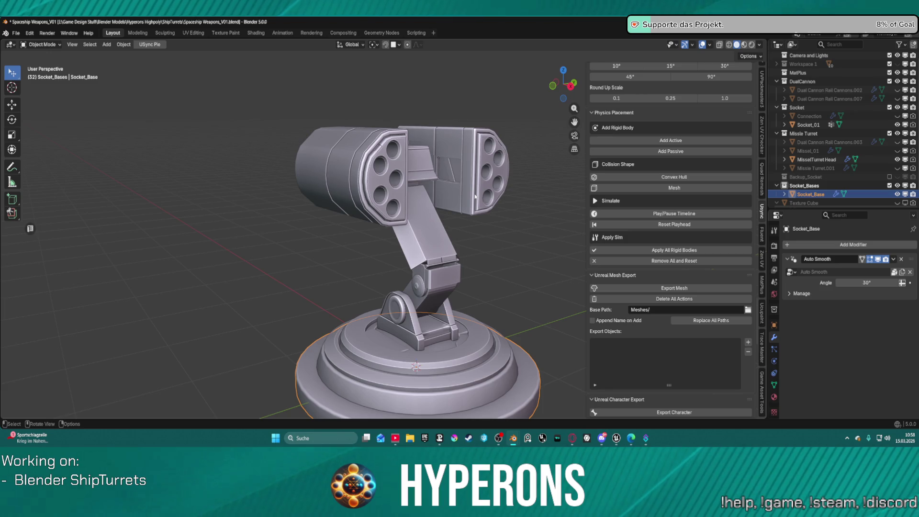
{"action": "scroll", "coordinate": [476, 147], "scroll_direction": "down", "scroll_amount": 5}
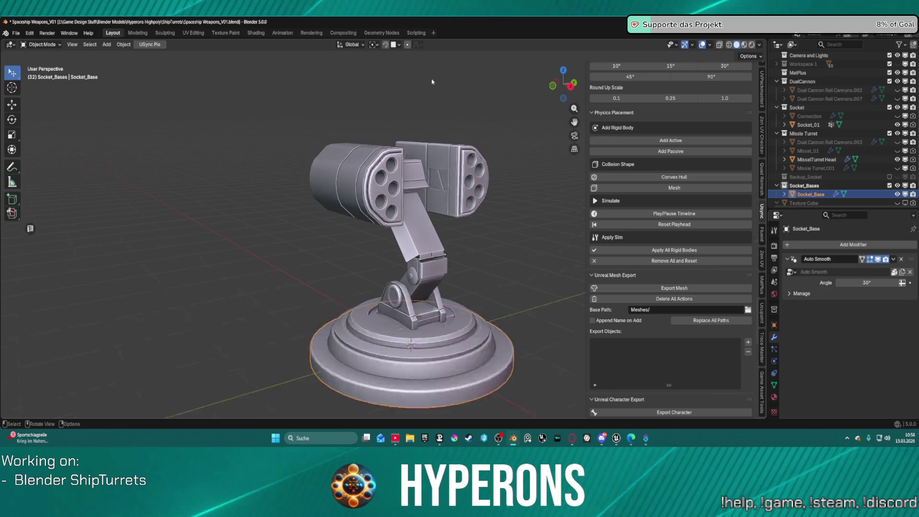
{"action": "scroll", "coordinate": [494, 235], "scroll_direction": "up", "scroll_amount": 1}
{"action": "scroll", "coordinate": [491, 229], "scroll_direction": "up", "scroll_amount": 5}
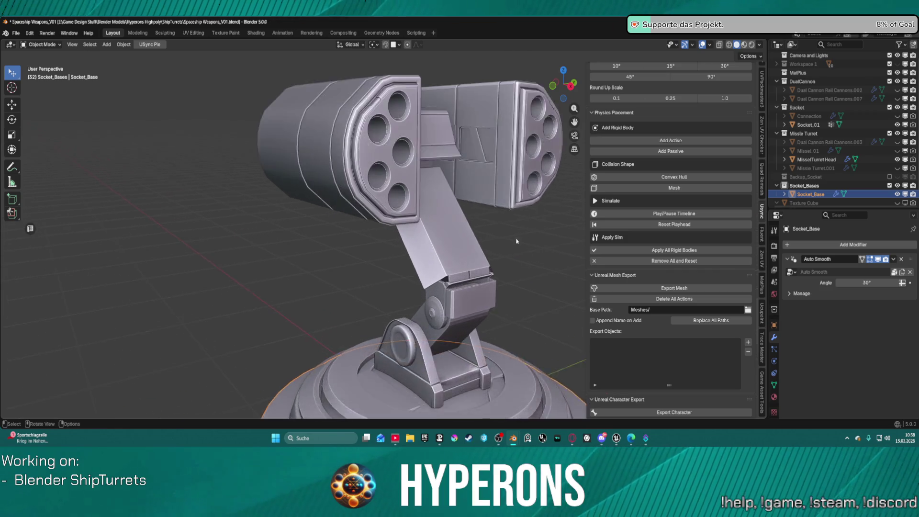
{"action": "scroll", "coordinate": [478, 142], "scroll_direction": "down", "scroll_amount": 4}
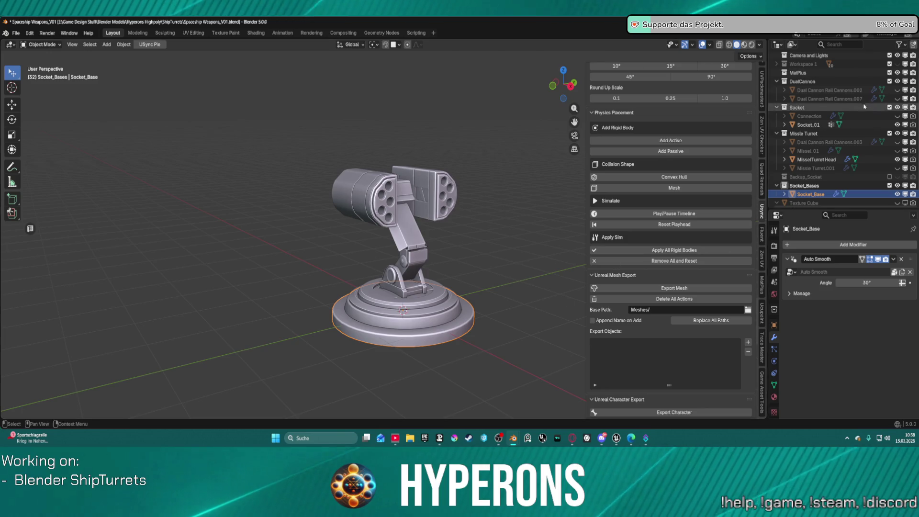
{"action": "left_click", "coordinate": [865, 22]}
{"action": "middle_click_drag", "start_coordinate": [407, 330], "coordinate": [528, 332]}
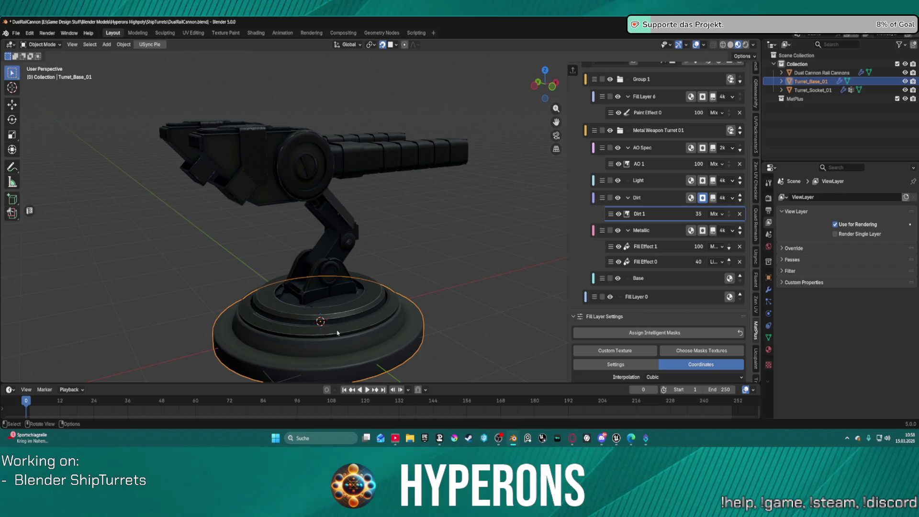
Rotate the turret socket and twin rail cannons together about the vertical Z axis.
{"action": "left_click", "coordinate": [350, 317]}
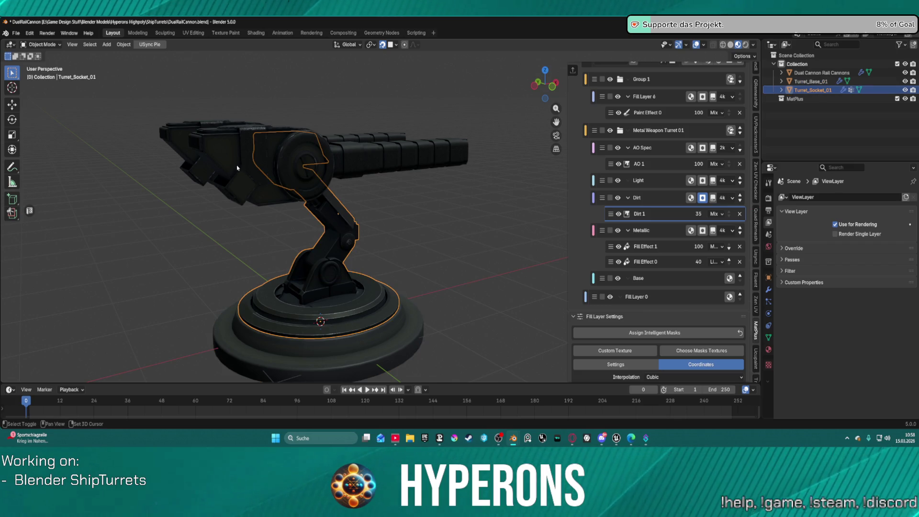
{"action": "left_click", "coordinate": [188, 183], "text": "shift"}
{"action": "key", "text": "r"}
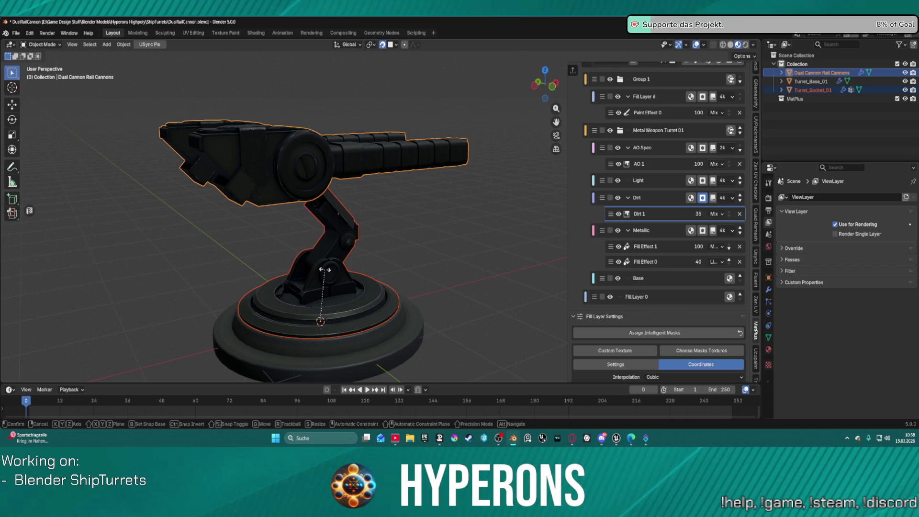
{"action": "key", "text": "z"}
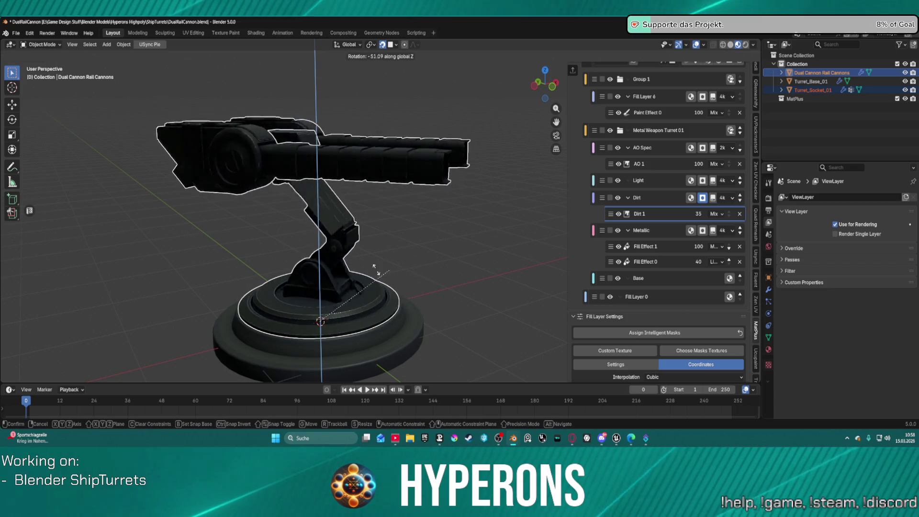
{"action": "left_click", "coordinate": [307, 286]}
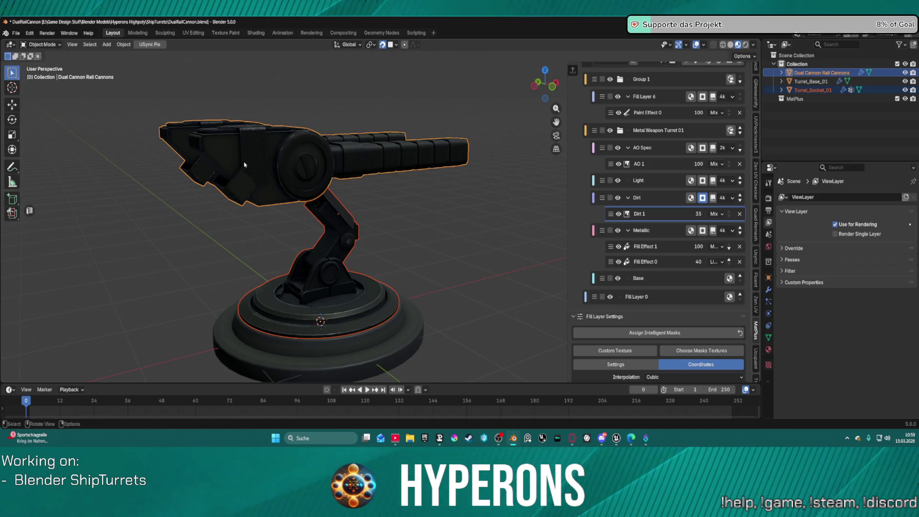
Test the rail cannons' pivot with X and Y rotations, then cancel to restore the pose.
{"action": "left_click", "coordinate": [270, 171]}
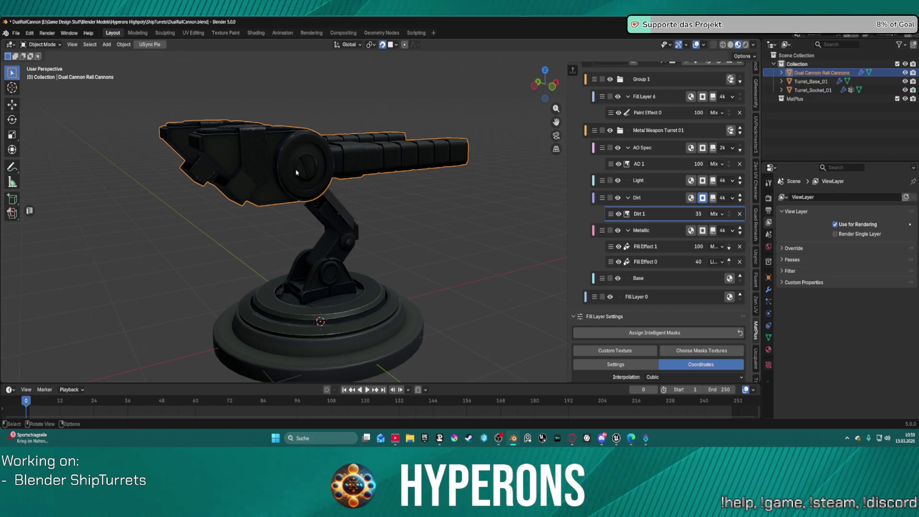
{"action": "key", "text": "r"}
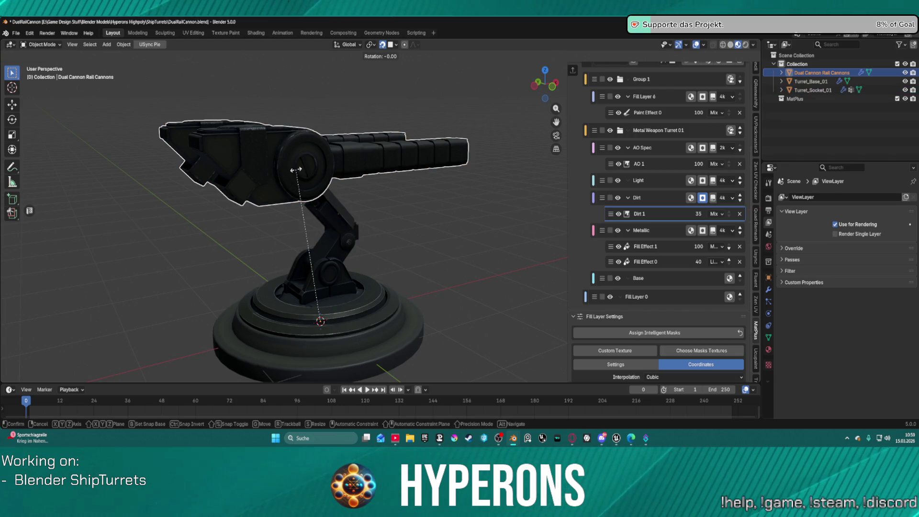
{"action": "key", "text": "x"}
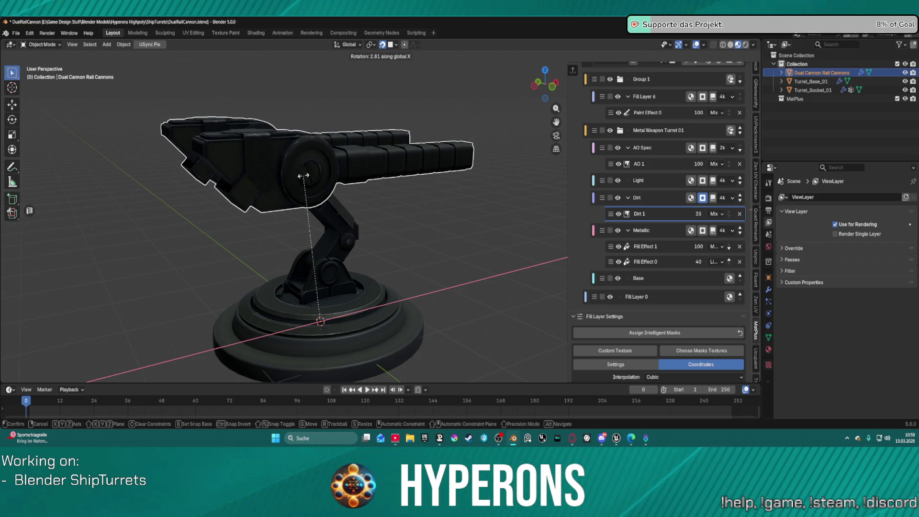
{"action": "key", "text": "y"}
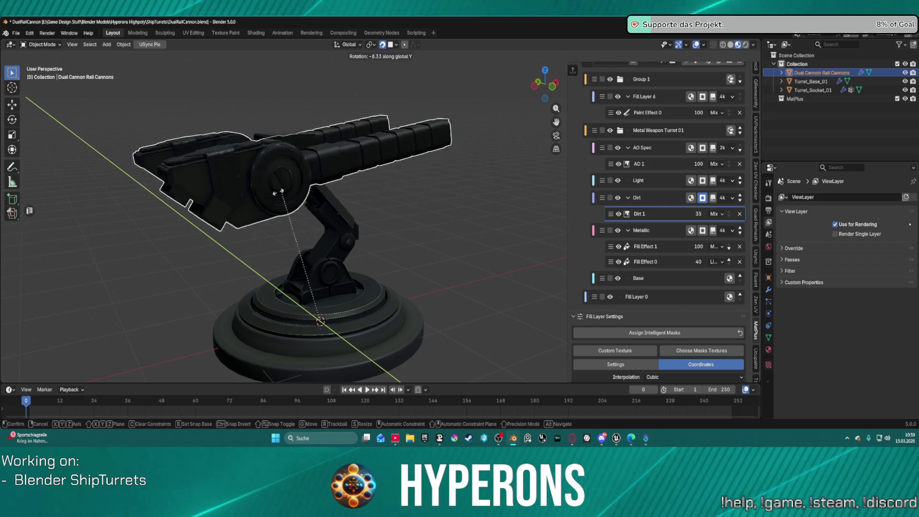
{"action": "key", "text": "Escape"}
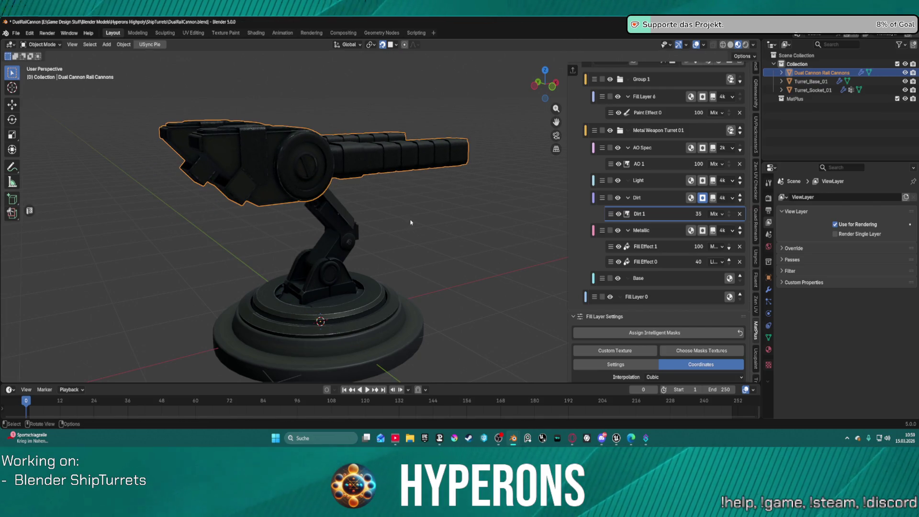
Put the rail cannons in Edit Mode and isolate them in Local View, viewed head-on.
{"action": "left_click", "coordinate": [411, 222]}
{"action": "mouse_move", "coordinate": [411, 222]}
{"action": "middle_mouse_down"}
{"action": "mouse_move", "coordinate": [480, 232]}
{"action": "mouse_move", "coordinate": [477, 209]}
{"action": "mouse_move", "coordinate": [548, 128]}
{"action": "mouse_move", "coordinate": [482, 181]}
{"action": "middle_mouse_up"}
{"action": "scroll", "coordinate": [481, 232], "scroll_direction": "up", "scroll_amount": 3}
{"action": "scroll", "coordinate": [478, 210], "scroll_direction": "up", "scroll_amount": 2}
{"action": "scroll", "coordinate": [438, 205], "scroll_direction": "up", "scroll_amount": 2}
{"action": "scroll", "coordinate": [441, 206], "scroll_direction": "down", "scroll_amount": 2}
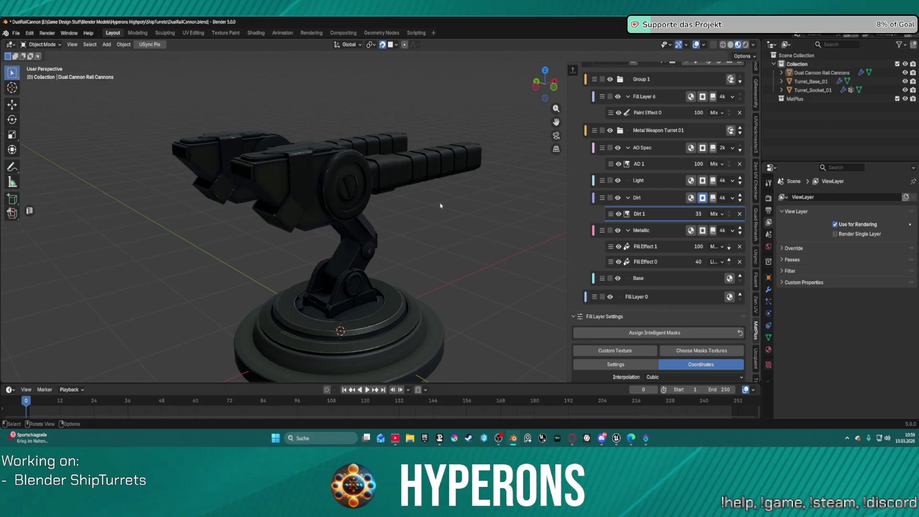
{"action": "scroll", "coordinate": [440, 205], "scroll_direction": "up", "scroll_amount": 2}
{"action": "left_click", "coordinate": [368, 175]}
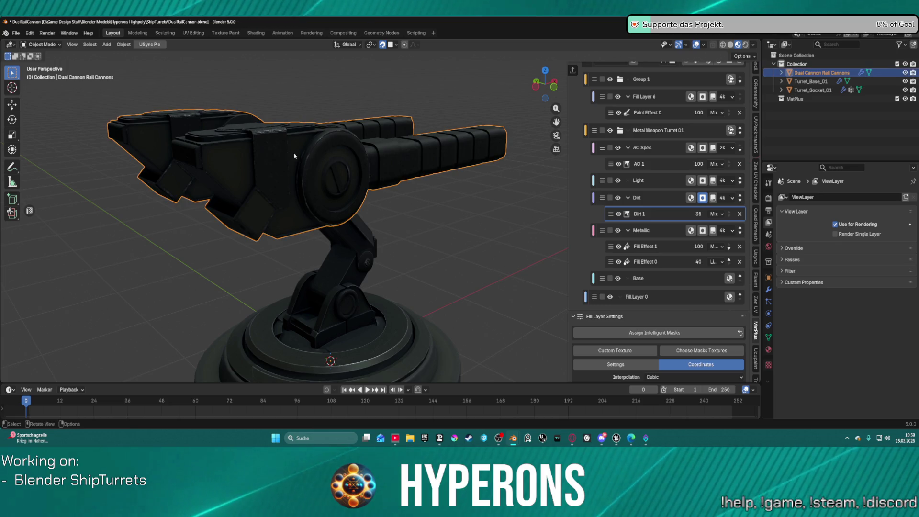
{"action": "middle_click_drag", "start_coordinate": [368, 176], "coordinate": [442, 166]}
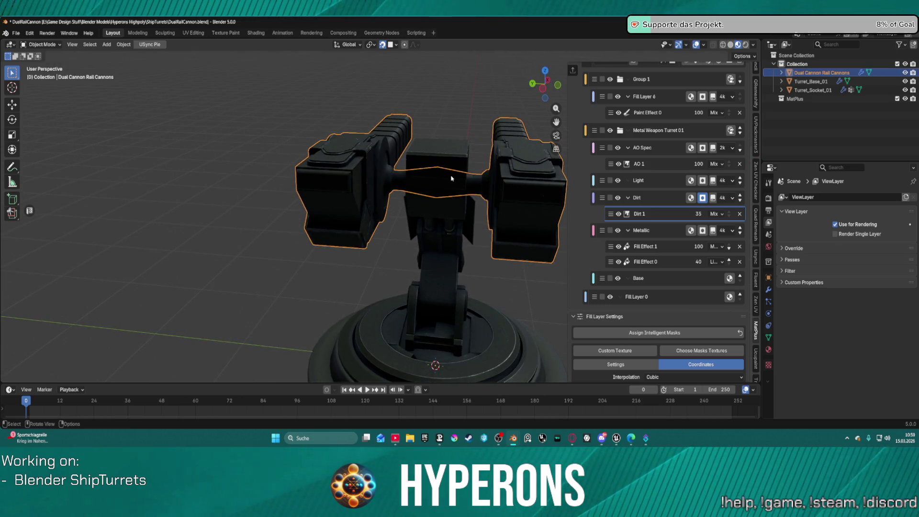
{"action": "scroll", "coordinate": [479, 181], "scroll_direction": "up", "scroll_amount": 1}
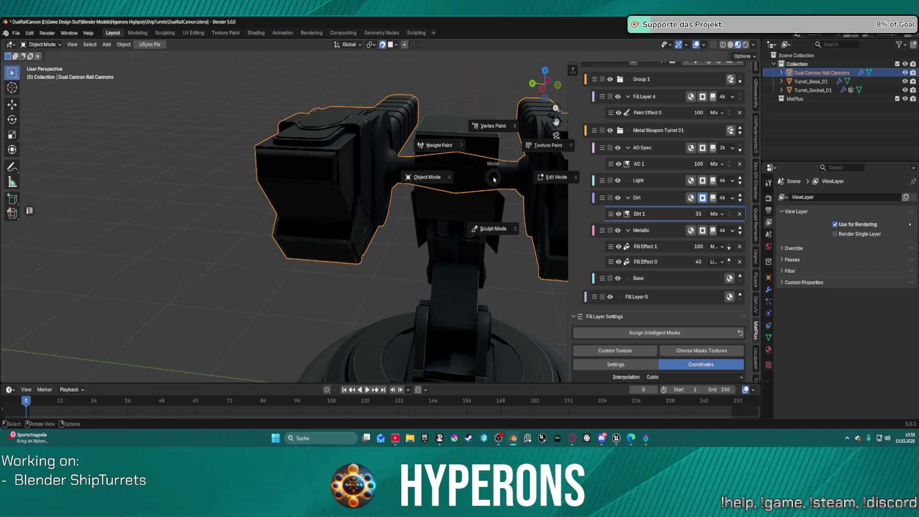
{"action": "left_click", "coordinate": [498, 179]}
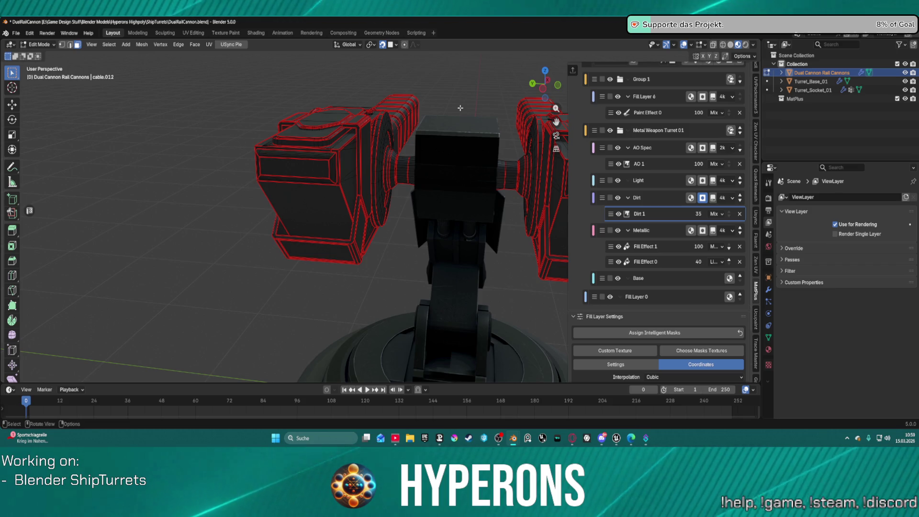
{"action": "key", "text": "KP_Divide"}
{"action": "scroll", "coordinate": [394, 205], "scroll_direction": "up", "scroll_amount": 5}
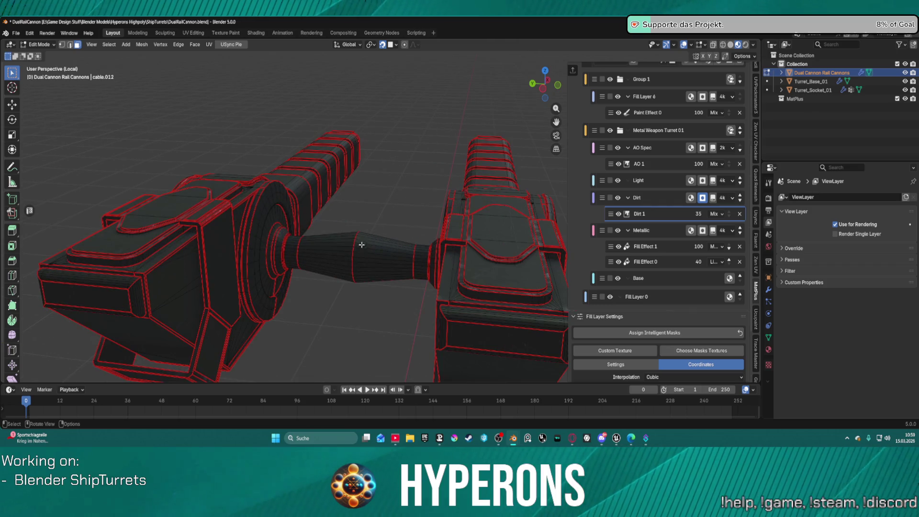
Select the edge loop around the middle of the cable joining the two cannons.
{"action": "left_click", "coordinate": [352, 250], "text": "alt"}
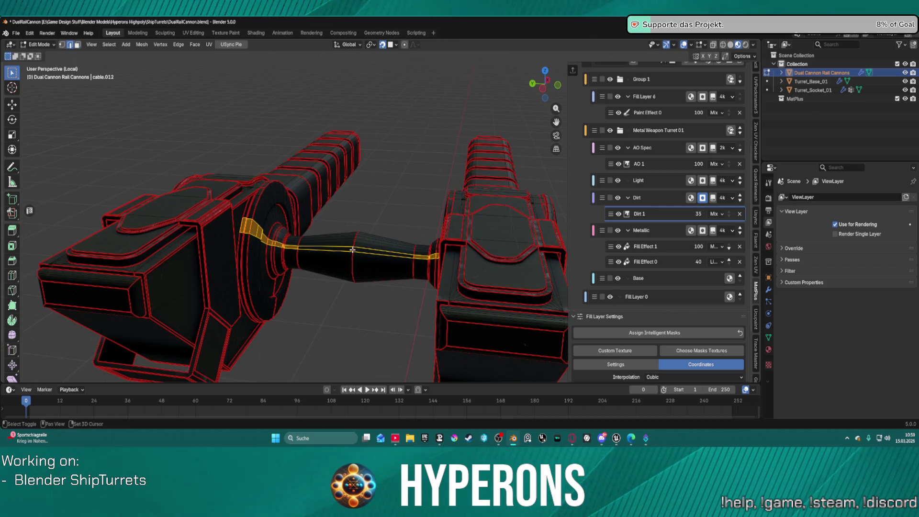
{"action": "left_click", "coordinate": [355, 266]}
{"action": "scroll", "coordinate": [355, 265], "scroll_direction": "up", "scroll_amount": 5}
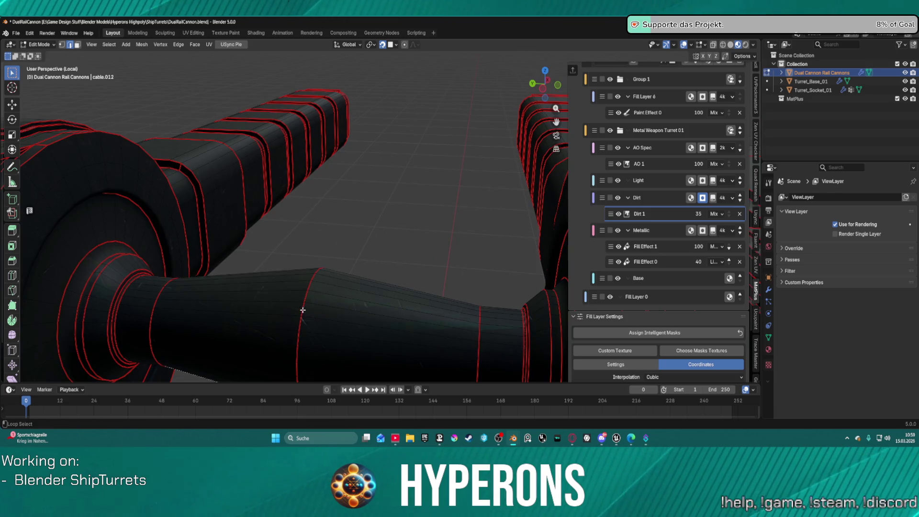
{"action": "scroll", "coordinate": [301, 310], "scroll_direction": "down", "scroll_amount": 5}
{"action": "right_click", "coordinate": [316, 296]}
{"action": "left_click", "coordinate": [317, 296]}
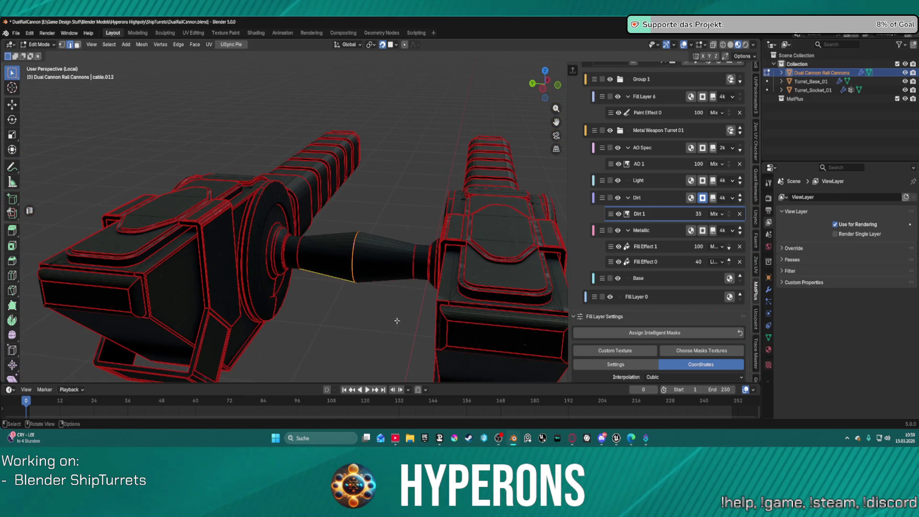
{"action": "scroll", "coordinate": [354, 256], "scroll_direction": "up", "scroll_amount": 2}
{"action": "left_click", "coordinate": [355, 255]}
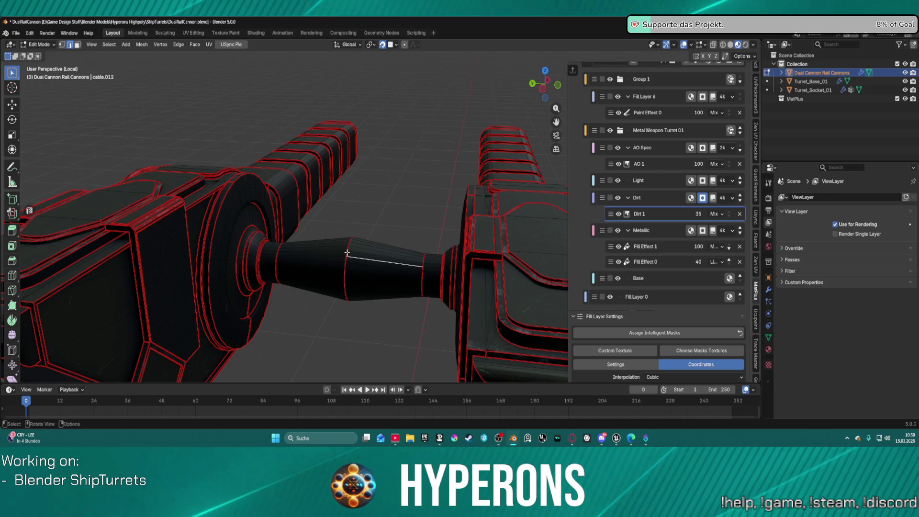
{"action": "key", "text": "alt+a"}
{"action": "left_click", "coordinate": [347, 254], "text": "alt"}
Switch the cannon to Sculpt Mode and then back to Edit Mode.
{"action": "right_click", "coordinate": [347, 254]}
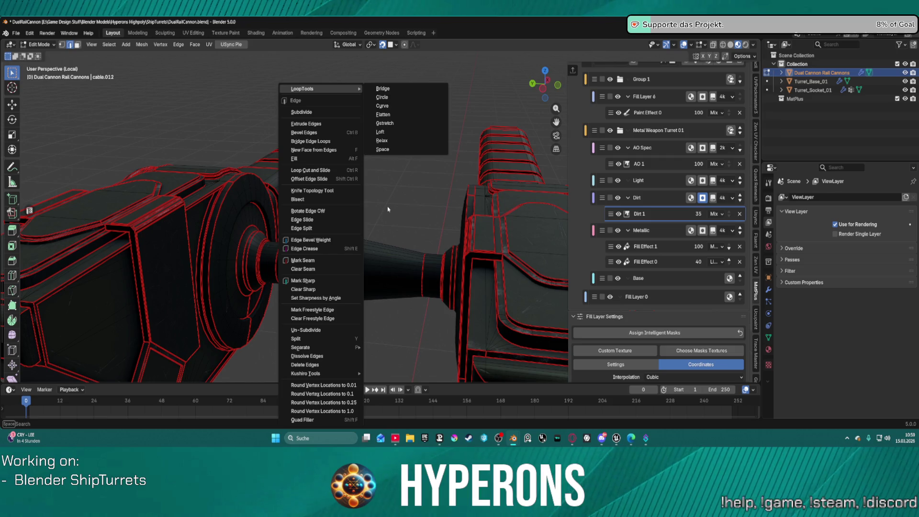
{"action": "key", "text": "Escape"}
{"action": "key", "text": "ctrl+Tab"}
{"action": "left_click", "coordinate": [379, 220]}
{"action": "key", "text": "ctrl+Tab"}
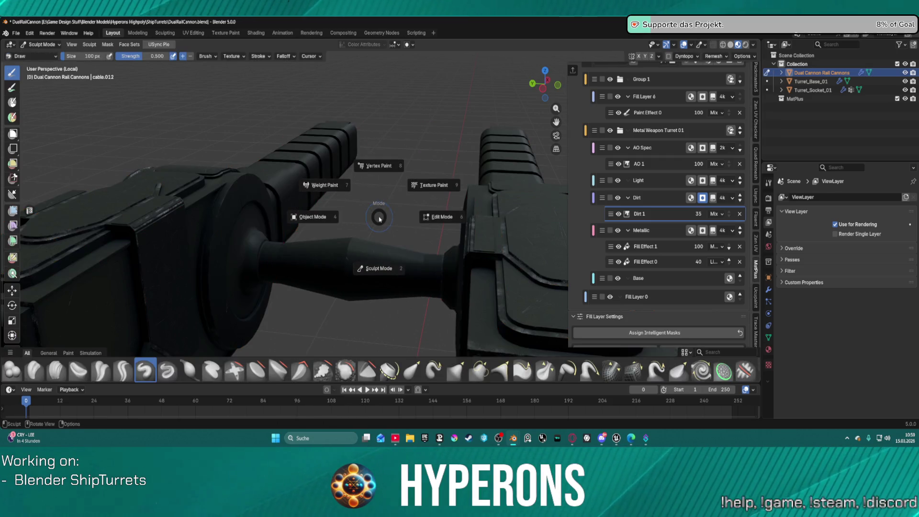
{"action": "left_click", "coordinate": [379, 219]}
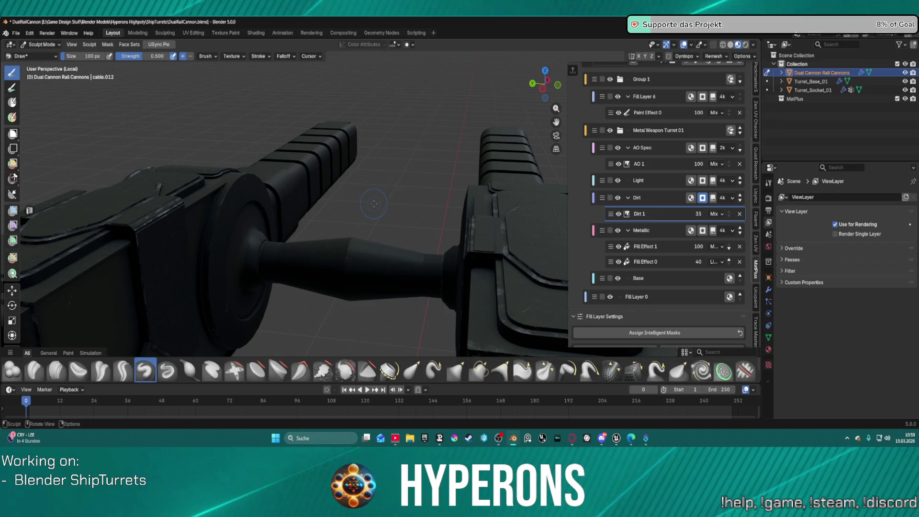
{"action": "key", "text": "ctrl+Tab"}
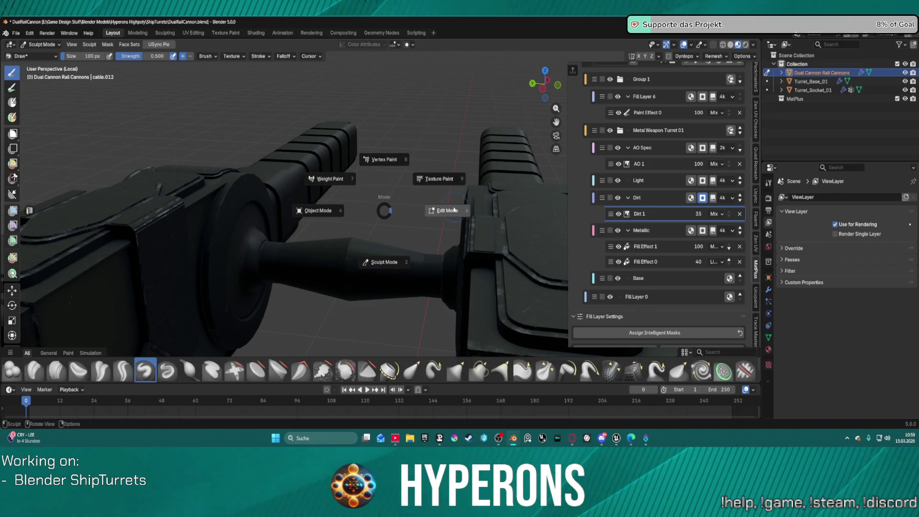
{"action": "left_click", "coordinate": [444, 205]}
Snap the 3D cursor to the selected cable loop and return to Object Mode.
{"action": "key", "text": "shift+s"}
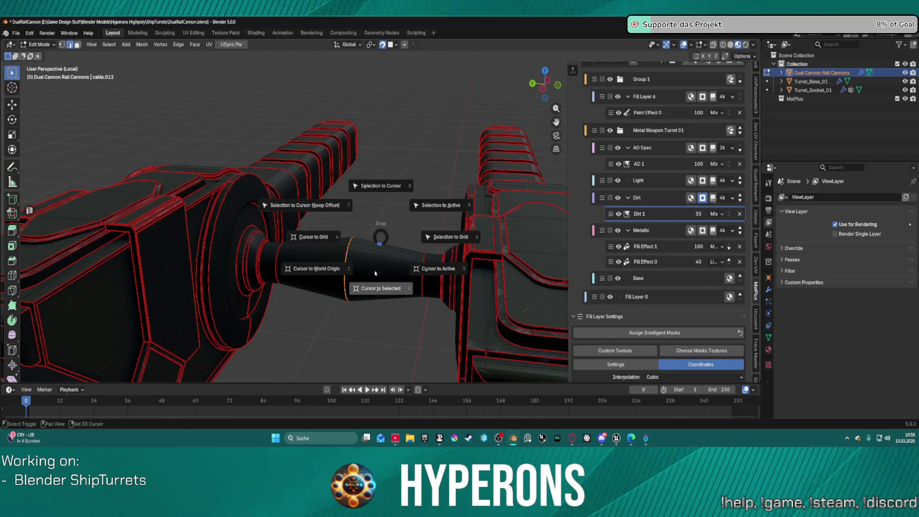
{"action": "left_click", "coordinate": [378, 291]}
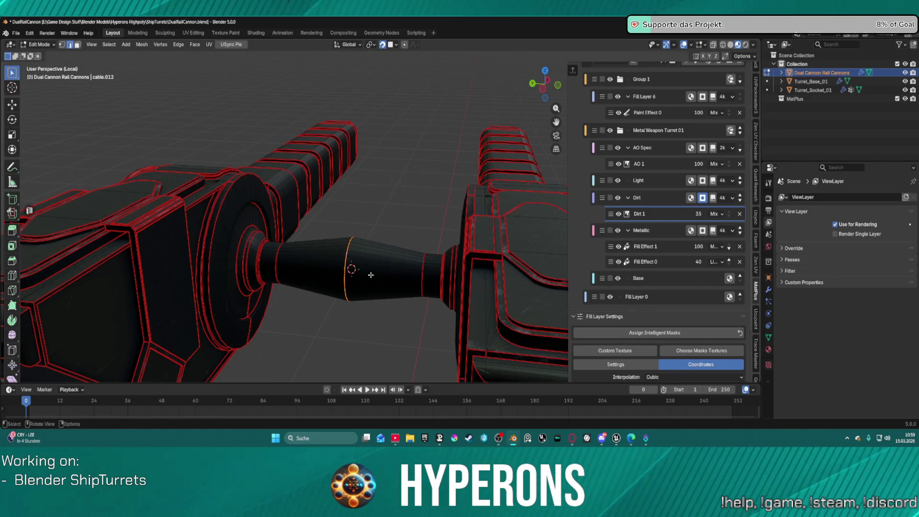
{"action": "key", "text": "ctrl+Tab"}
{"action": "left_click", "coordinate": [323, 271]}
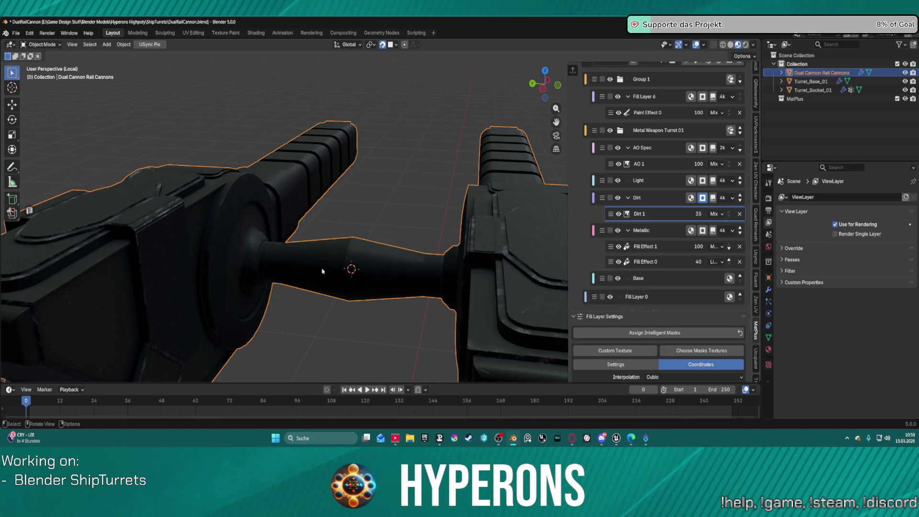
Set the rail cannons' origin to the 3D cursor at the cable midpoint.
{"action": "right_click", "coordinate": [362, 265]}
{"action": "mouse_move", "coordinate": [416, 167]}
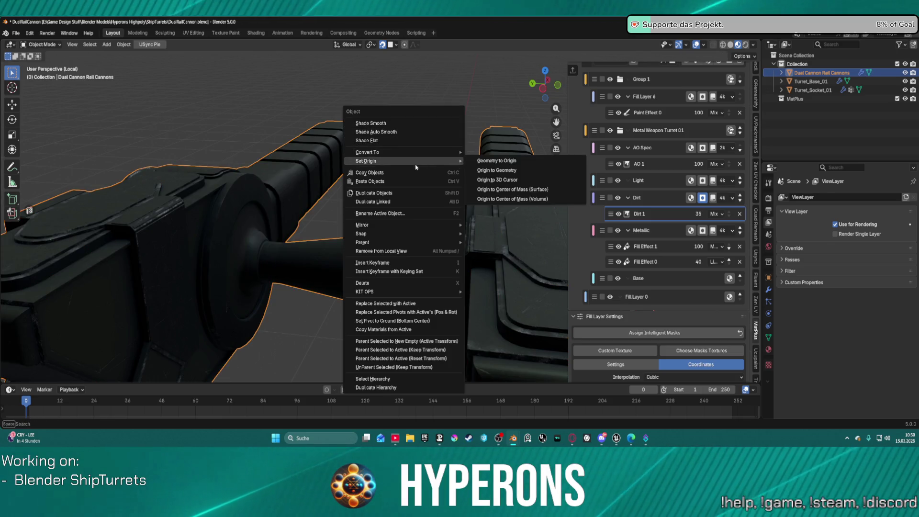
{"action": "left_click", "coordinate": [502, 182]}
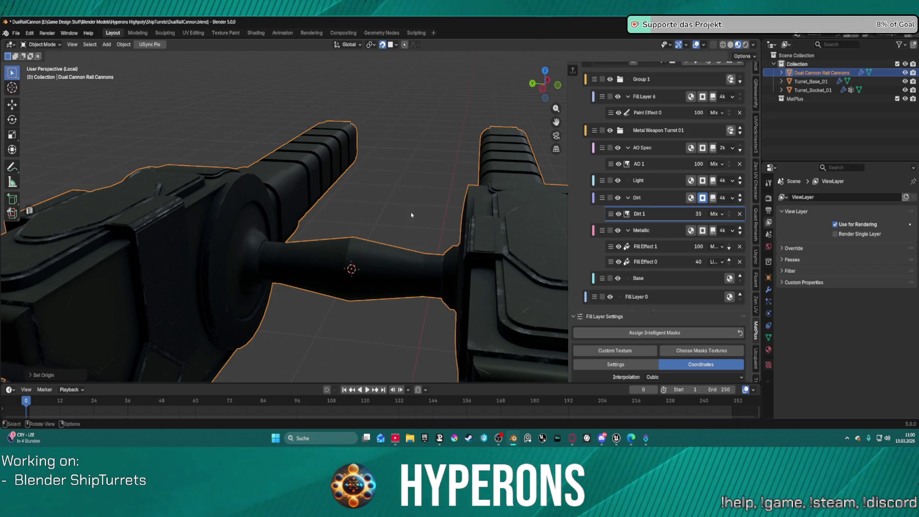
{"action": "scroll", "coordinate": [402, 225], "scroll_direction": "down", "scroll_amount": 5}
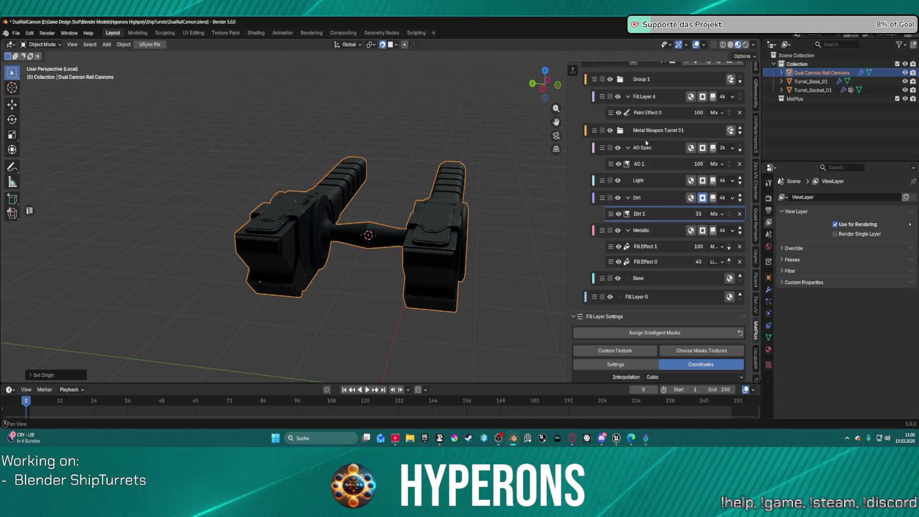
Exit Local View to show the whole turret, then select Turret_Base_01.
{"action": "middle_click_drag", "start_coordinate": [307, 139], "coordinate": [289, 128]}
{"action": "key", "text": "KP_Divide"}
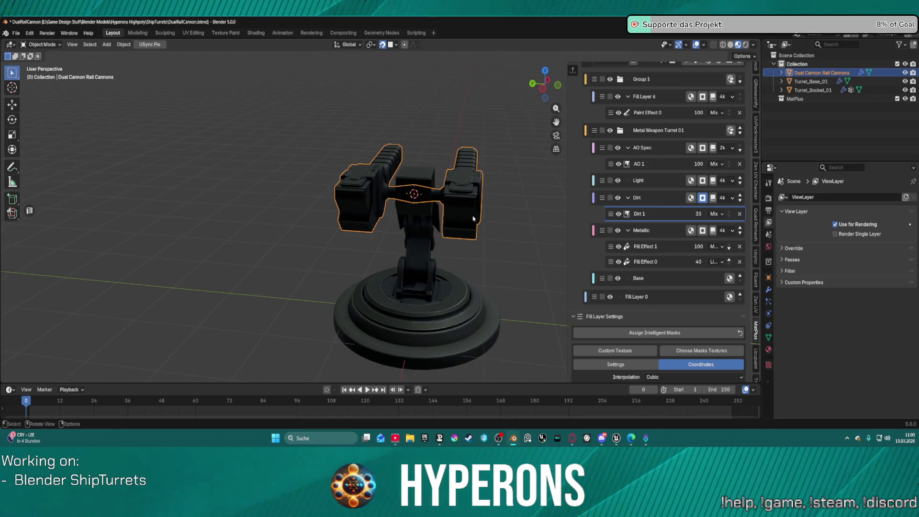
{"action": "left_click", "coordinate": [554, 246]}
{"action": "middle_click_drag", "start_coordinate": [554, 245], "coordinate": [464, 243]}
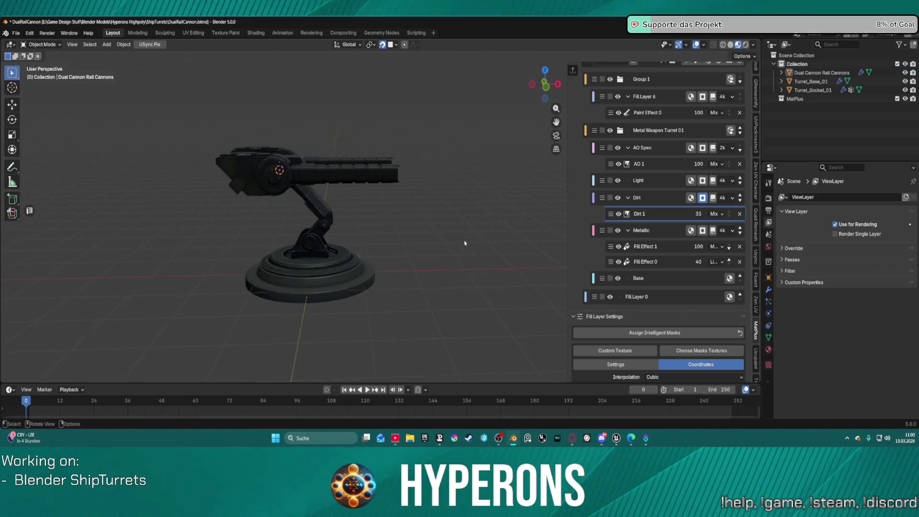
{"action": "middle_click_drag", "start_coordinate": [528, 225], "coordinate": [438, 228]}
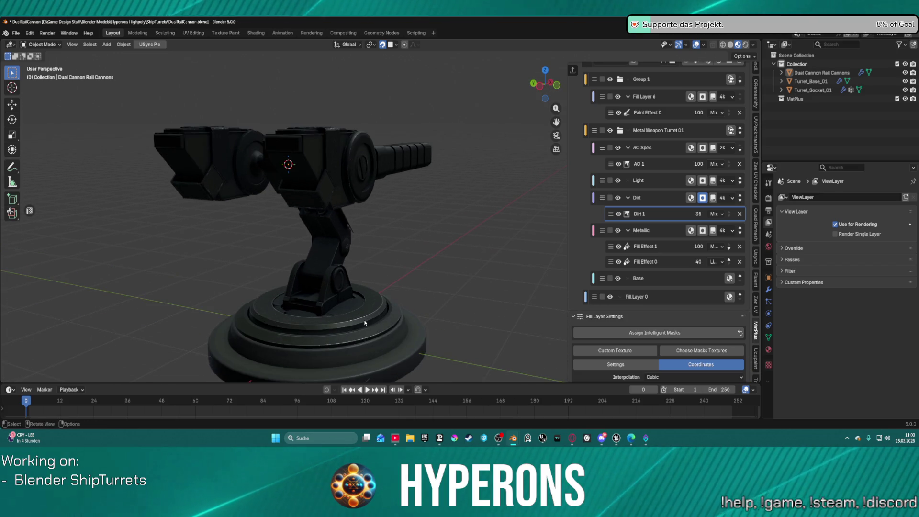
{"action": "left_click", "coordinate": [390, 340]}
Change the Light fill layer's colour to a muted dark brown.
{"action": "scroll", "coordinate": [593, 120], "scroll_direction": "up", "scroll_amount": 6}
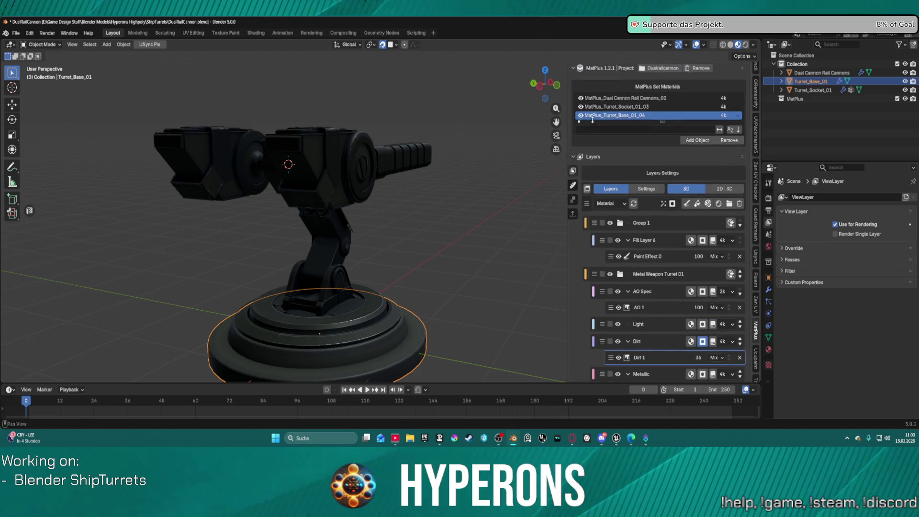
{"action": "scroll", "coordinate": [635, 311], "scroll_direction": "down", "scroll_amount": 4}
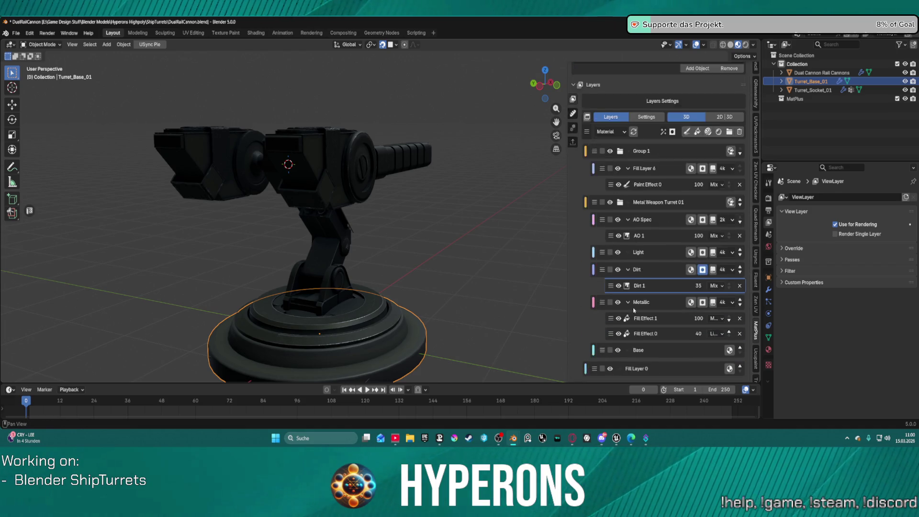
{"action": "scroll", "coordinate": [652, 319], "scroll_direction": "down", "scroll_amount": 1}
{"action": "left_click", "coordinate": [664, 331]}
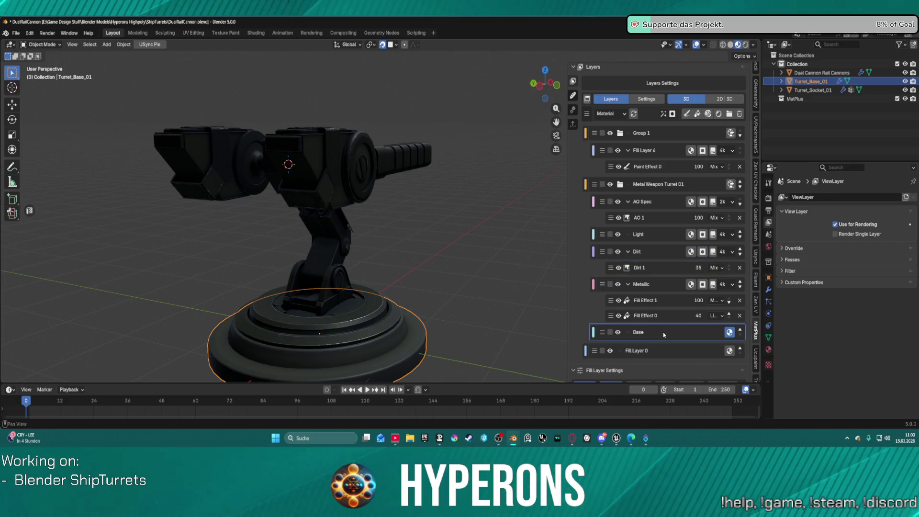
{"action": "scroll", "coordinate": [664, 332], "scroll_direction": "down", "scroll_amount": 4}
{"action": "left_click", "coordinate": [676, 341]}
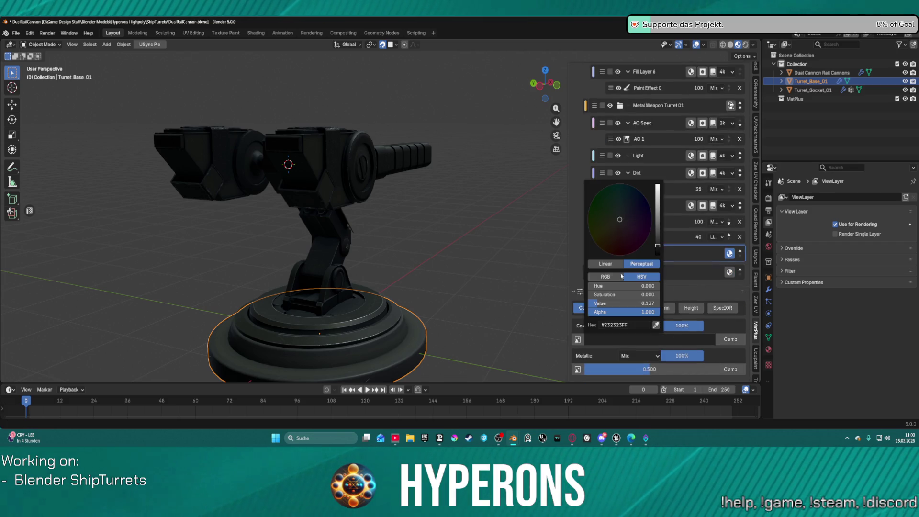
{"action": "left_click", "coordinate": [691, 206]}
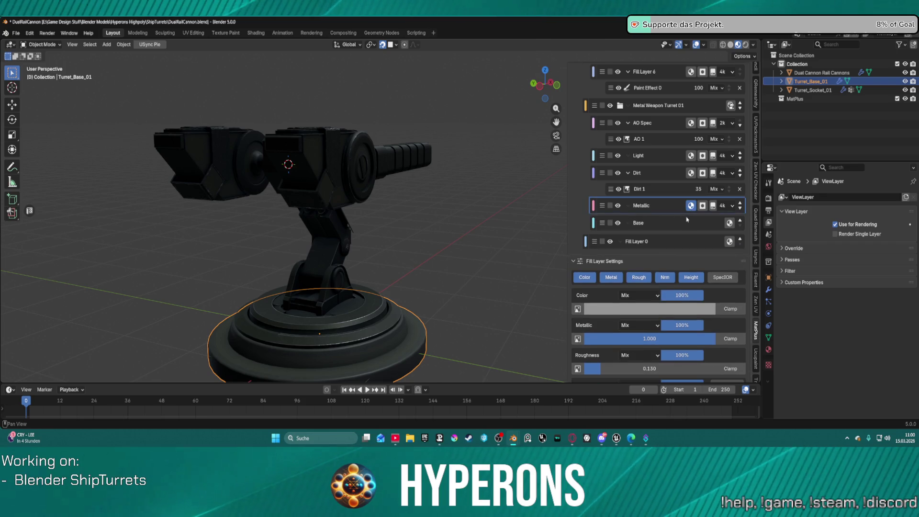
{"action": "left_click", "coordinate": [691, 174]}
{"action": "left_click", "coordinate": [644, 296]}
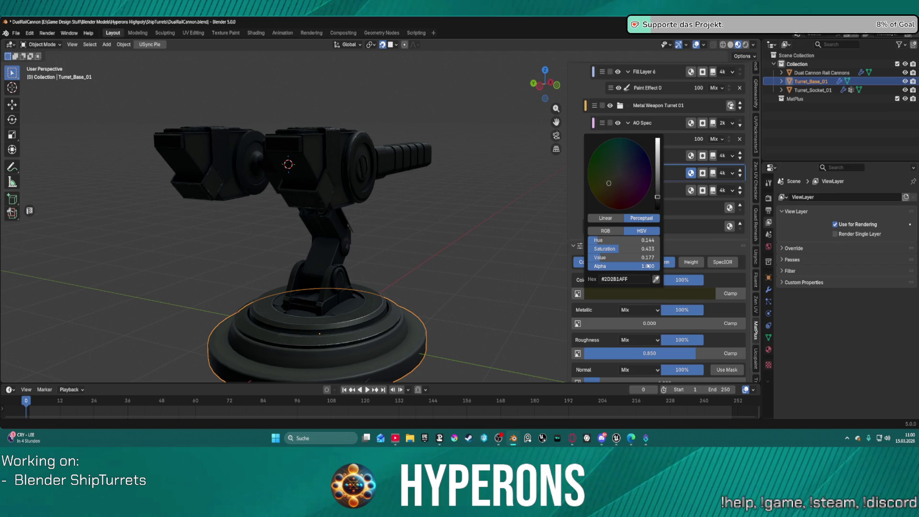
{"action": "left_click", "coordinate": [692, 155]}
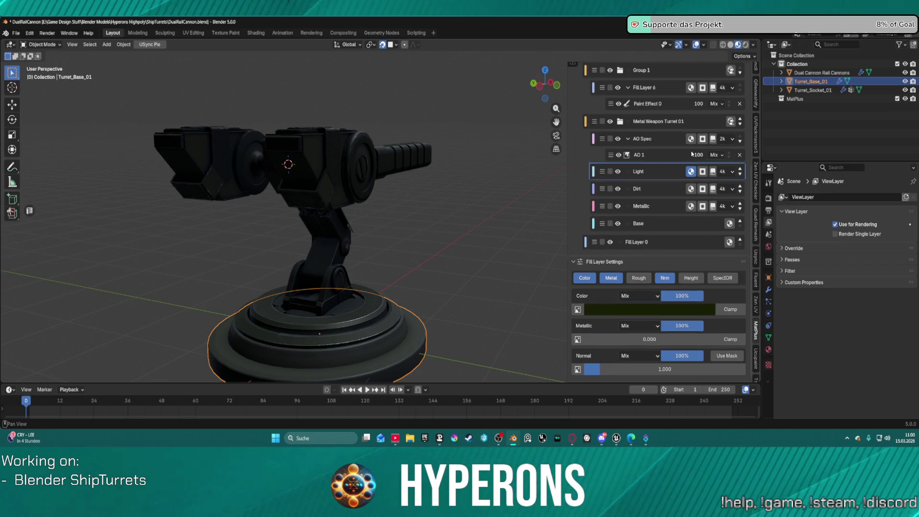
{"action": "left_click", "coordinate": [637, 311]}
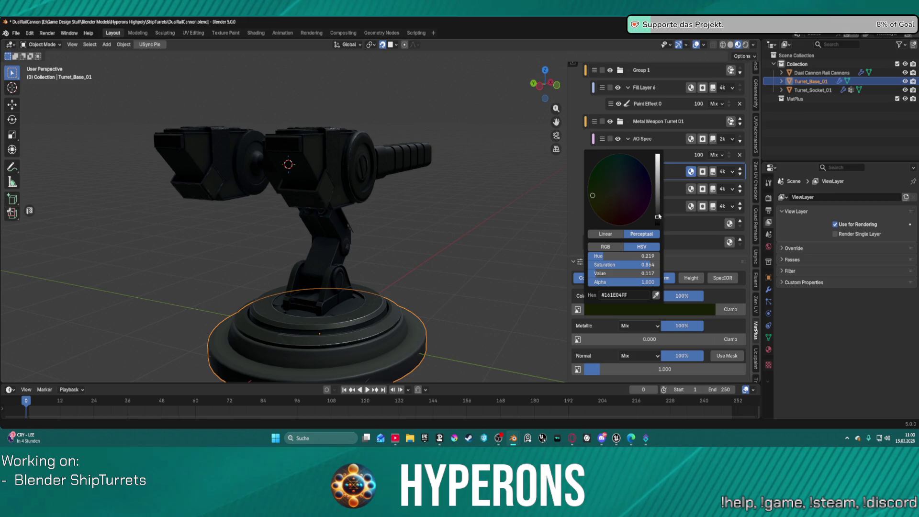
{"action": "mouse_move", "coordinate": [600, 196]}
{"action": "left_mouse_down"}
{"action": "mouse_move", "coordinate": [618, 198]}
{"action": "mouse_move", "coordinate": [609, 198]}
{"action": "left_mouse_up"}
Brighten the Base layer colour to a lighter grey, #3B3838, and check the turret base.
{"action": "left_click", "coordinate": [656, 246]}
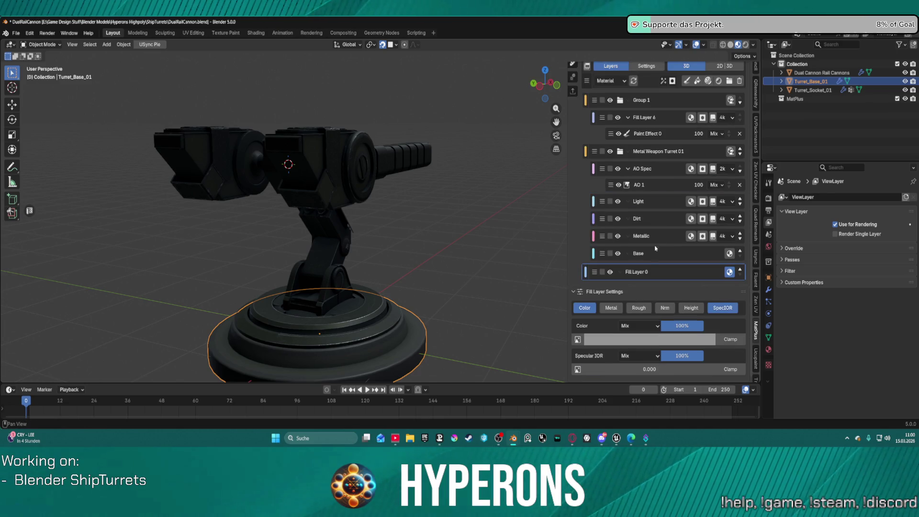
{"action": "left_click", "coordinate": [656, 259]}
{"action": "left_click", "coordinate": [639, 340]}
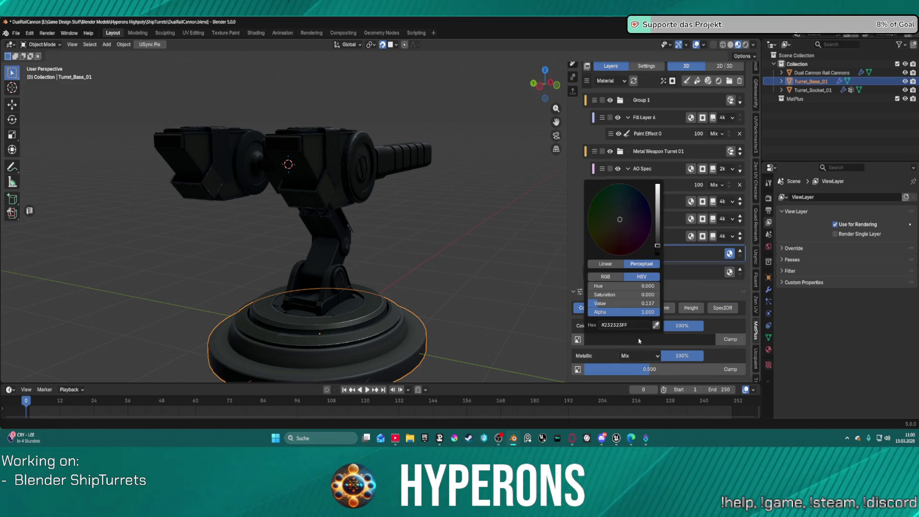
{"action": "mouse_move", "coordinate": [658, 249]}
{"action": "left_mouse_down"}
{"action": "mouse_move", "coordinate": [658, 213]}
{"action": "mouse_move", "coordinate": [657, 239]}
{"action": "left_mouse_up"}
{"action": "mouse_move", "coordinate": [431, 288]}
{"action": "middle_mouse_down"}
{"action": "mouse_move", "coordinate": [457, 211]}
{"action": "mouse_move", "coordinate": [427, 274]}
{"action": "mouse_move", "coordinate": [418, 260]}
{"action": "mouse_move", "coordinate": [384, 277]}
{"action": "mouse_move", "coordinate": [413, 279]}
{"action": "middle_mouse_up"}
{"action": "mouse_move", "coordinate": [527, 282]}
{"action": "middle_mouse_down"}
{"action": "mouse_move", "coordinate": [496, 287]}
{"action": "mouse_move", "coordinate": [505, 278]}
{"action": "mouse_move", "coordinate": [487, 271]}
{"action": "mouse_move", "coordinate": [420, 267]}
{"action": "mouse_move", "coordinate": [469, 278]}
{"action": "mouse_move", "coordinate": [456, 287]}
{"action": "middle_mouse_up"}
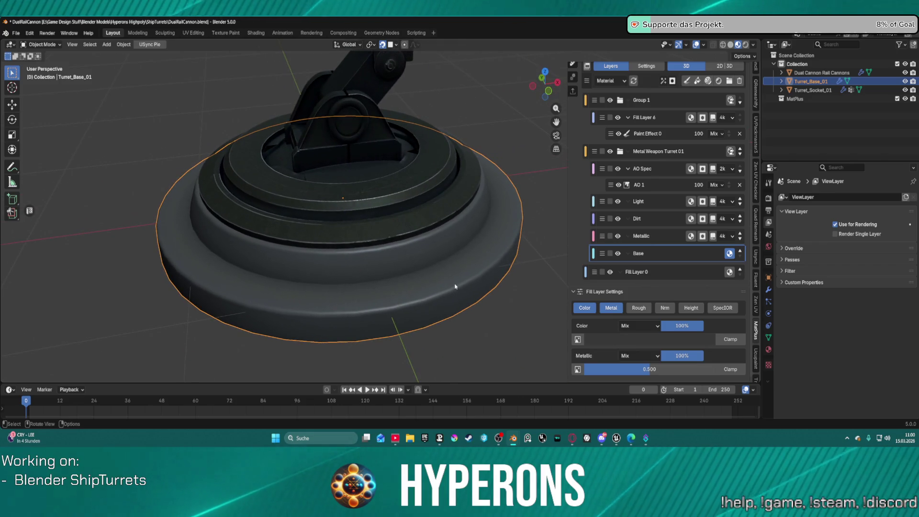
{"action": "key", "text": "ctrl+space"}
{"action": "key", "text": "ctrl+space"}
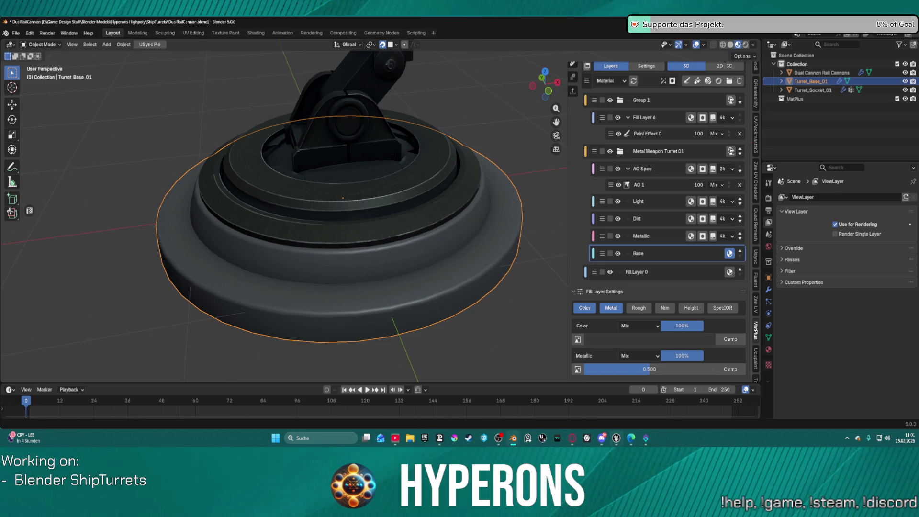
Switch to Unreal and open BP_Fighter_C50 from Ships > Children_Player > Fighter > C50.
{"action": "mouse_move", "coordinate": [618, 441]}
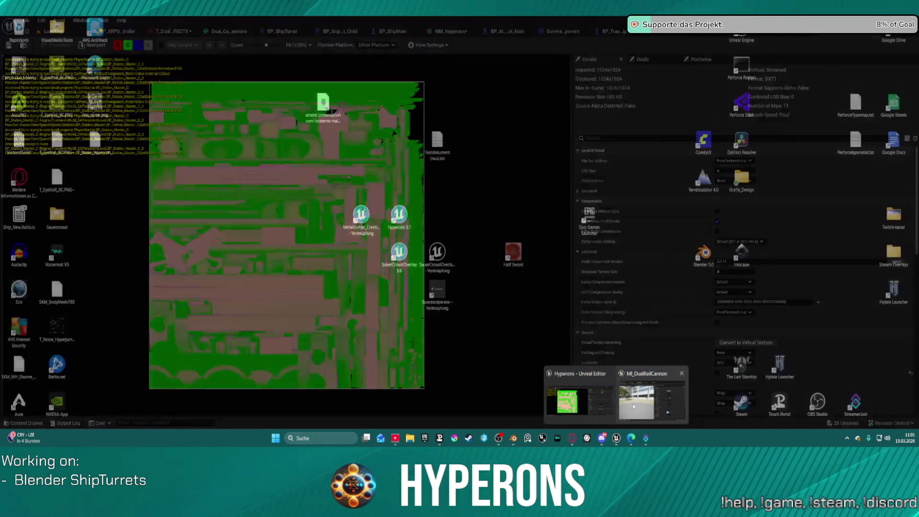
{"action": "left_click", "coordinate": [565, 400]}
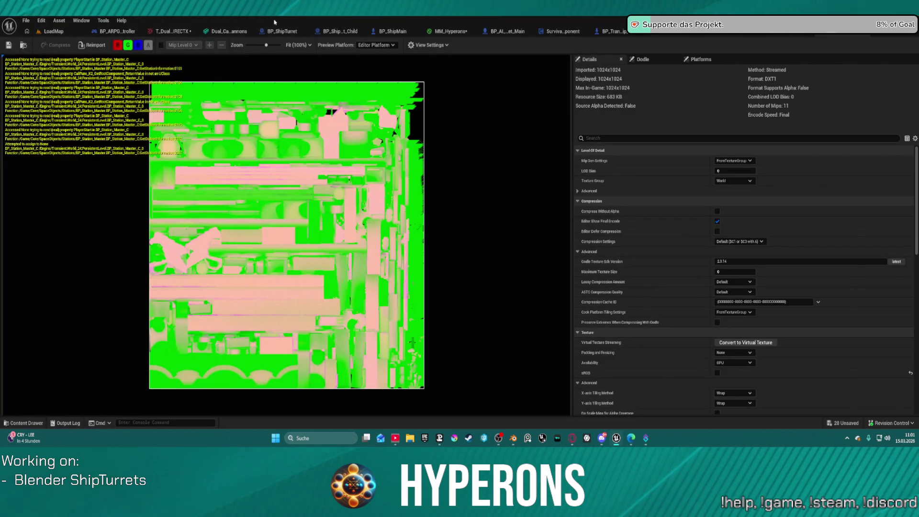
{"action": "left_click", "coordinate": [385, 30]}
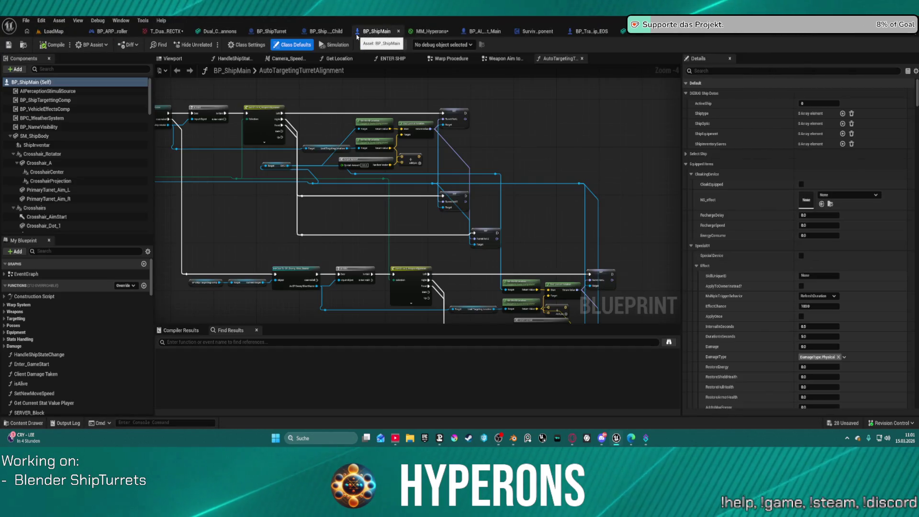
{"action": "left_click", "coordinate": [19, 46]}
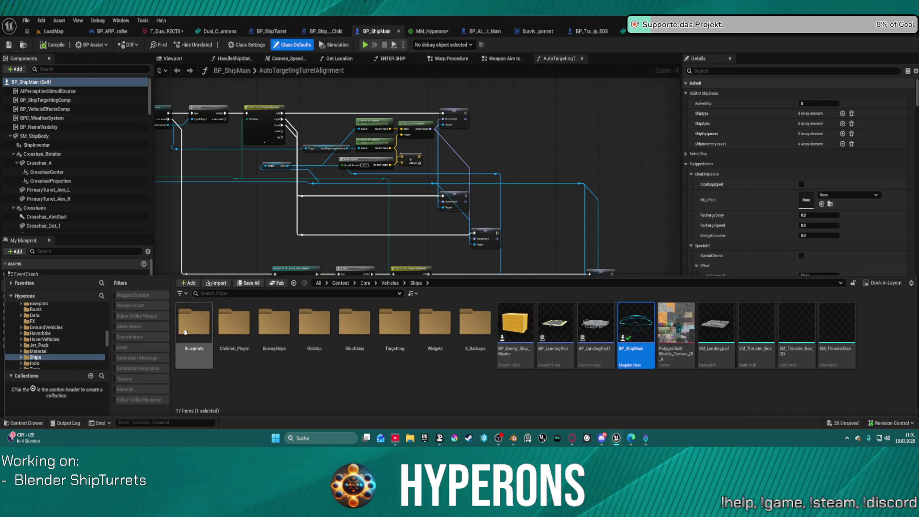
{"action": "double_click", "coordinate": [260, 334]}
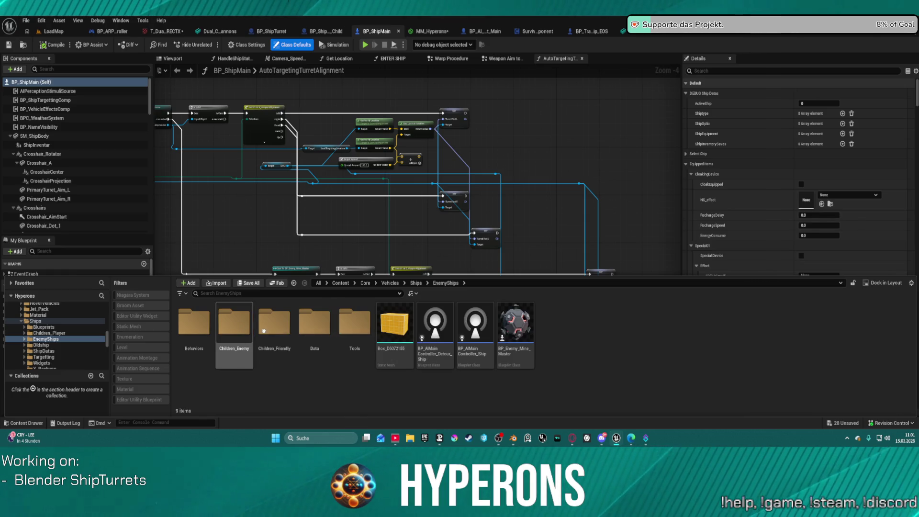
{"action": "double_click", "coordinate": [271, 333]}
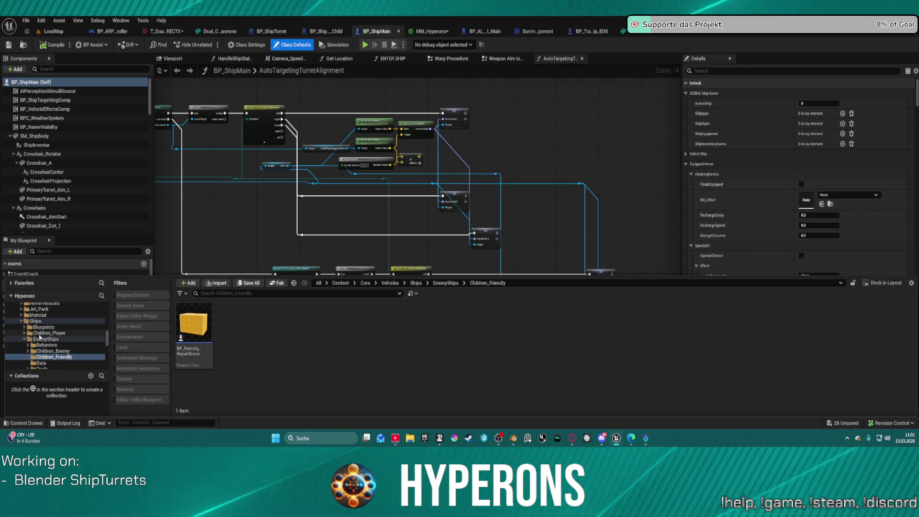
{"action": "left_click", "coordinate": [48, 333]}
{"action": "double_click", "coordinate": [274, 321]}
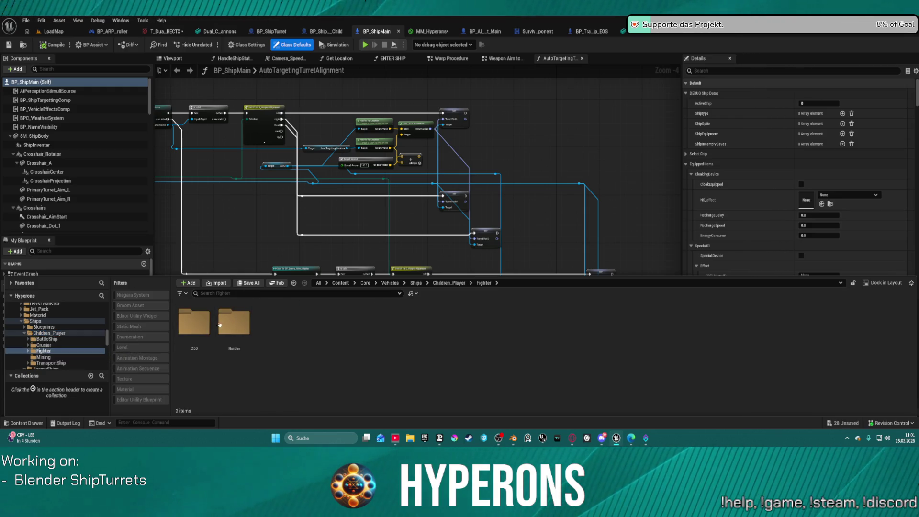
{"action": "double_click", "coordinate": [205, 325]}
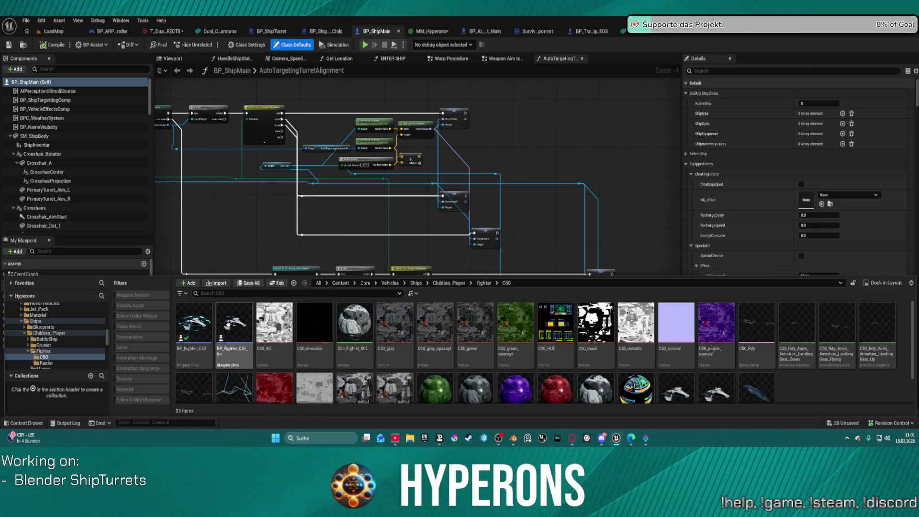
{"action": "left_click_drag", "start_coordinate": [192, 322], "coordinate": [441, 122]}
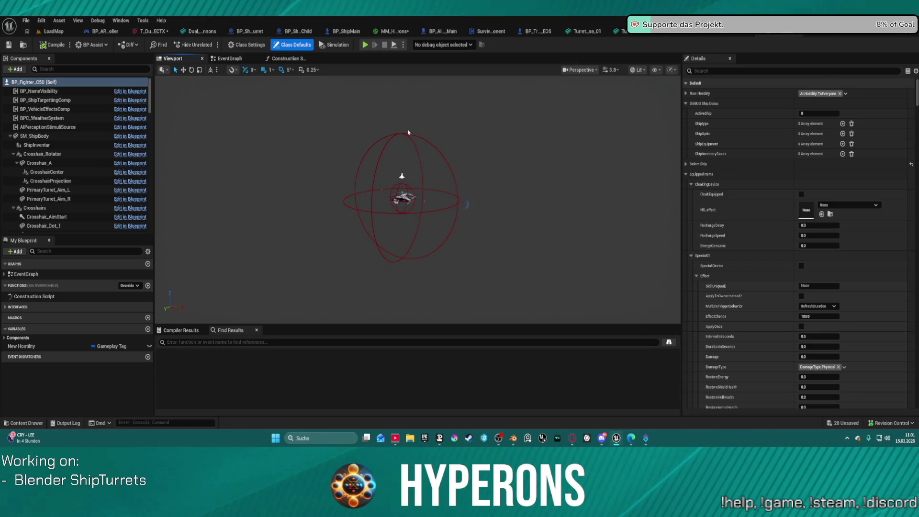
Fly the viewport camera close around the C50 hull and cockpit.
{"action": "mouse_move", "coordinate": [451, 191]}
{"action": "right_mouse_down"}
{"action": "mouse_move", "coordinate": [460, 193]}
{"action": "mouse_move", "coordinate": [431, 205]}
{"action": "right_mouse_up"}
{"action": "scroll", "coordinate": [422, 192], "scroll_direction": "up", "scroll_amount": 5}
{"action": "right_click_drag", "start_coordinate": [431, 206], "coordinate": [594, 307]}
{"action": "scroll", "coordinate": [594, 307], "scroll_direction": "down", "scroll_amount": 3}
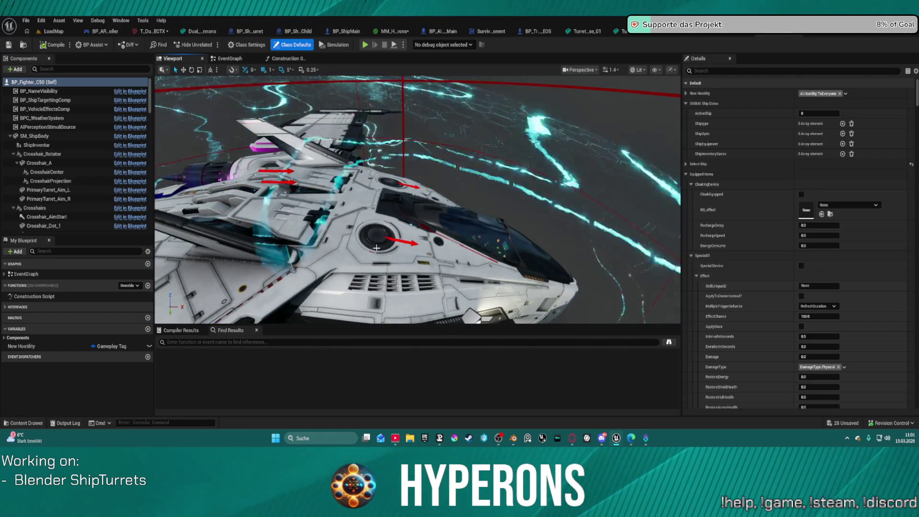
Open the BP_Fighter_Raider blueprint from the Raider folder.
{"action": "key", "text": "ctrl+space"}
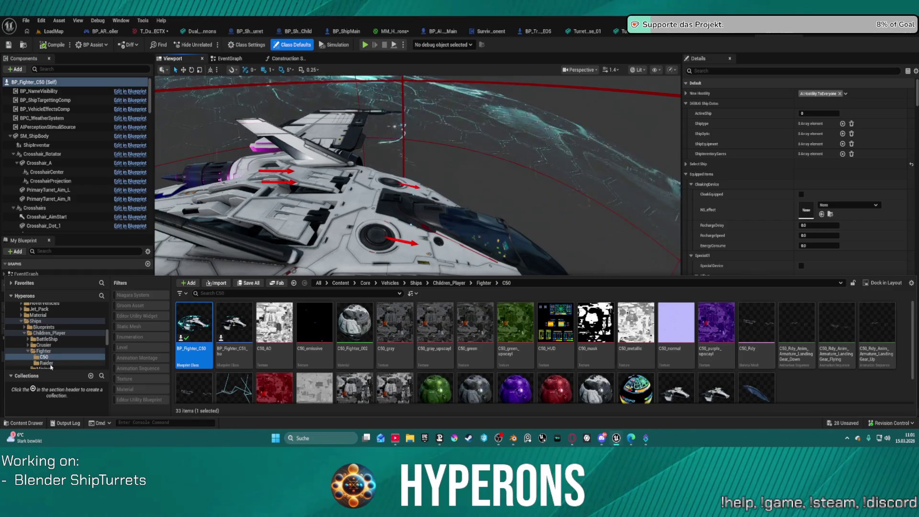
{"action": "left_click", "coordinate": [47, 363]}
{"action": "left_click", "coordinate": [211, 318]}
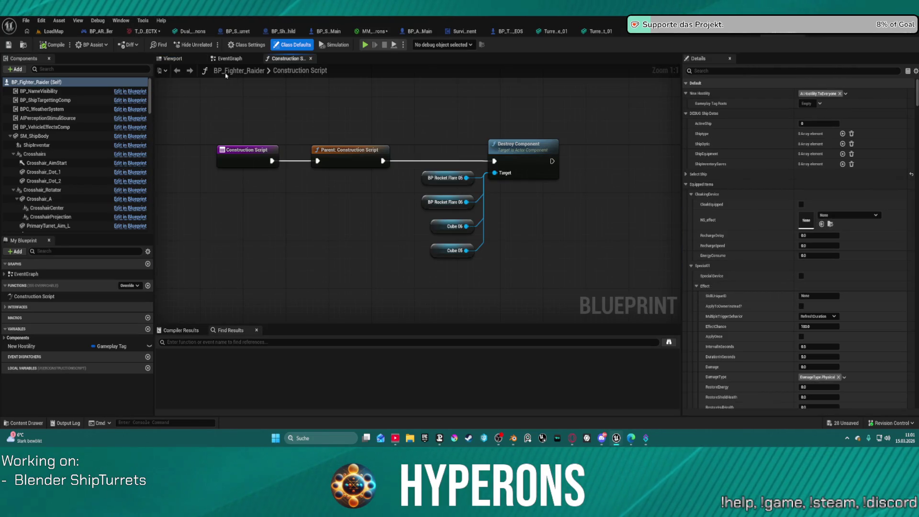
Inspect the Raider's yellow hull, cockpit and mount arrows in its viewport.
{"action": "left_click", "coordinate": [179, 60]}
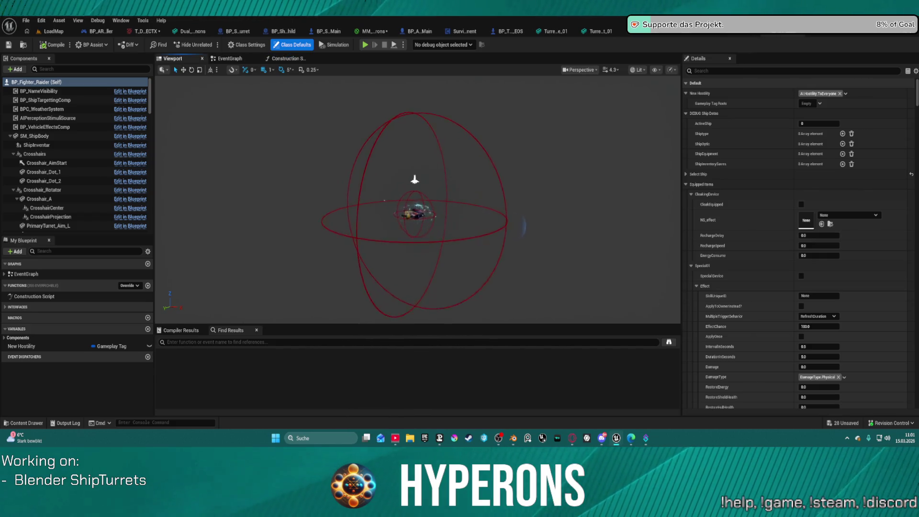
{"action": "right_click_drag", "start_coordinate": [574, 217], "coordinate": [574, 217]}
{"action": "right_click_drag", "start_coordinate": [452, 167], "coordinate": [452, 166]}
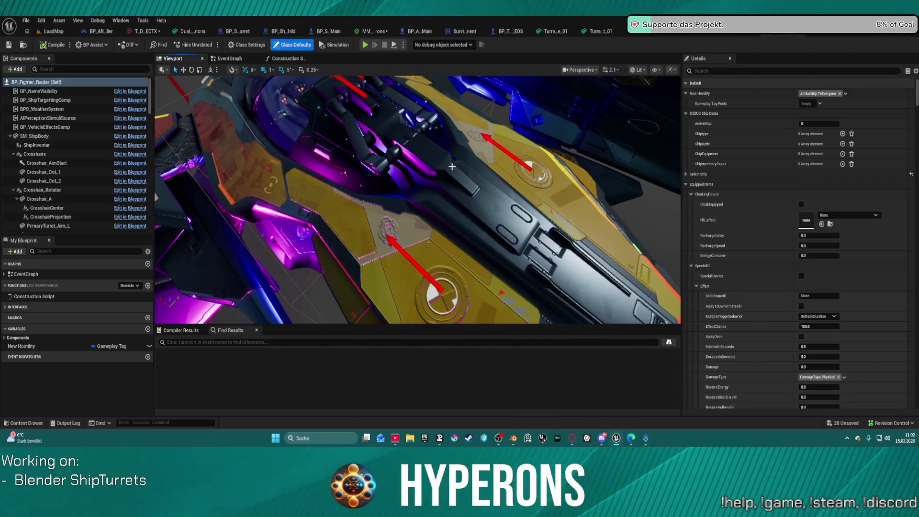
{"action": "right_click_drag", "start_coordinate": [518, 156], "coordinate": [518, 156]}
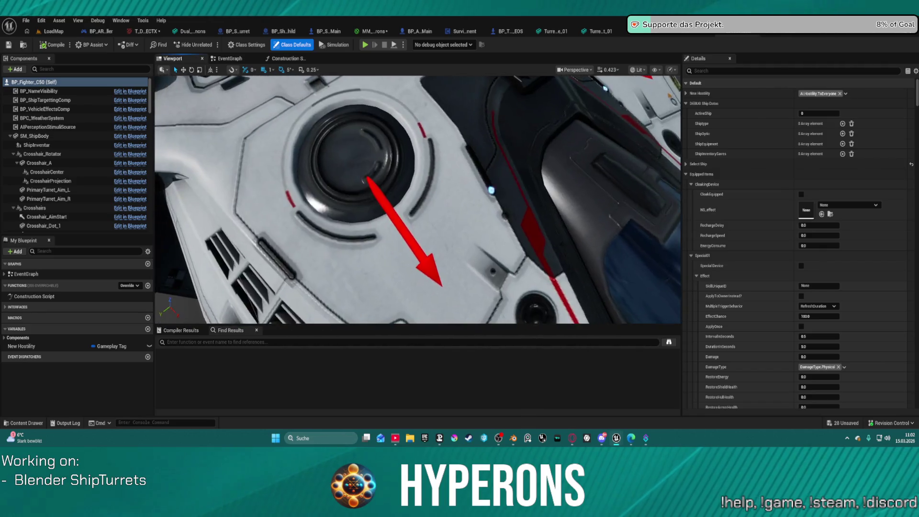
{"action": "mouse_move", "coordinate": [538, 277]}
{"action": "right_mouse_down"}
{"action": "mouse_move", "coordinate": [530, 263]}
{"action": "mouse_move", "coordinate": [567, 294]}
{"action": "right_mouse_up"}
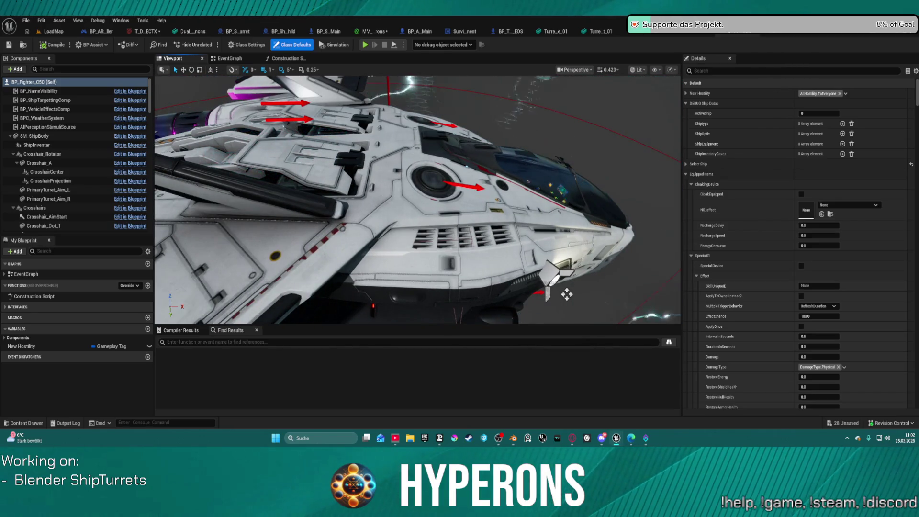
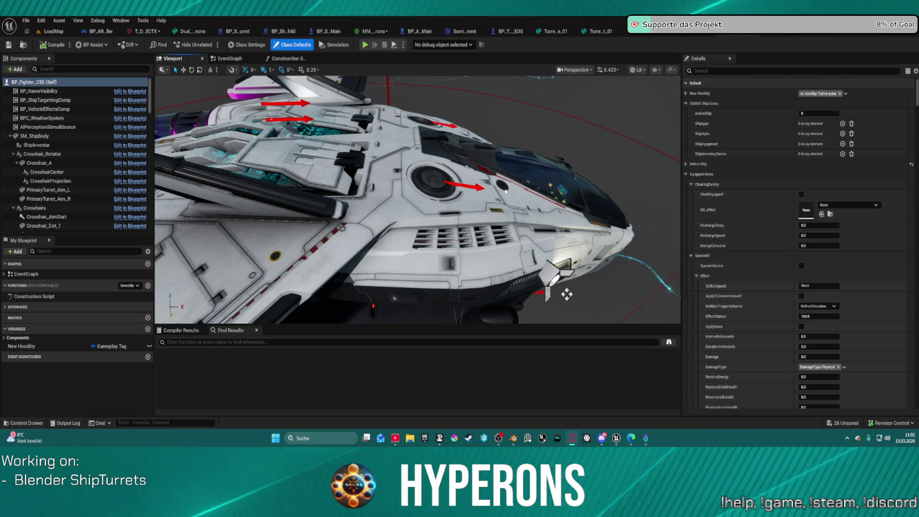
Orbit around the fighter ship in Unreal, then bring the Blender DualRailCannon window forward.
{"action": "mouse_move", "coordinate": [567, 295]}
{"action": "left_mouse_down"}
{"action": "mouse_move", "coordinate": [558, 267]}
{"action": "mouse_move", "coordinate": [498, 240]}
{"action": "mouse_move", "coordinate": [593, 292]}
{"action": "mouse_move", "coordinate": [519, 134]}
{"action": "left_mouse_up"}
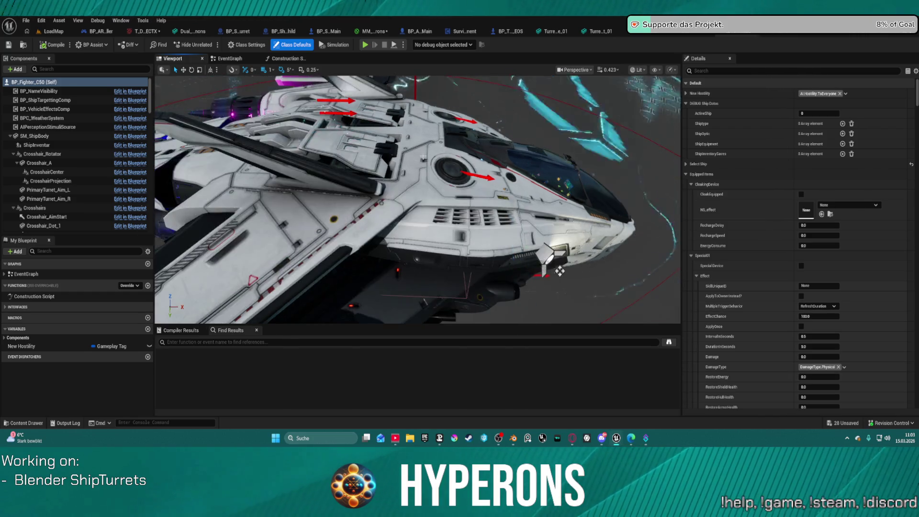
{"action": "left_click_drag", "start_coordinate": [550, 101], "coordinate": [187, 95]}
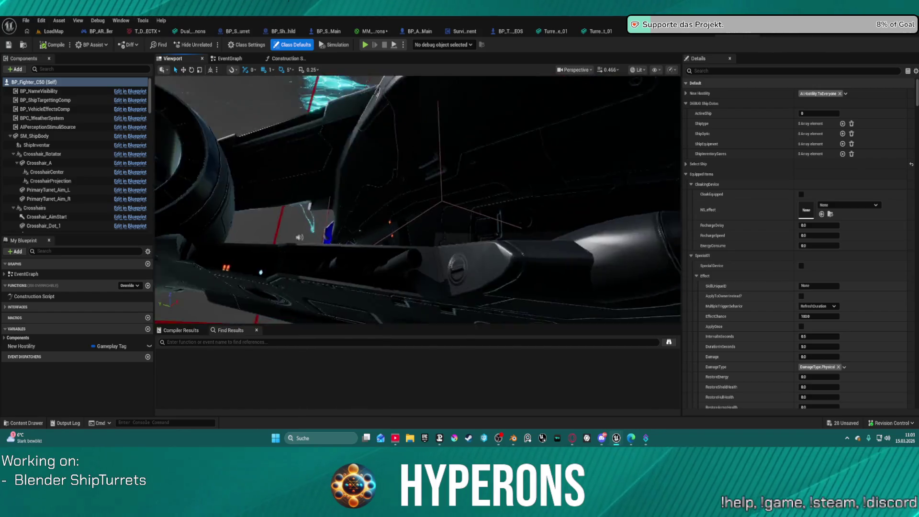
{"action": "mouse_move", "coordinate": [417, 192]}
{"action": "left_mouse_down"}
{"action": "mouse_move", "coordinate": [417, 268]}
{"action": "mouse_move", "coordinate": [419, 166]}
{"action": "left_mouse_up"}
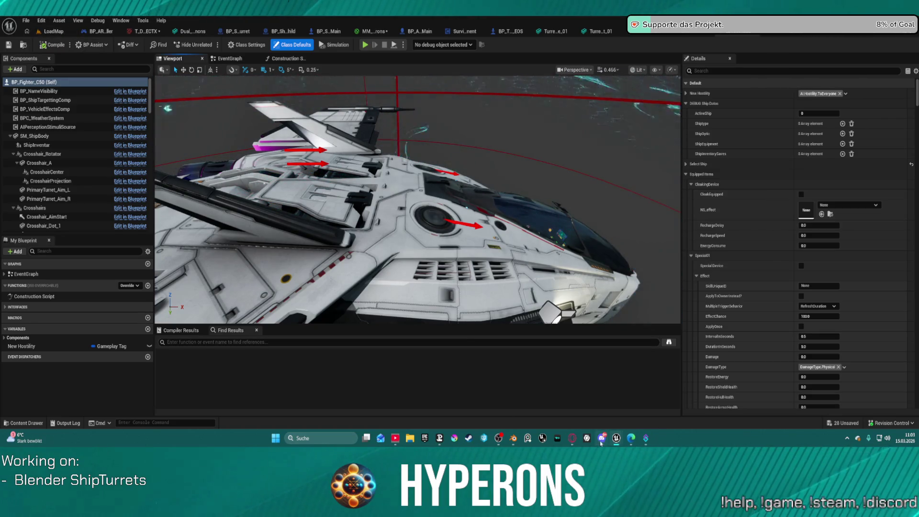
{"action": "mouse_move", "coordinate": [573, 443]}
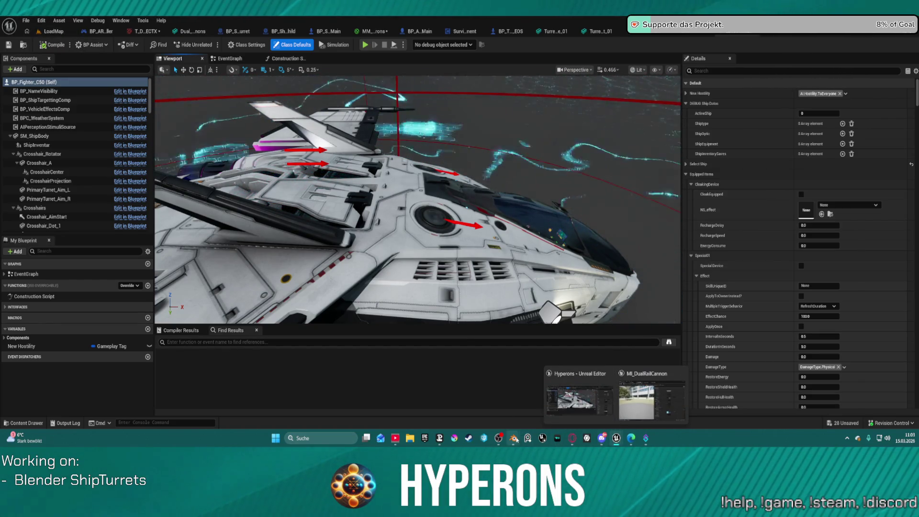
{"action": "left_click", "coordinate": [473, 411]}
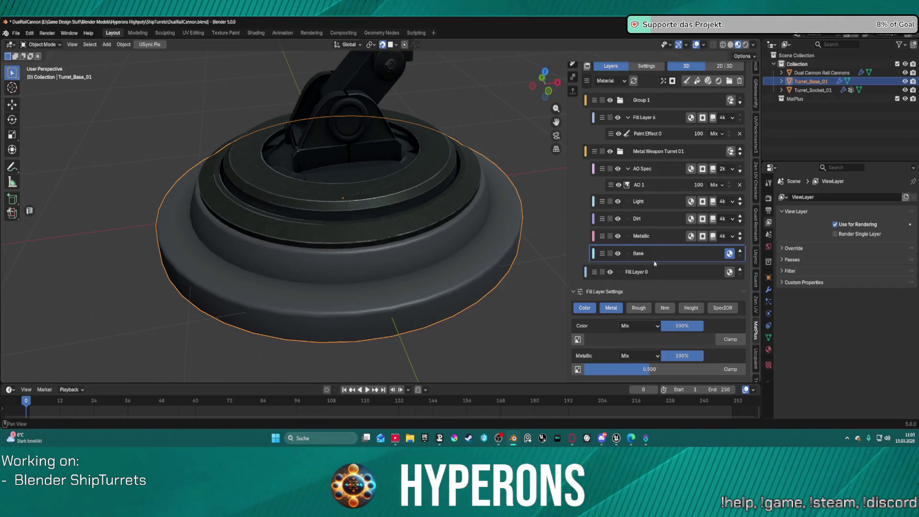
Raise the Base fill layer's Metallic value to 0.761.
{"action": "left_click", "coordinate": [654, 237]}
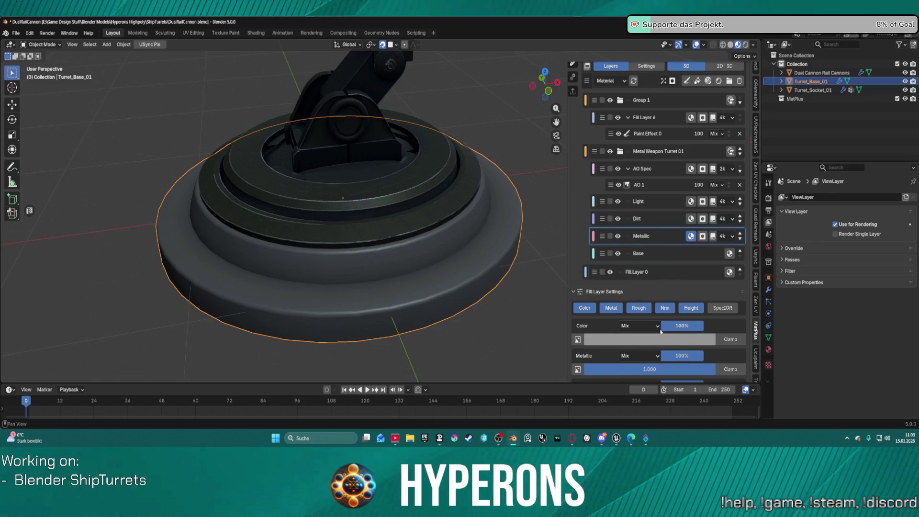
{"action": "scroll", "coordinate": [662, 332], "scroll_direction": "down", "scroll_amount": 5}
{"action": "left_click", "coordinate": [660, 165]}
{"action": "scroll", "coordinate": [661, 166], "scroll_direction": "up", "scroll_amount": 5}
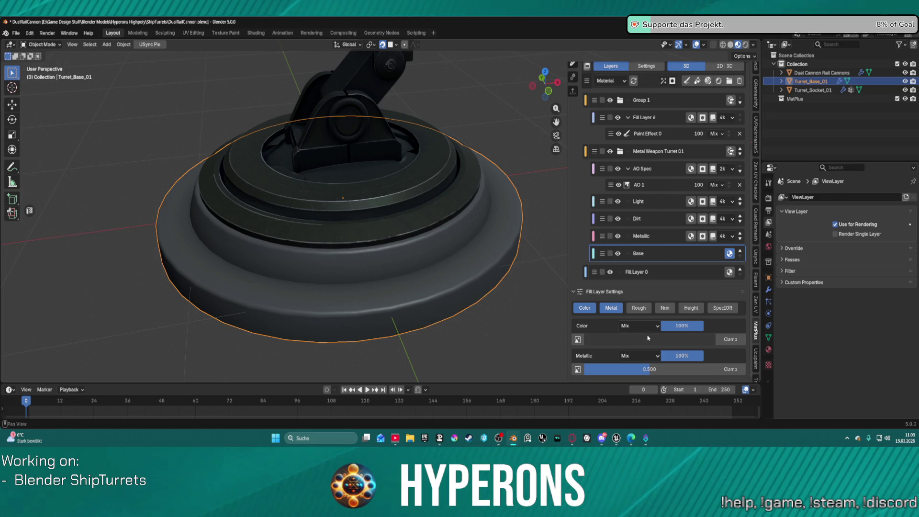
{"action": "mouse_move", "coordinate": [622, 369]}
{"action": "left_mouse_down"}
{"action": "mouse_move", "coordinate": [692, 369]}
{"action": "mouse_move", "coordinate": [670, 369]}
{"action": "left_mouse_up"}
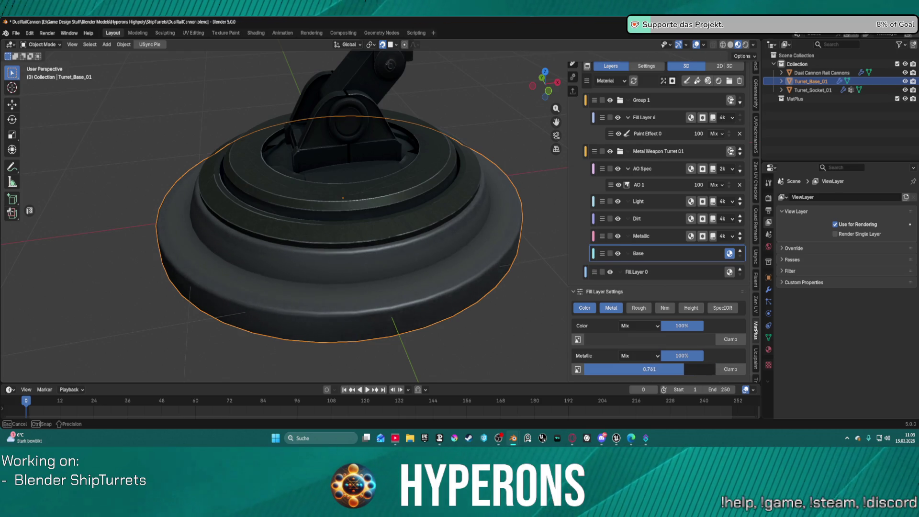
Brighten the Base layer's colour and orbit in on the turret base ring.
{"action": "left_click", "coordinate": [651, 344]}
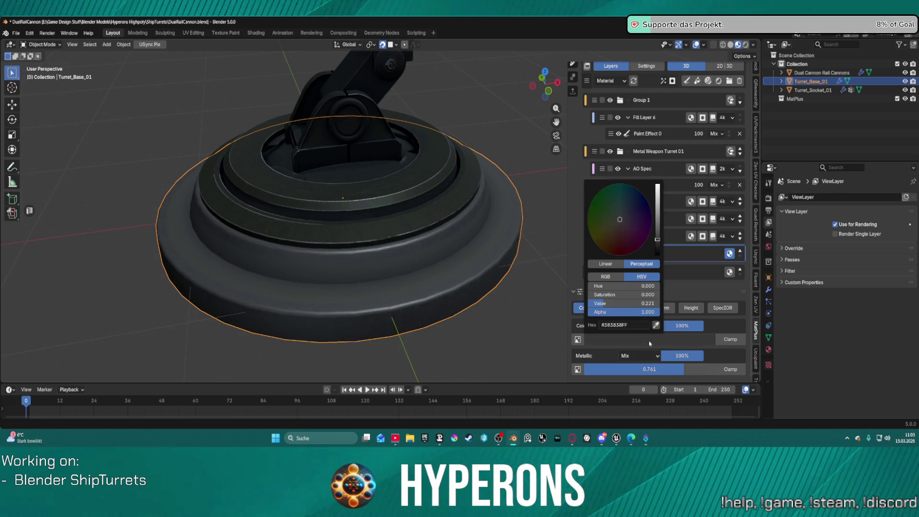
{"action": "mouse_move", "coordinate": [657, 239]}
{"action": "left_mouse_down"}
{"action": "mouse_move", "coordinate": [657, 192]}
{"action": "mouse_move", "coordinate": [657, 222]}
{"action": "left_mouse_up"}
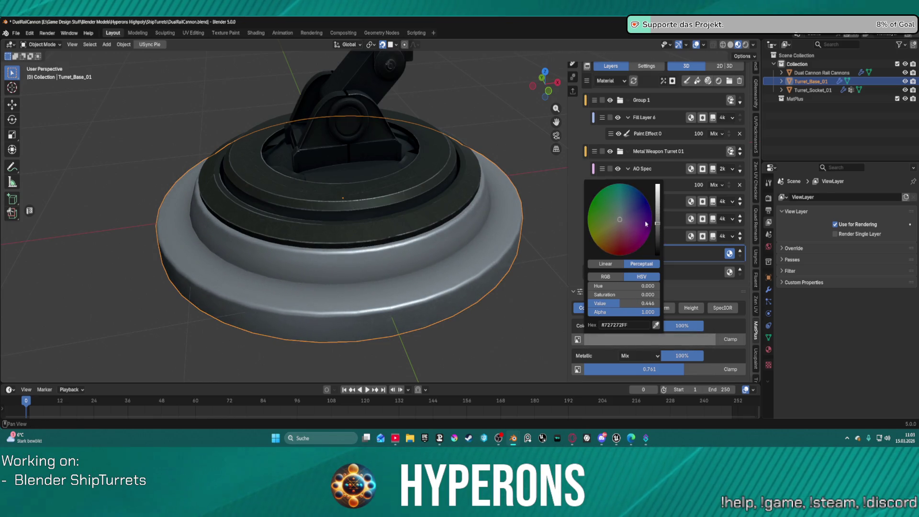
{"action": "scroll", "coordinate": [390, 298], "scroll_direction": "down", "scroll_amount": 3}
{"action": "mouse_move", "coordinate": [391, 298]}
{"action": "middle_mouse_down"}
{"action": "mouse_move", "coordinate": [421, 278]}
{"action": "mouse_move", "coordinate": [442, 277]}
{"action": "mouse_move", "coordinate": [492, 218]}
{"action": "mouse_move", "coordinate": [488, 273]}
{"action": "mouse_move", "coordinate": [463, 252]}
{"action": "mouse_move", "coordinate": [464, 235]}
{"action": "middle_mouse_up"}
{"action": "scroll", "coordinate": [492, 218], "scroll_direction": "up", "scroll_amount": 3}
{"action": "scroll", "coordinate": [429, 263], "scroll_direction": "up", "scroll_amount": 3}
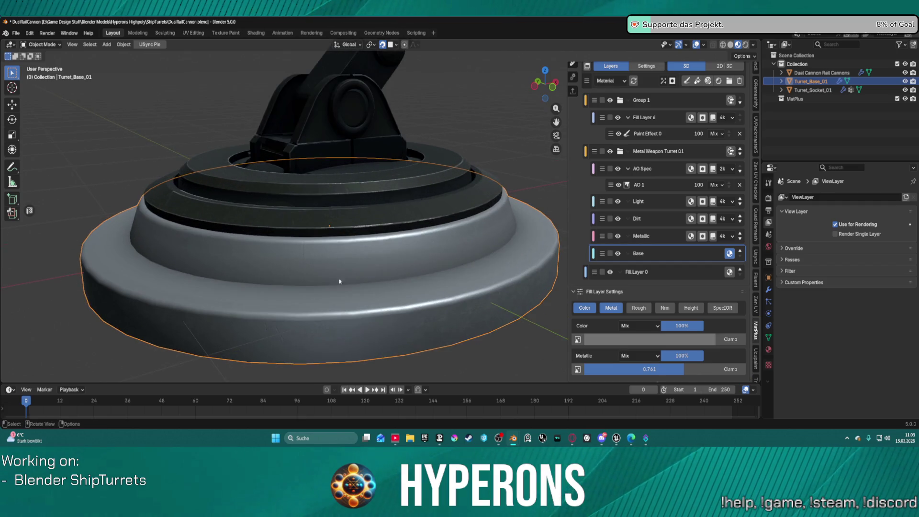
{"action": "mouse_move", "coordinate": [316, 326]}
{"action": "middle_mouse_down"}
{"action": "mouse_move", "coordinate": [345, 321]}
{"action": "mouse_move", "coordinate": [368, 281]}
{"action": "mouse_move", "coordinate": [416, 289]}
{"action": "mouse_move", "coordinate": [364, 280]}
{"action": "mouse_move", "coordinate": [428, 276]}
{"action": "middle_mouse_up"}
{"action": "scroll", "coordinate": [378, 273], "scroll_direction": "up", "scroll_amount": 3}
{"action": "scroll", "coordinate": [363, 281], "scroll_direction": "down", "scroll_amount": 3}
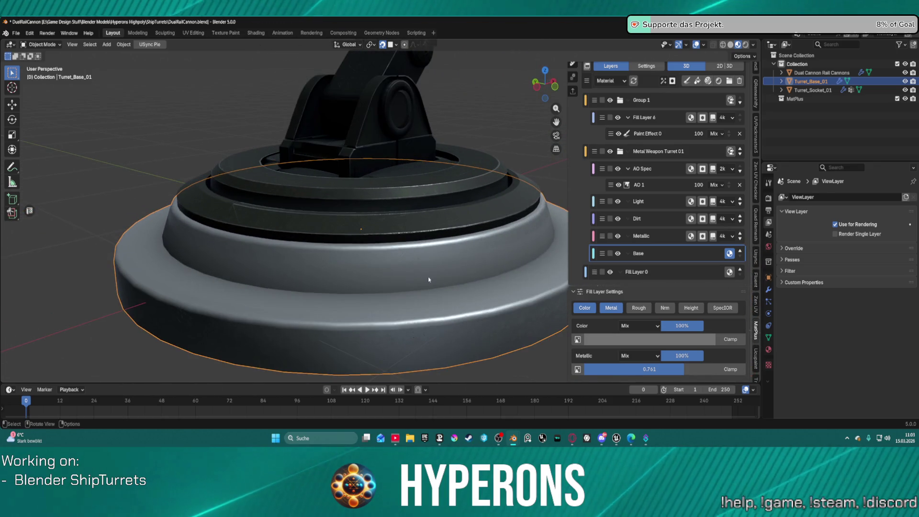
Settle the Base layer colour on a mid grey (676464).
{"action": "left_click", "coordinate": [660, 341]}
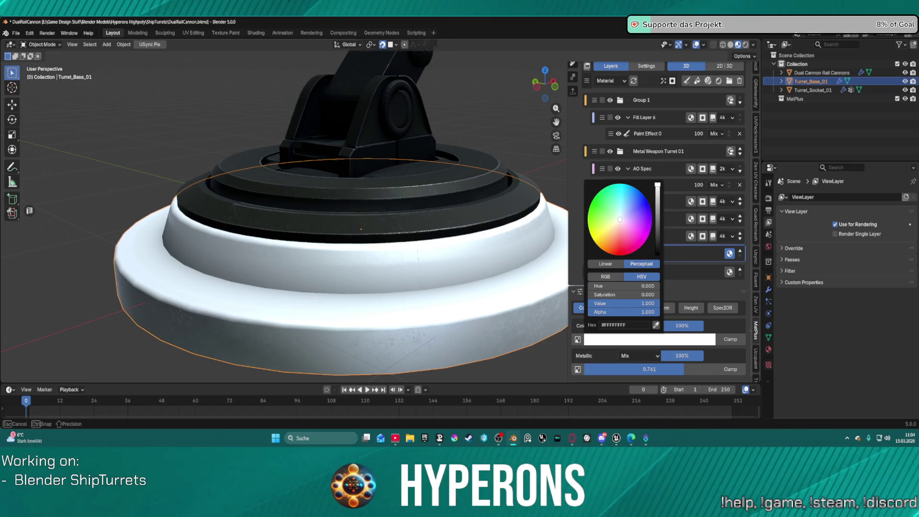
{"action": "mouse_move", "coordinate": [658, 185]}
{"action": "left_mouse_down"}
{"action": "mouse_move", "coordinate": [657, 216]}
{"action": "mouse_move", "coordinate": [655, 207]}
{"action": "mouse_move", "coordinate": [621, 221]}
{"action": "left_mouse_up"}
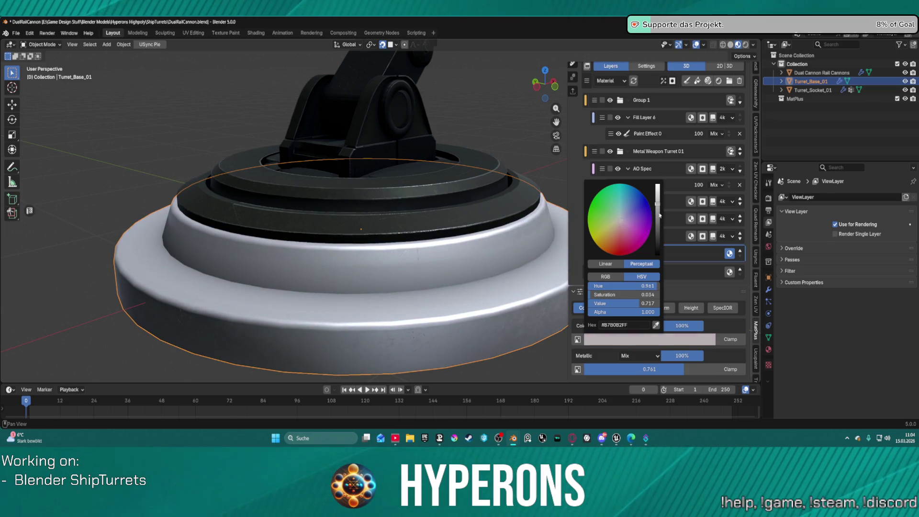
{"action": "left_click", "coordinate": [642, 343]}
{"action": "left_click_drag", "start_coordinate": [658, 201], "coordinate": [659, 227]}
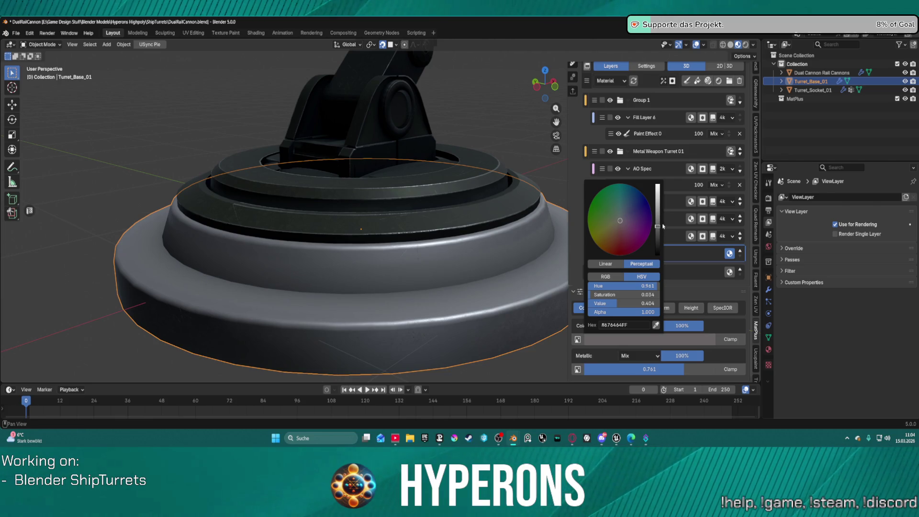
{"action": "scroll", "coordinate": [495, 252], "scroll_direction": "down", "scroll_amount": 7}
{"action": "scroll", "coordinate": [495, 259], "scroll_direction": "up", "scroll_amount": 3}
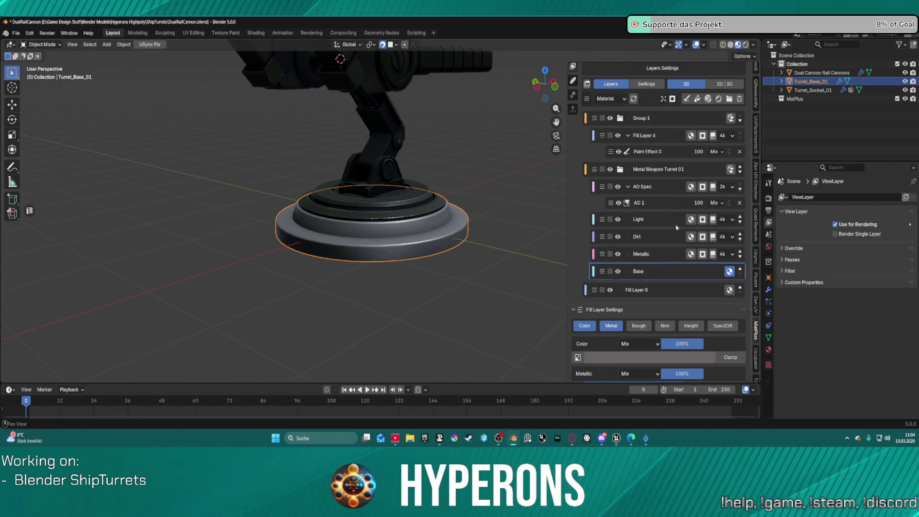
{"action": "left_click", "coordinate": [664, 240]}
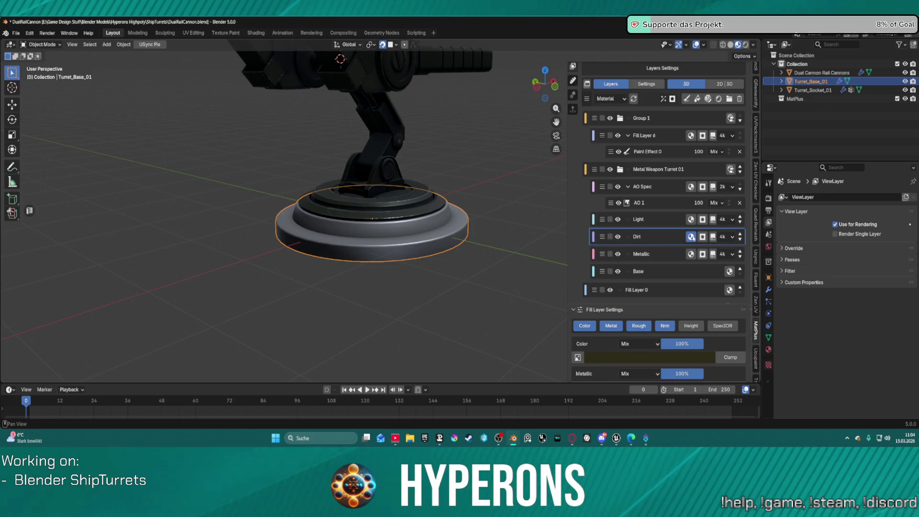
Tweak the Dirt layer's roughness and set its Dirt 1 mask strength to 50.
{"action": "scroll", "coordinate": [671, 297], "scroll_direction": "down", "scroll_amount": 4}
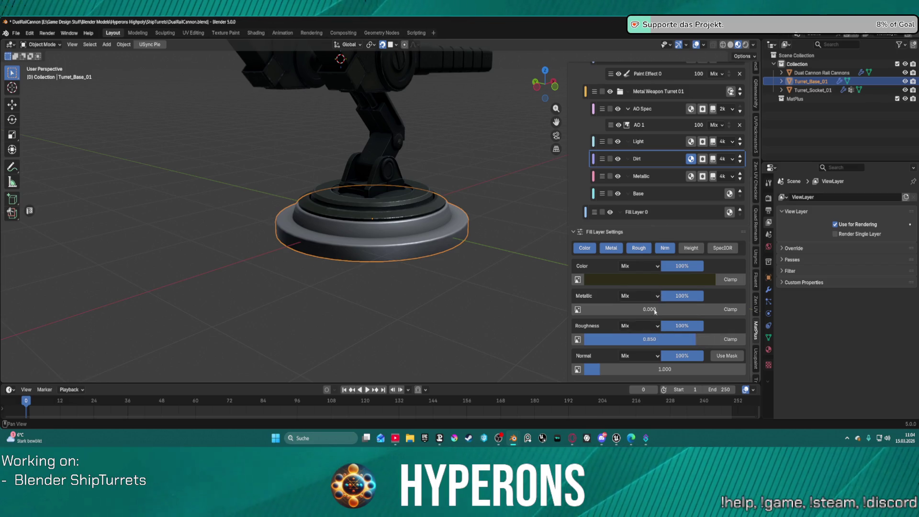
{"action": "scroll", "coordinate": [437, 245], "scroll_direction": "up", "scroll_amount": 5}
{"action": "mouse_move", "coordinate": [704, 339]}
{"action": "left_mouse_down"}
{"action": "mouse_move", "coordinate": [714, 339]}
{"action": "mouse_move", "coordinate": [690, 339]}
{"action": "left_mouse_up"}
{"action": "left_click", "coordinate": [702, 160]}
{"action": "scroll", "coordinate": [677, 242], "scroll_direction": "up", "scroll_amount": 6}
{"action": "left_click", "coordinate": [674, 322]}
{"action": "scroll", "coordinate": [675, 325], "scroll_direction": "down", "scroll_amount": 8}
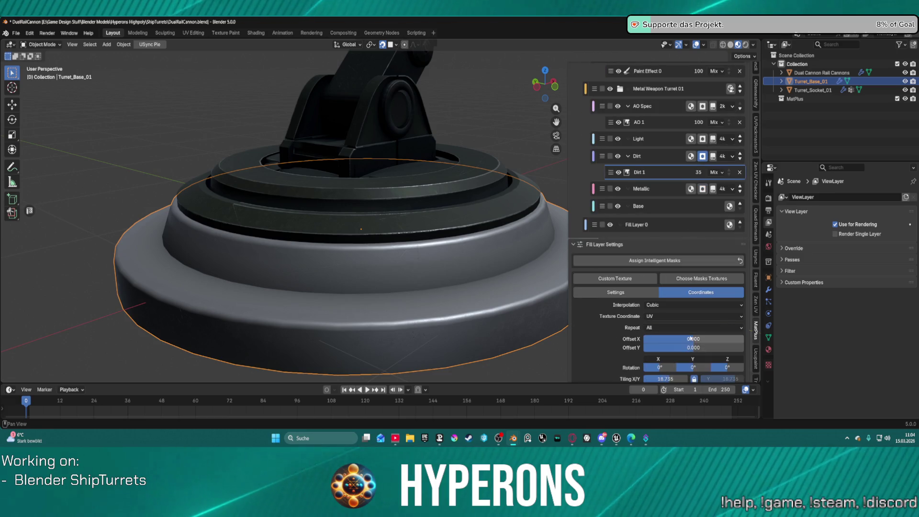
{"action": "scroll", "coordinate": [691, 339], "scroll_direction": "down", "scroll_amount": 1}
{"action": "scroll", "coordinate": [493, 295], "scroll_direction": "up", "scroll_amount": 2}
{"action": "scroll", "coordinate": [493, 294], "scroll_direction": "down", "scroll_amount": 2}
{"action": "left_click", "coordinate": [699, 165]}
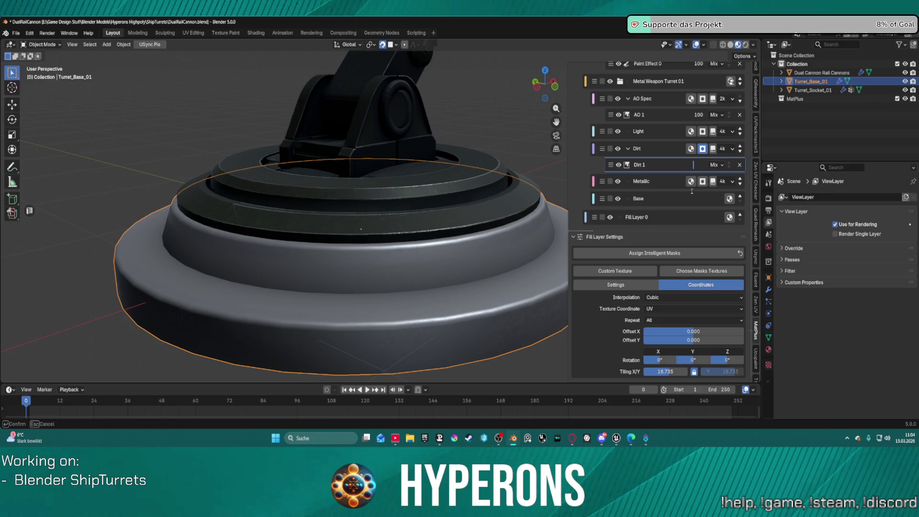
{"action": "type", "text": "50"}
{"action": "key", "text": "Return"}
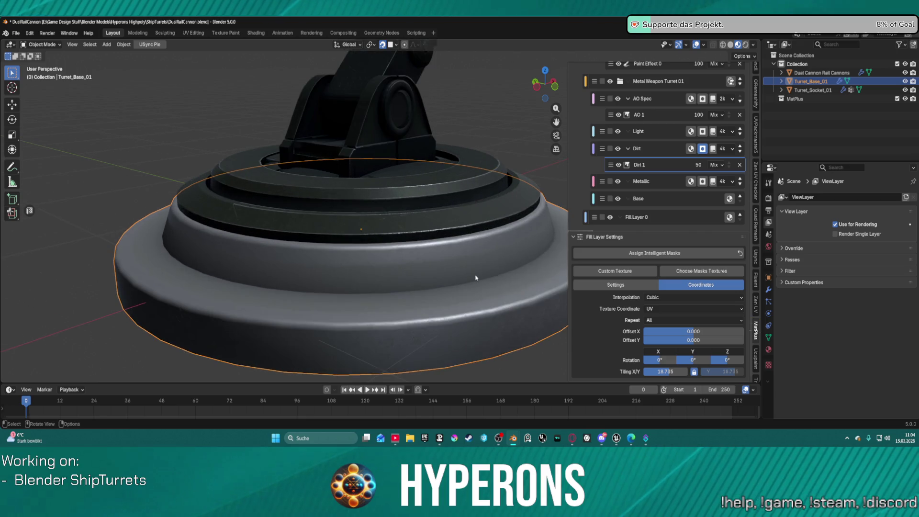
Lower the Dirt 1 tiling from 18.735 to about 6.012.
{"action": "mouse_move", "coordinate": [474, 280]}
{"action": "middle_mouse_down"}
{"action": "mouse_move", "coordinate": [421, 279]}
{"action": "mouse_move", "coordinate": [450, 282]}
{"action": "mouse_move", "coordinate": [580, 215]}
{"action": "middle_mouse_up"}
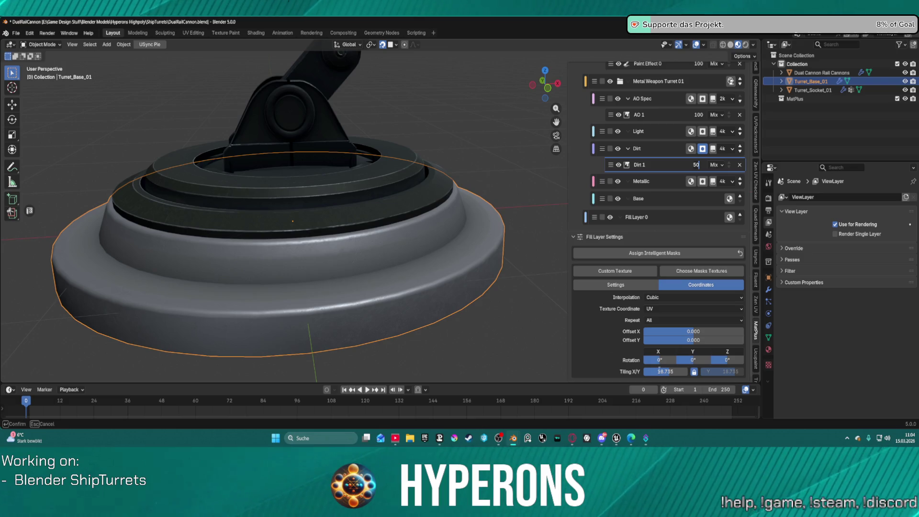
{"action": "mouse_move", "coordinate": [673, 375]}
{"action": "left_mouse_down"}
{"action": "mouse_move", "coordinate": [637, 375]}
{"action": "mouse_move", "coordinate": [647, 374]}
{"action": "left_mouse_up"}
{"action": "scroll", "coordinate": [408, 289], "scroll_direction": "up", "scroll_amount": 5}
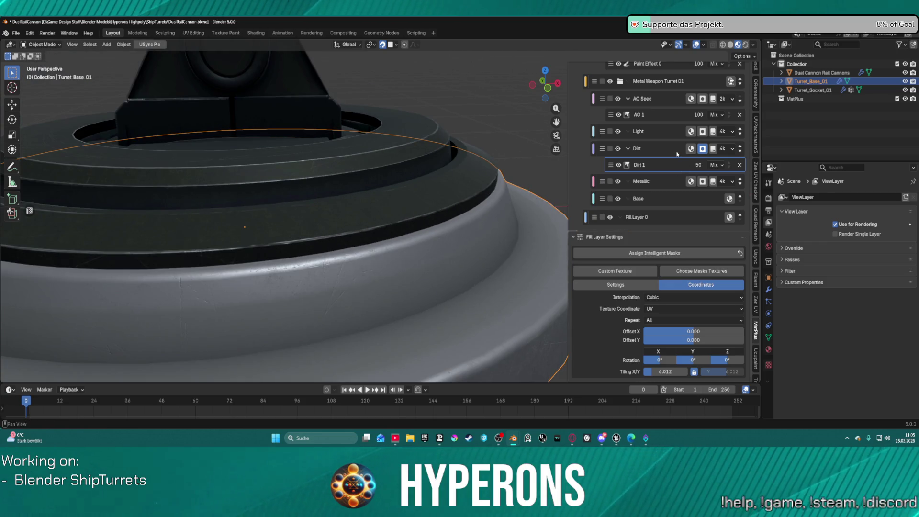
Brighten the Light fill layer's colour to a mid grey (5D585A).
{"action": "left_click", "coordinate": [667, 138]}
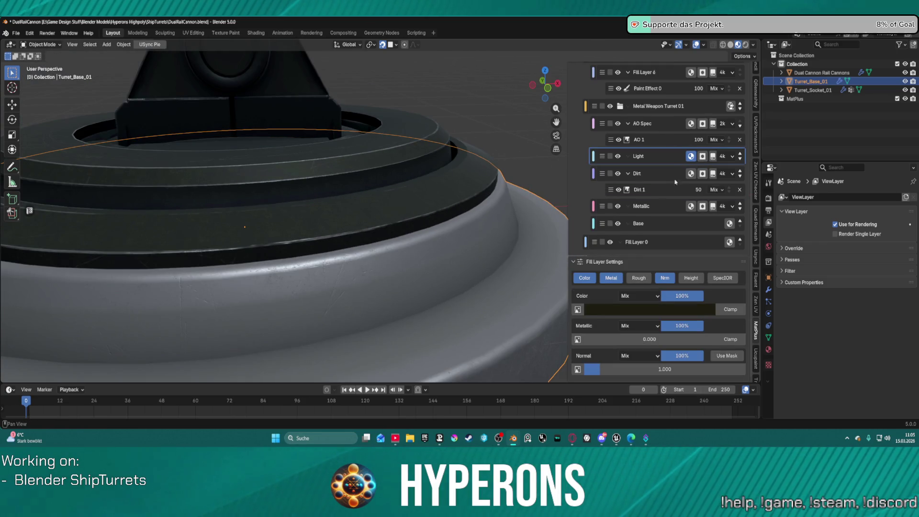
{"action": "left_click", "coordinate": [648, 313]}
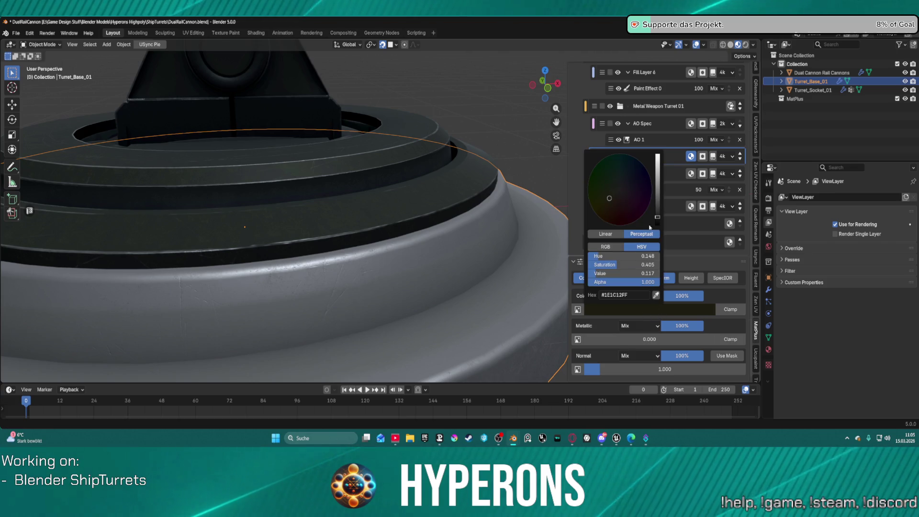
{"action": "mouse_move", "coordinate": [657, 216]}
{"action": "left_mouse_down"}
{"action": "mouse_move", "coordinate": [658, 181]}
{"action": "mouse_move", "coordinate": [657, 221]}
{"action": "mouse_move", "coordinate": [658, 212]}
{"action": "mouse_move", "coordinate": [611, 198]}
{"action": "mouse_move", "coordinate": [619, 186]}
{"action": "mouse_move", "coordinate": [657, 199]}
{"action": "left_mouse_up"}
{"action": "scroll", "coordinate": [460, 297], "scroll_direction": "down", "scroll_amount": 5}
{"action": "middle_click_drag", "start_coordinate": [460, 297], "coordinate": [503, 294]}
{"action": "scroll", "coordinate": [503, 293], "scroll_direction": "up", "scroll_amount": 6}
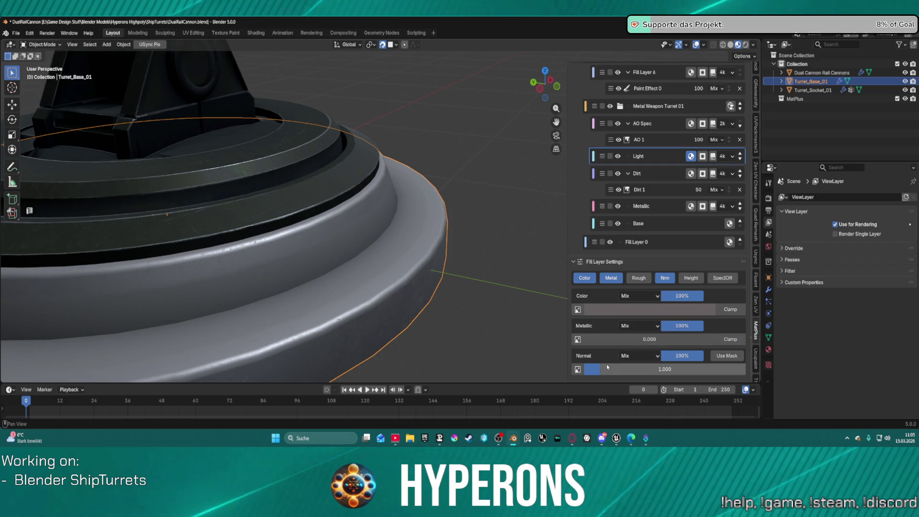
Nudge the AO 1 mask balance and brighten the AO Spec layer's colour.
{"action": "left_click", "coordinate": [658, 141]}
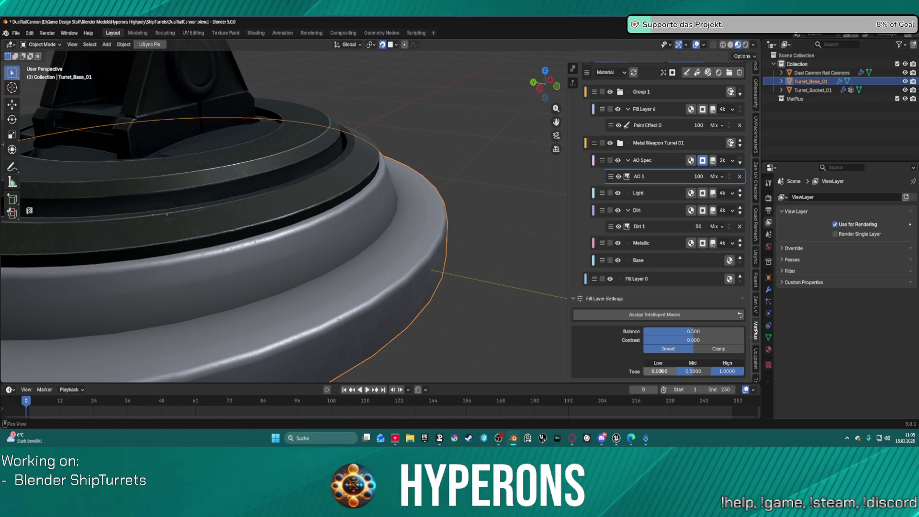
{"action": "mouse_move", "coordinate": [695, 329]}
{"action": "left_mouse_down"}
{"action": "mouse_move", "coordinate": [707, 329]}
{"action": "mouse_move", "coordinate": [685, 331]}
{"action": "mouse_move", "coordinate": [704, 334]}
{"action": "left_mouse_up"}
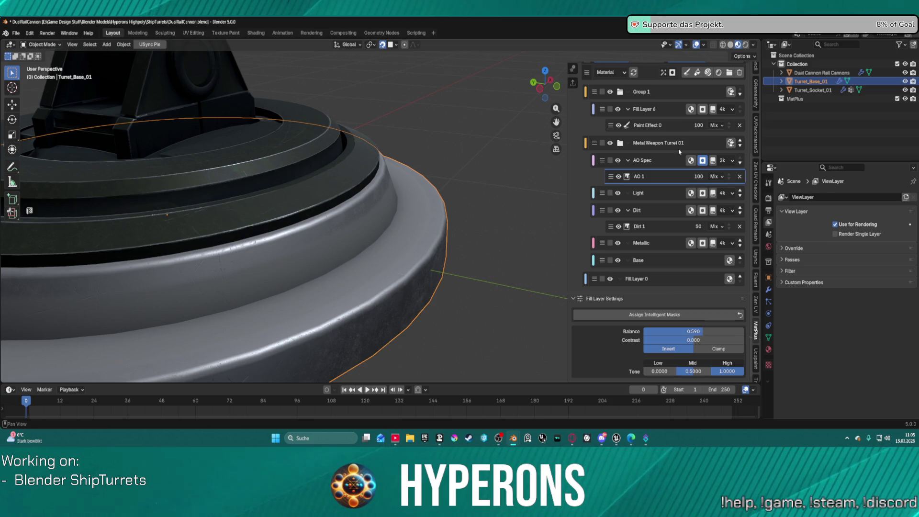
{"action": "scroll", "coordinate": [652, 222], "scroll_direction": "up", "scroll_amount": 2}
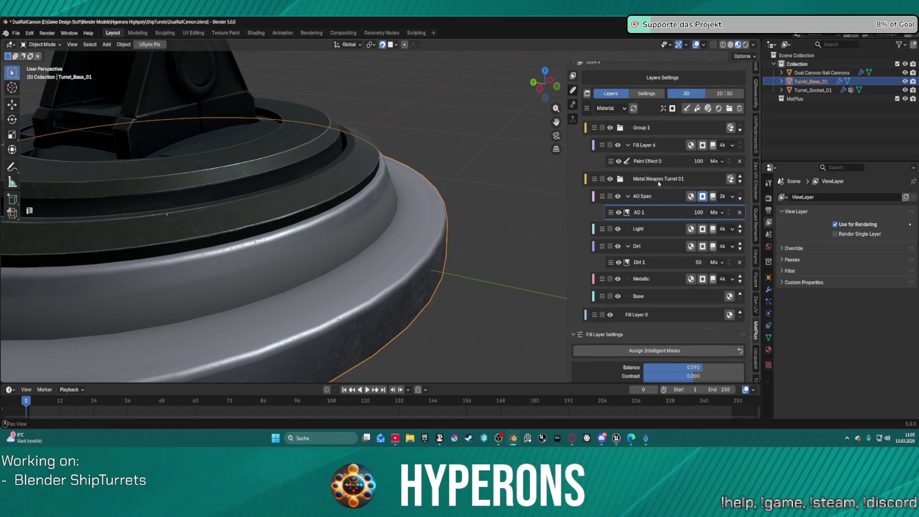
{"action": "left_click", "coordinate": [691, 196]}
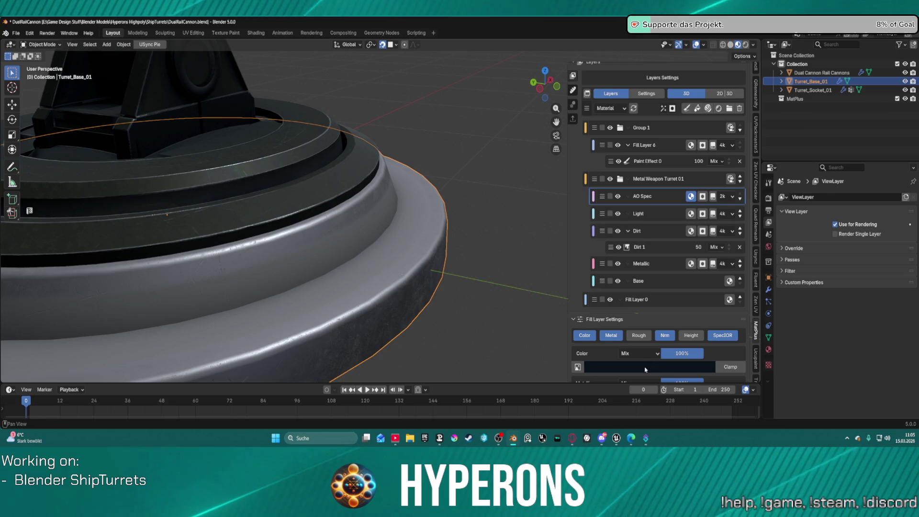
{"action": "left_click", "coordinate": [646, 366]}
{"action": "mouse_move", "coordinate": [660, 281]}
{"action": "left_mouse_down"}
{"action": "mouse_move", "coordinate": [658, 248]}
{"action": "mouse_move", "coordinate": [666, 351]}
{"action": "left_mouse_up"}
{"action": "scroll", "coordinate": [686, 265], "scroll_direction": "down", "scroll_amount": 1}
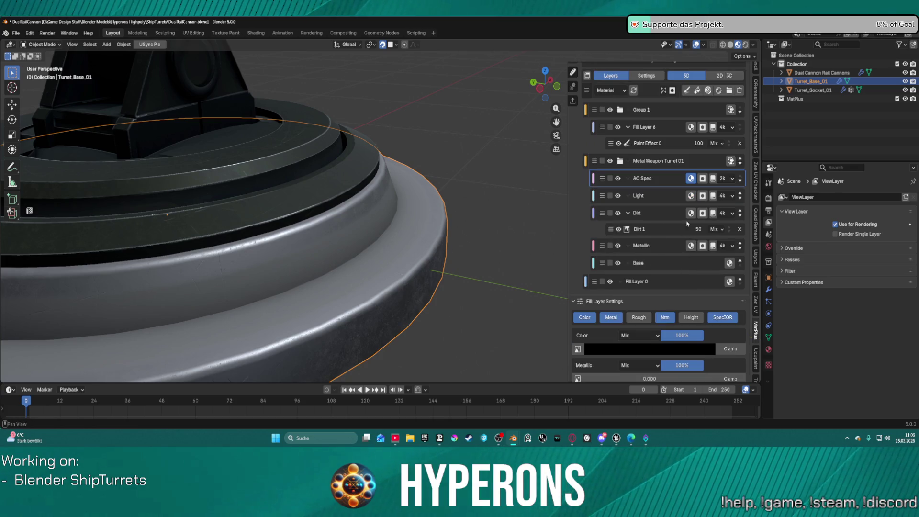
Lower the AO 1 mask balance to 0.194 and orbit to check the rim wear.
{"action": "left_click", "coordinate": [702, 179]}
{"action": "scroll", "coordinate": [678, 351], "scroll_direction": "up", "scroll_amount": 3}
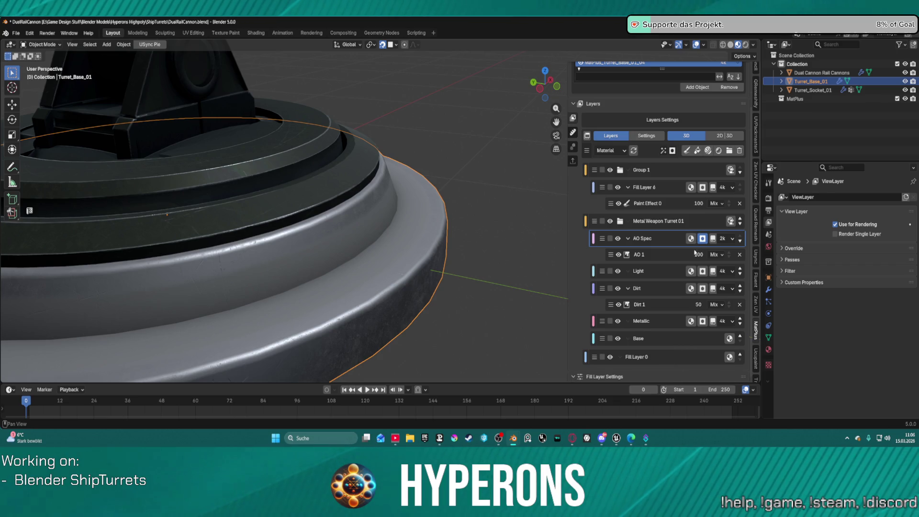
{"action": "left_click", "coordinate": [678, 254]}
{"action": "scroll", "coordinate": [678, 287], "scroll_direction": "down", "scroll_amount": 4}
{"action": "mouse_move", "coordinate": [694, 331]}
{"action": "left_mouse_down"}
{"action": "mouse_move", "coordinate": [704, 331]}
{"action": "mouse_move", "coordinate": [664, 331]}
{"action": "left_mouse_up"}
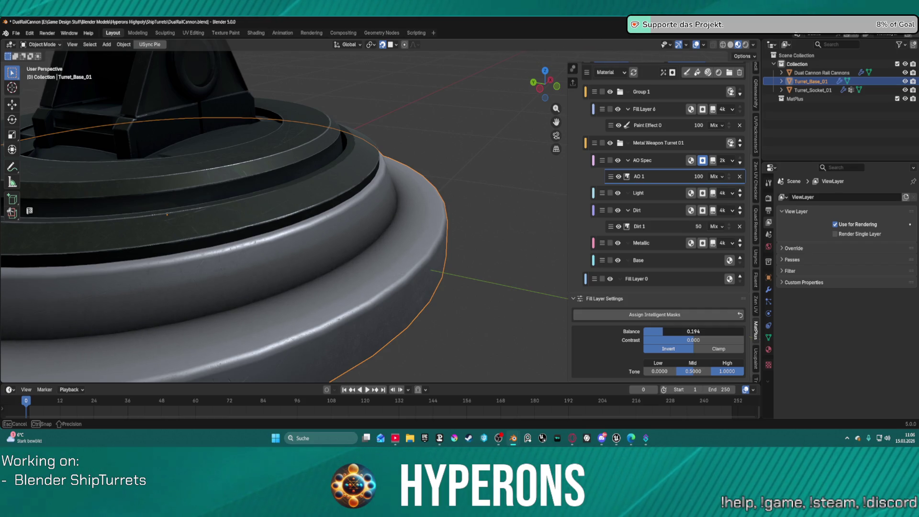
{"action": "left_click_drag", "start_coordinate": [664, 332], "coordinate": [663, 332]}
{"action": "scroll", "coordinate": [335, 258], "scroll_direction": "down", "scroll_amount": 4}
{"action": "mouse_move", "coordinate": [335, 258]}
{"action": "middle_mouse_down"}
{"action": "mouse_move", "coordinate": [449, 248]}
{"action": "mouse_move", "coordinate": [369, 257]}
{"action": "middle_mouse_up"}
{"action": "scroll", "coordinate": [368, 257], "scroll_direction": "up", "scroll_amount": 8}
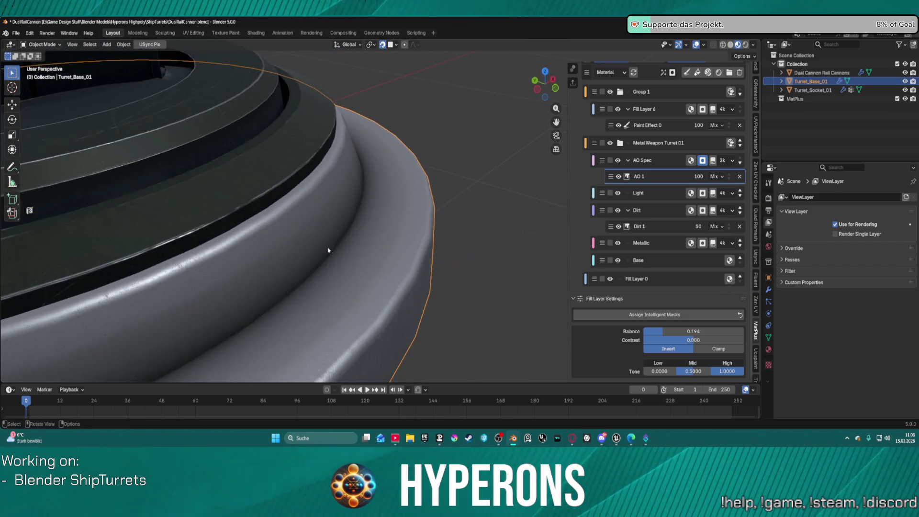
{"action": "scroll", "coordinate": [328, 250], "scroll_direction": "down", "scroll_amount": 4}
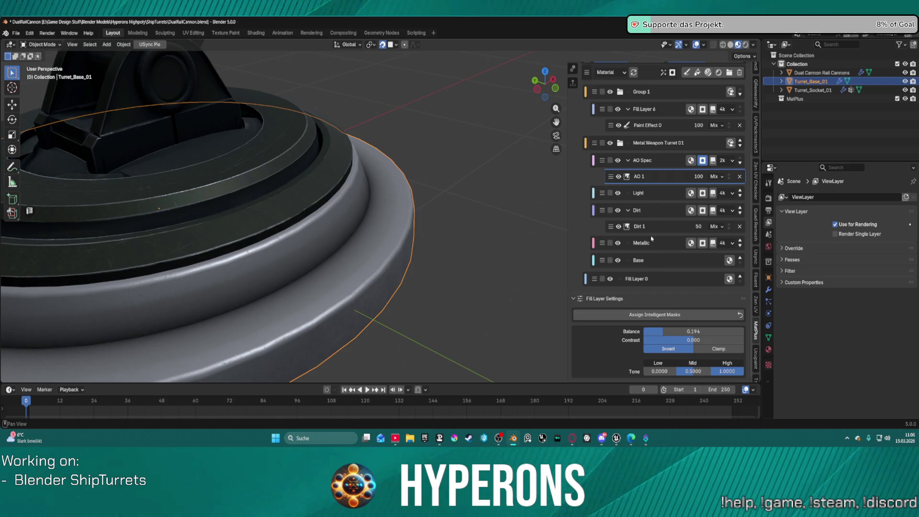
{"action": "scroll", "coordinate": [418, 235], "scroll_direction": "down", "scroll_amount": 5}
{"action": "scroll", "coordinate": [416, 238], "scroll_direction": "up", "scroll_amount": 3}
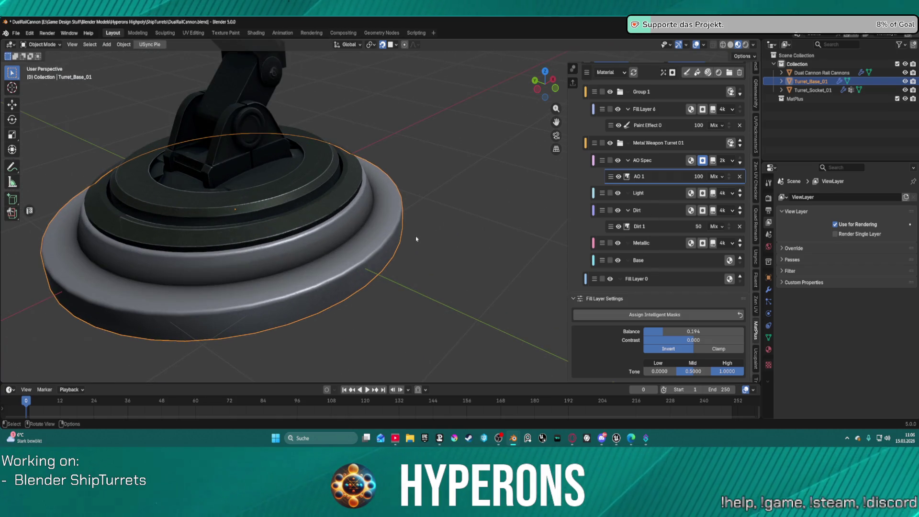
{"action": "left_click", "coordinate": [664, 245]}
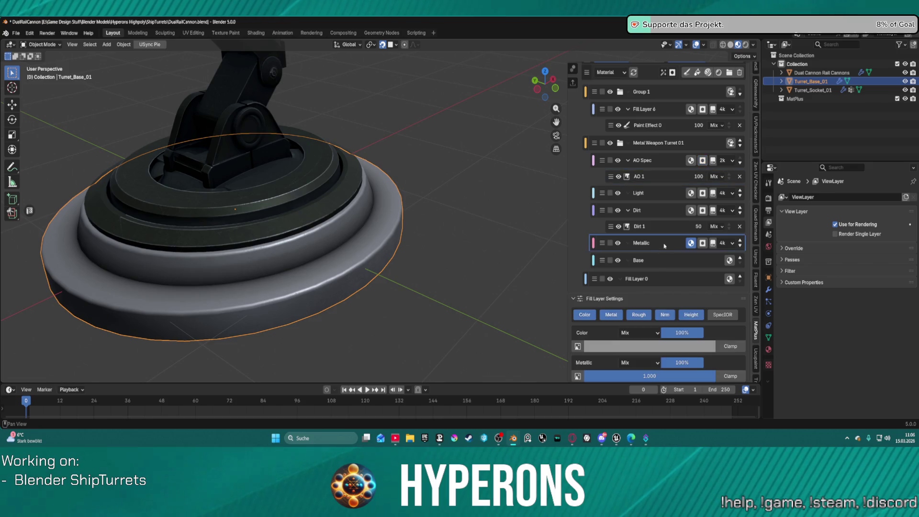
Set the Metallic layer's Grunge 03 fill effect tiling to about 2.
{"action": "left_click", "coordinate": [702, 243]}
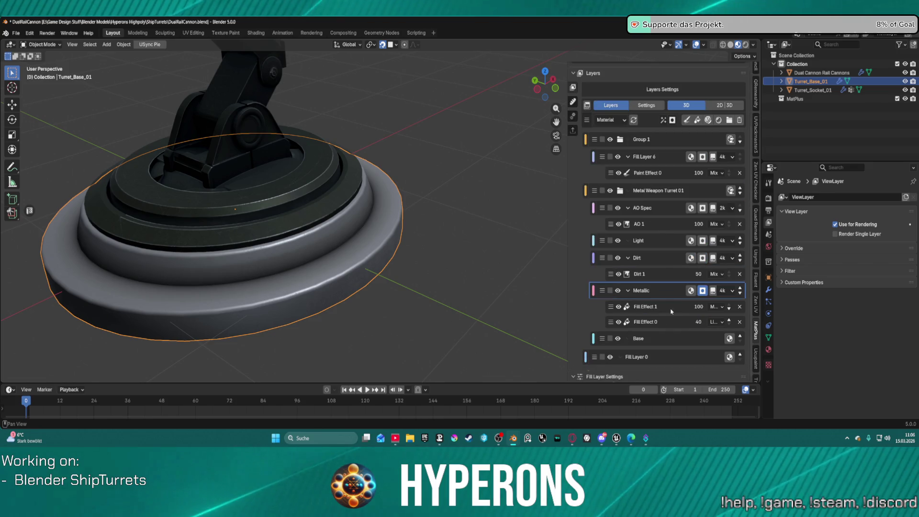
{"action": "left_click", "coordinate": [680, 308]}
{"action": "scroll", "coordinate": [633, 330], "scroll_direction": "down", "scroll_amount": 5}
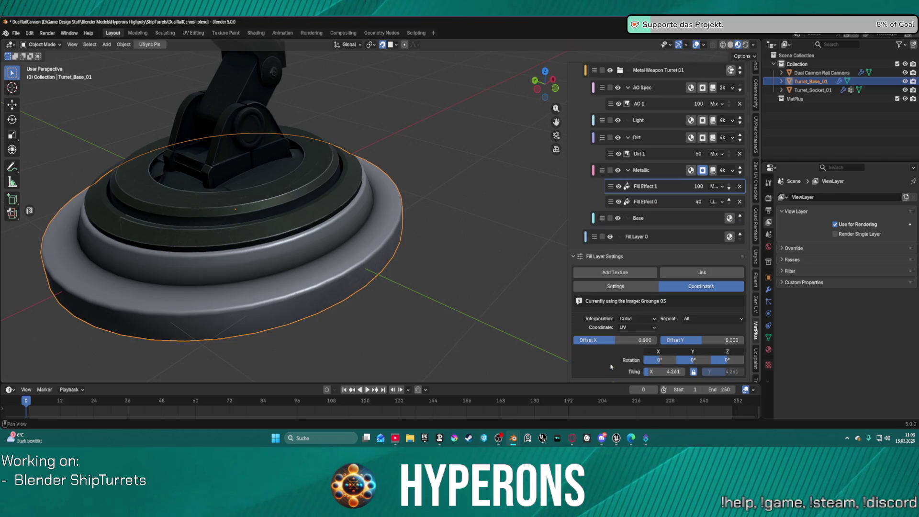
{"action": "scroll", "coordinate": [385, 301], "scroll_direction": "up", "scroll_amount": 3}
{"action": "scroll", "coordinate": [326, 254], "scroll_direction": "up", "scroll_amount": 4}
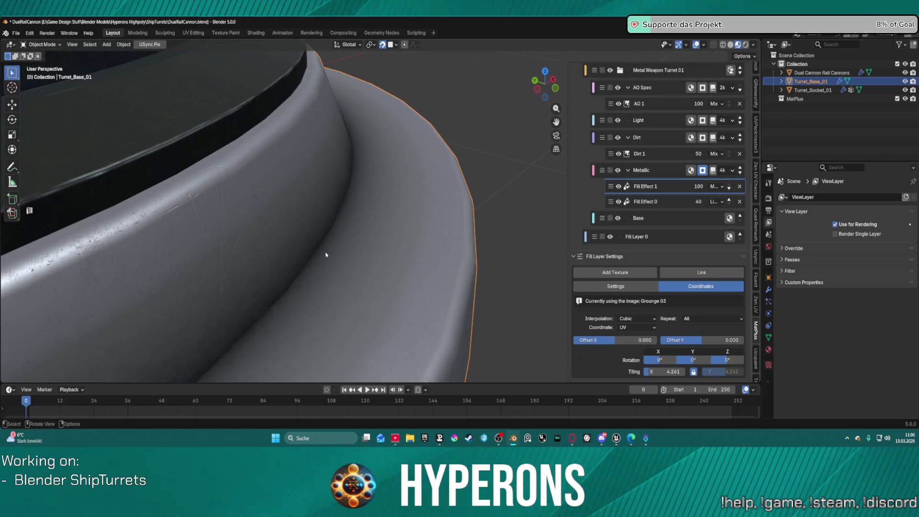
{"action": "mouse_move", "coordinate": [668, 372]}
{"action": "left_mouse_down"}
{"action": "mouse_move", "coordinate": [690, 372]}
{"action": "mouse_move", "coordinate": [661, 372]}
{"action": "left_mouse_up"}
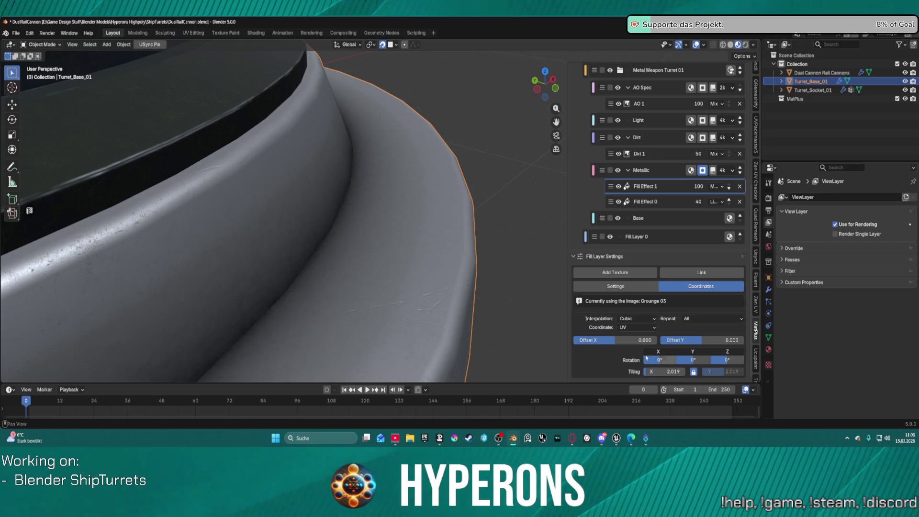
{"action": "scroll", "coordinate": [532, 309], "scroll_direction": "down", "scroll_amount": 4}
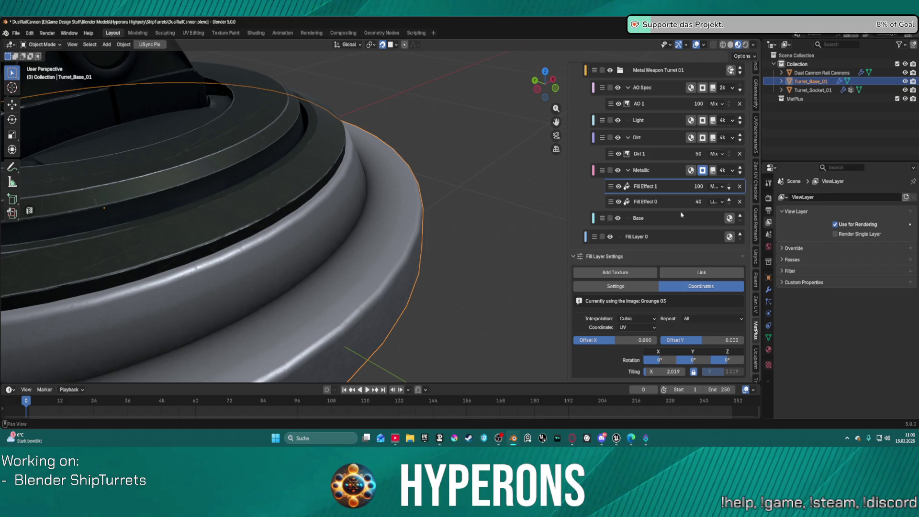
Raise the Fill Effect 0 scratches mask tiling to about 8.
{"action": "left_click", "coordinate": [661, 202]}
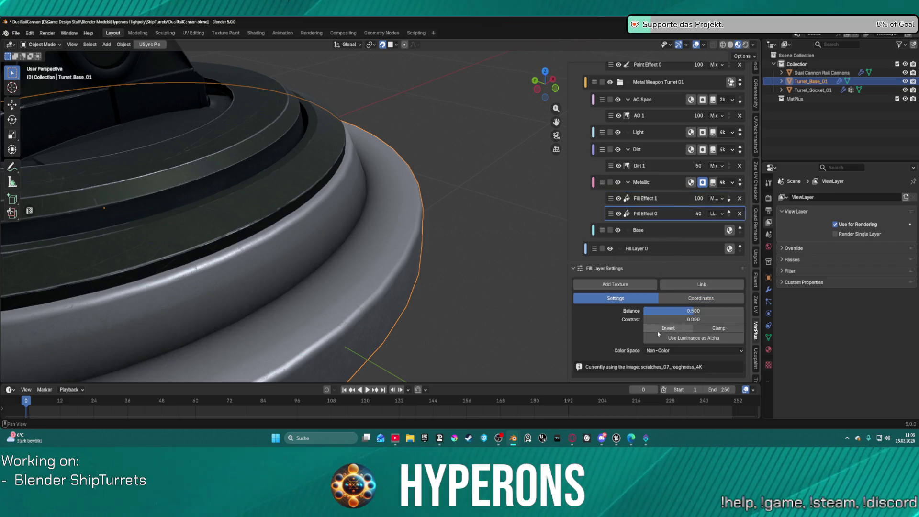
{"action": "left_click", "coordinate": [700, 298]}
{"action": "scroll", "coordinate": [662, 352], "scroll_direction": "down", "scroll_amount": 1}
{"action": "mouse_move", "coordinate": [668, 372]}
{"action": "left_mouse_down"}
{"action": "mouse_move", "coordinate": [704, 372]}
{"action": "mouse_move", "coordinate": [680, 372]}
{"action": "left_mouse_up"}
{"action": "scroll", "coordinate": [297, 277], "scroll_direction": "down", "scroll_amount": 5}
{"action": "scroll", "coordinate": [296, 277], "scroll_direction": "up", "scroll_amount": 2}
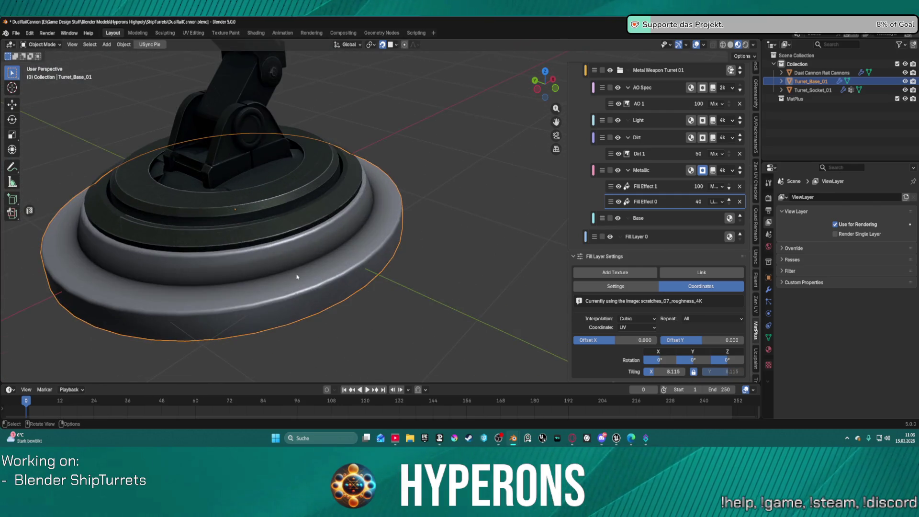
Try a new grunge tiling value, then undo the tiling edits.
{"action": "left_click", "coordinate": [678, 191]}
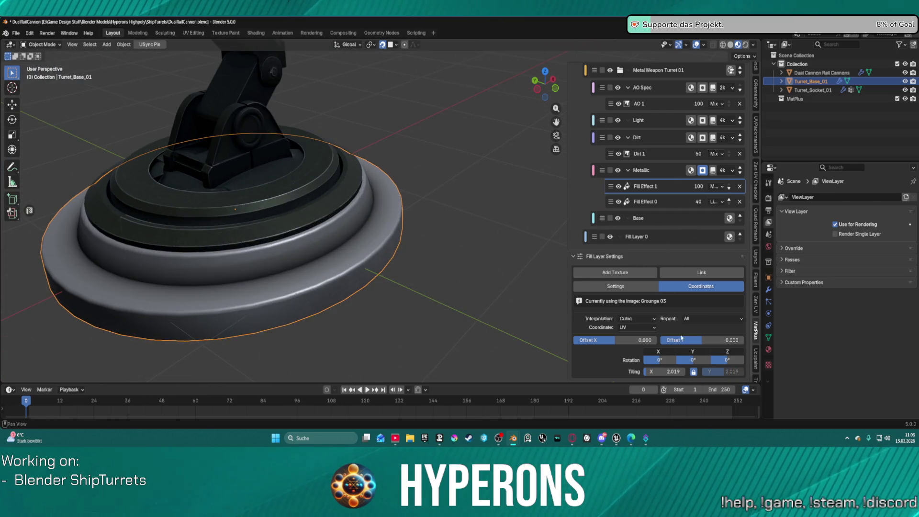
{"action": "left_click", "coordinate": [674, 372]}
{"action": "type", "text": "0"}
{"action": "key", "text": "Return"}
{"action": "scroll", "coordinate": [313, 247], "scroll_direction": "up", "scroll_amount": 5}
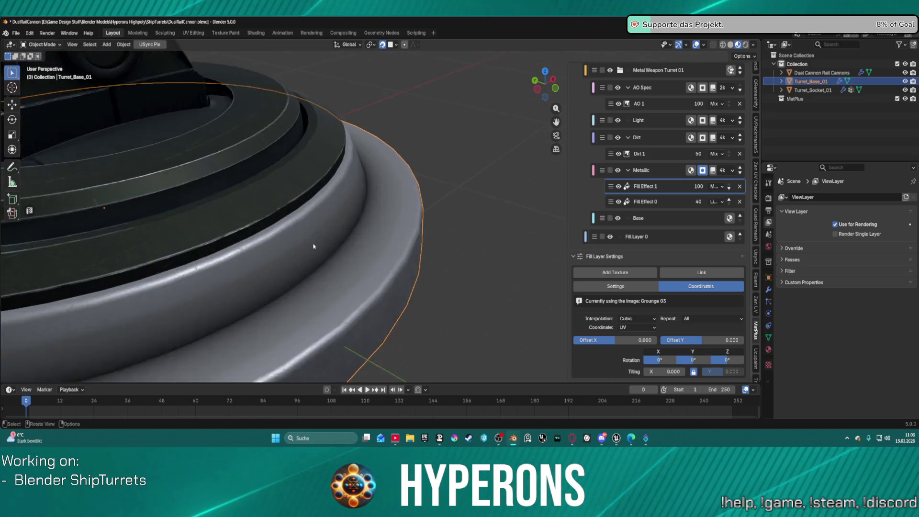
{"action": "scroll", "coordinate": [312, 248], "scroll_direction": "up", "scroll_amount": 1}
{"action": "key", "text": "ctrl+z"}
{"action": "key", "text": "ctrl+z"}
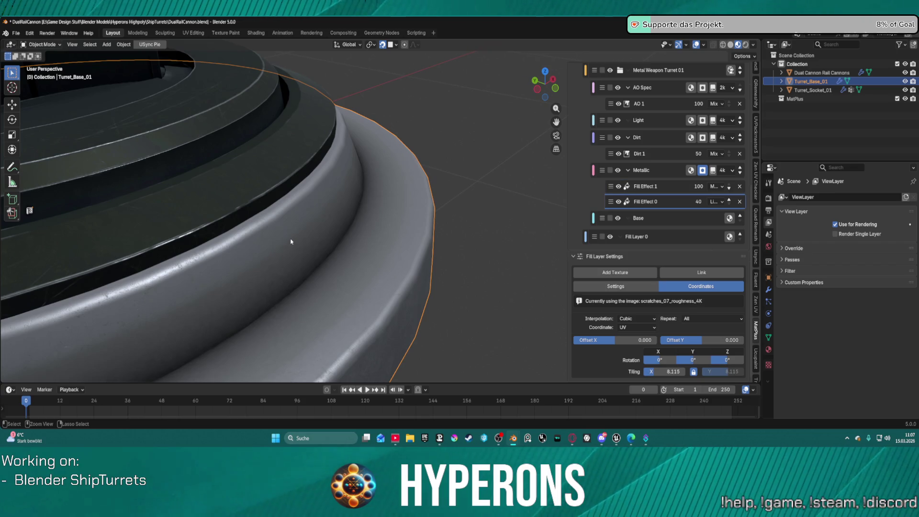
{"action": "key", "text": "ctrl+z"}
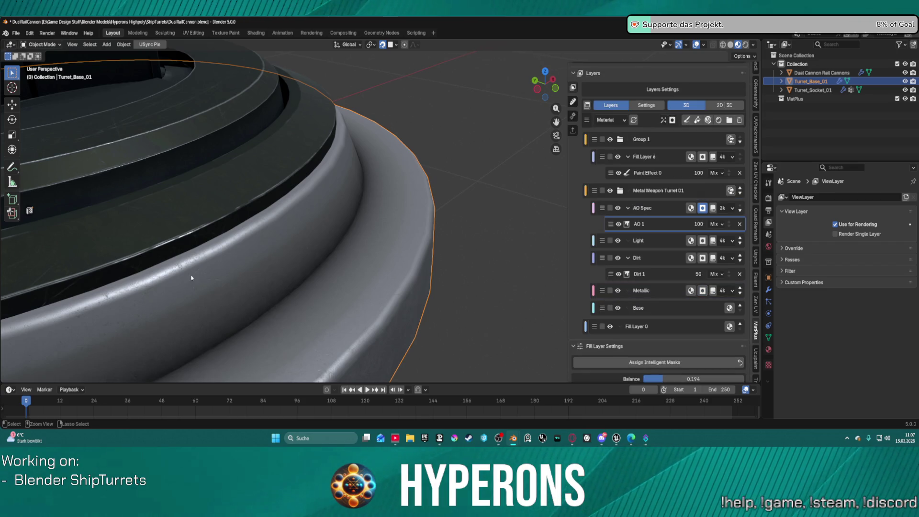
{"action": "scroll", "coordinate": [191, 278], "scroll_direction": "up", "scroll_amount": 2}
{"action": "scroll", "coordinate": [673, 226], "scroll_direction": "down", "scroll_amount": 2}
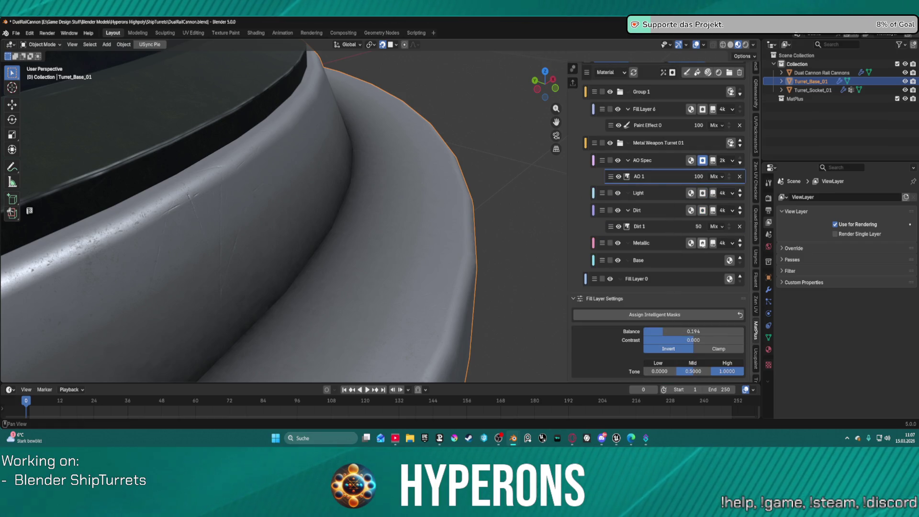
Set the scratches mask tiling to 2.000 and its balance to 0.926.
{"action": "left_click", "coordinate": [703, 243]}
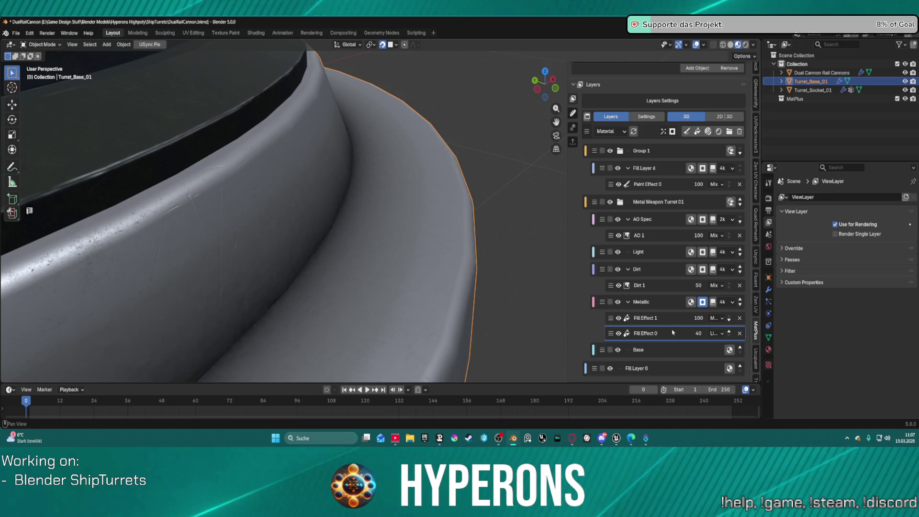
{"action": "scroll", "coordinate": [664, 376], "scroll_direction": "down", "scroll_amount": 5}
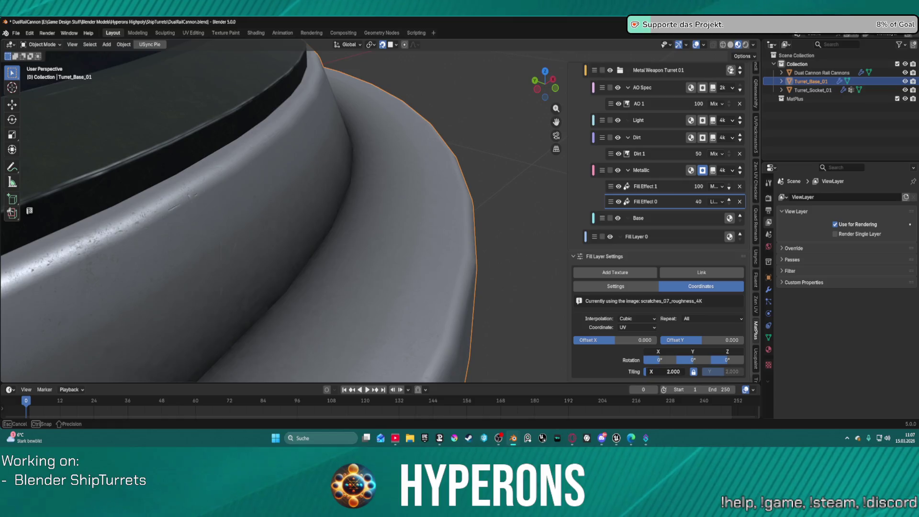
{"action": "mouse_move", "coordinate": [647, 373]}
{"action": "left_mouse_down"}
{"action": "mouse_move", "coordinate": [680, 372]}
{"action": "mouse_move", "coordinate": [647, 373]}
{"action": "left_mouse_up"}
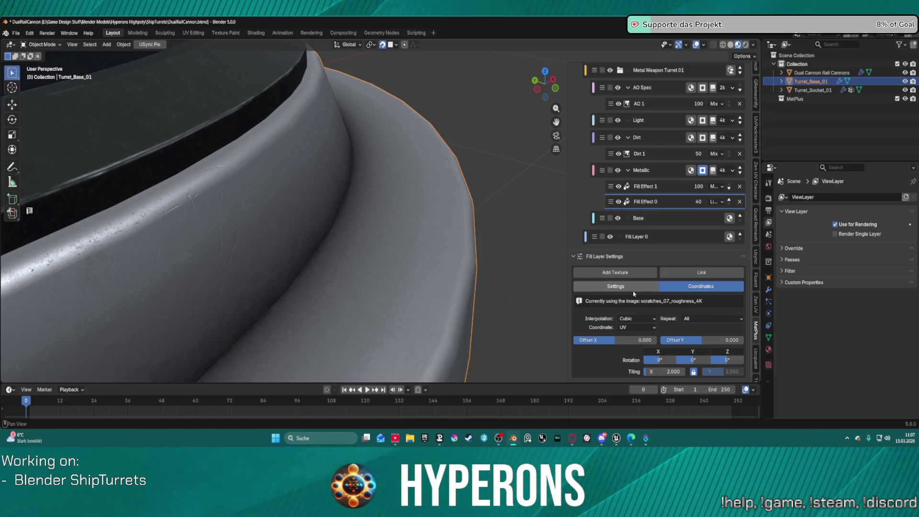
{"action": "left_click", "coordinate": [616, 287]}
{"action": "left_click_drag", "start_coordinate": [692, 311], "coordinate": [727, 310]}
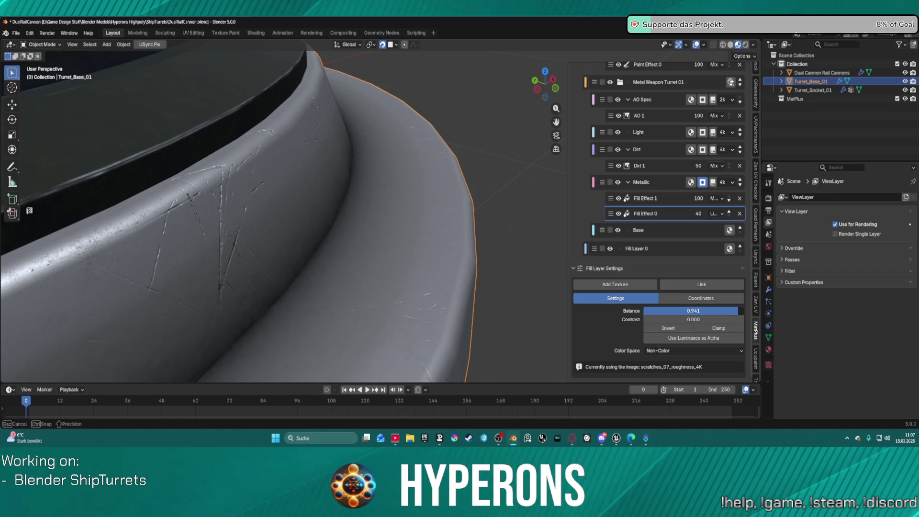
{"action": "left_click_drag", "start_coordinate": [718, 316], "coordinate": [718, 316]}
{"action": "scroll", "coordinate": [416, 303], "scroll_direction": "down", "scroll_amount": 5}
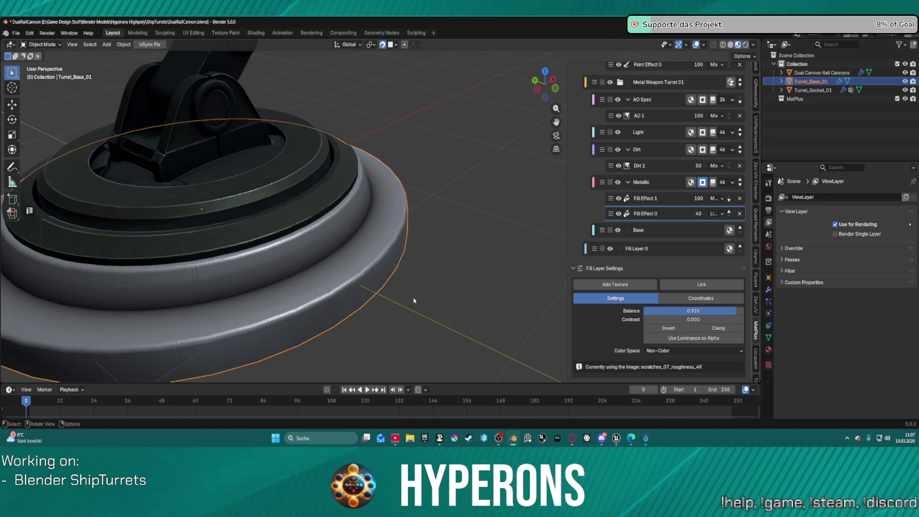
Orbit around the turret to inspect the scratches on the base rim.
{"action": "mouse_move", "coordinate": [349, 297]}
{"action": "middle_mouse_down"}
{"action": "mouse_move", "coordinate": [402, 284]}
{"action": "mouse_move", "coordinate": [371, 289]}
{"action": "middle_mouse_up"}
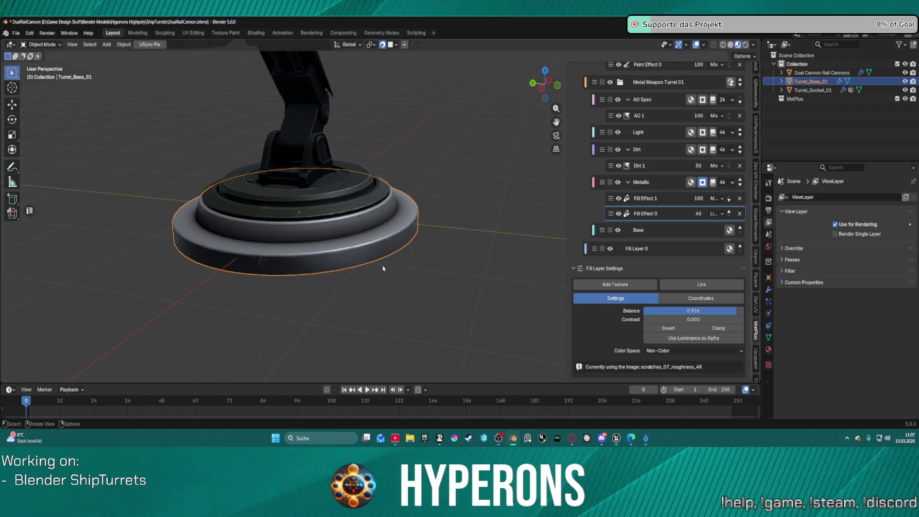
{"action": "scroll", "coordinate": [383, 268], "scroll_direction": "down", "scroll_amount": 1}
{"action": "middle_click_drag", "start_coordinate": [384, 269], "coordinate": [330, 216]}
{"action": "scroll", "coordinate": [364, 246], "scroll_direction": "down", "scroll_amount": 4}
{"action": "scroll", "coordinate": [363, 246], "scroll_direction": "up", "scroll_amount": 2}
{"action": "scroll", "coordinate": [597, 120], "scroll_direction": "up", "scroll_amount": 1}
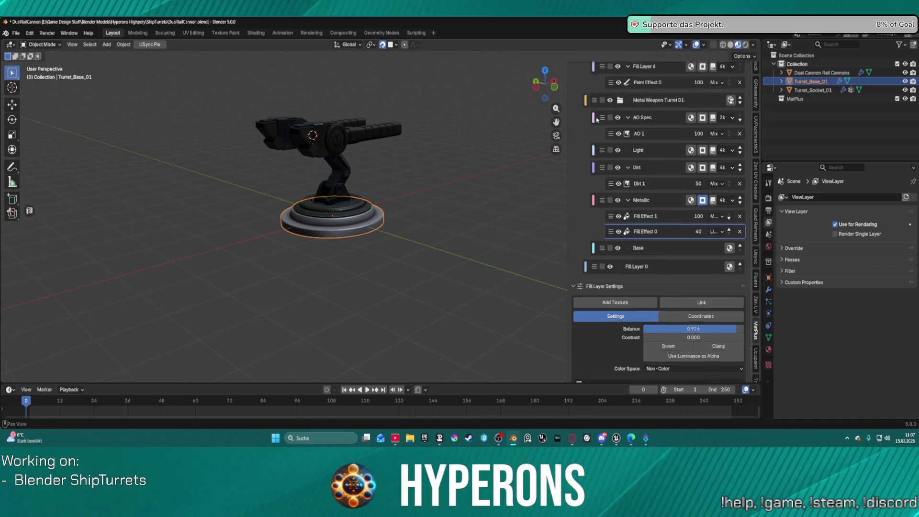
{"action": "scroll", "coordinate": [596, 120], "scroll_direction": "up", "scroll_amount": 6}
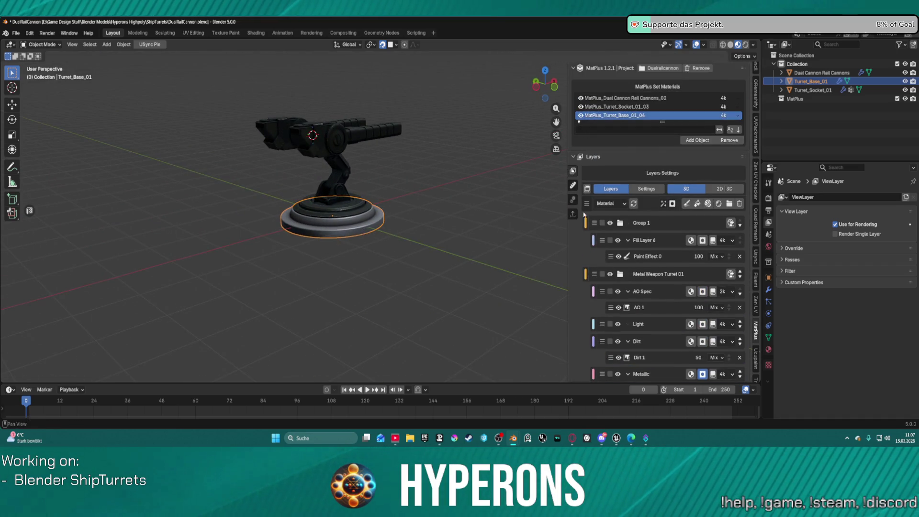
Include the rail cannons material in export and bake the turret base maps.
{"action": "left_click", "coordinate": [573, 214]}
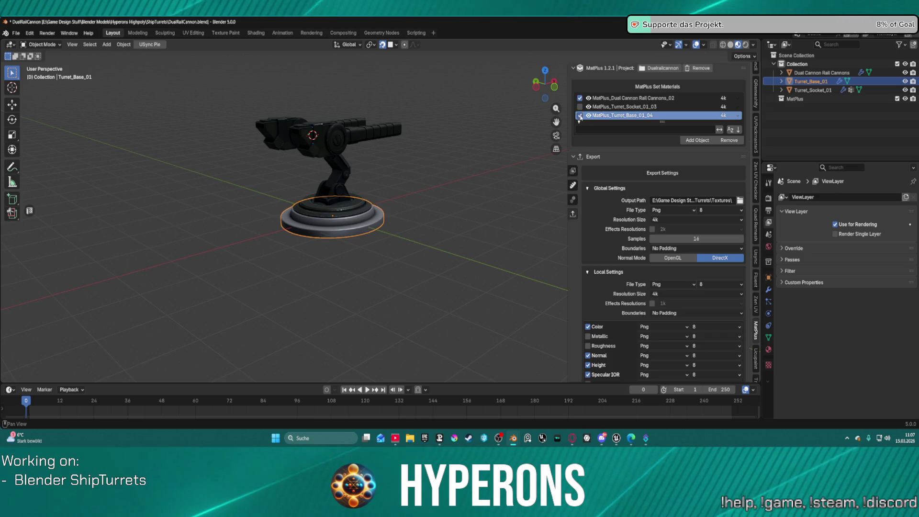
{"action": "left_click", "coordinate": [580, 97]}
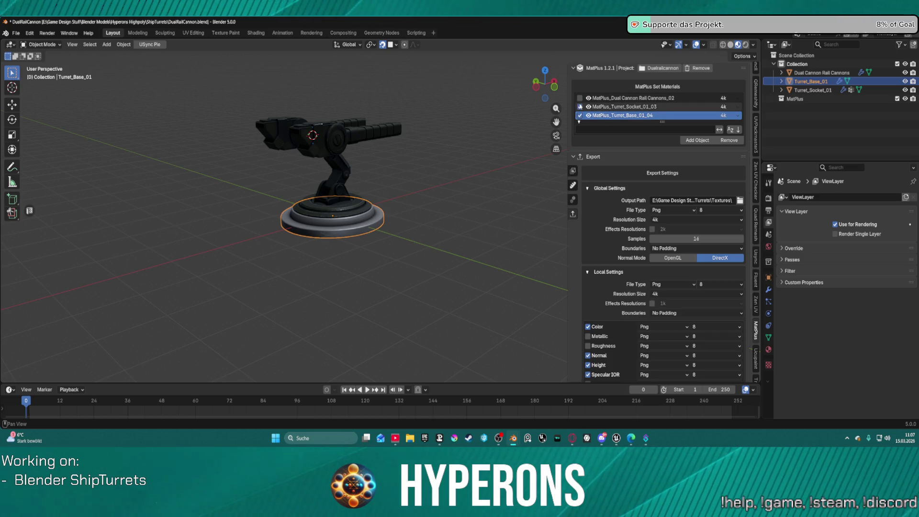
{"action": "left_click", "coordinate": [573, 186]}
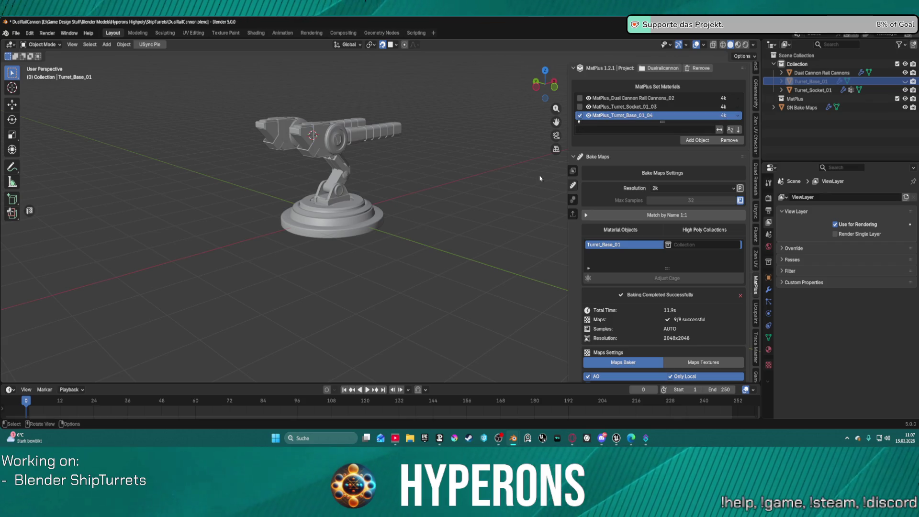
Export the ticked materials' textures as 4k PNGs.
{"action": "left_click", "coordinate": [574, 172]}
{"action": "scroll", "coordinate": [352, 234], "scroll_direction": "up", "scroll_amount": 10}
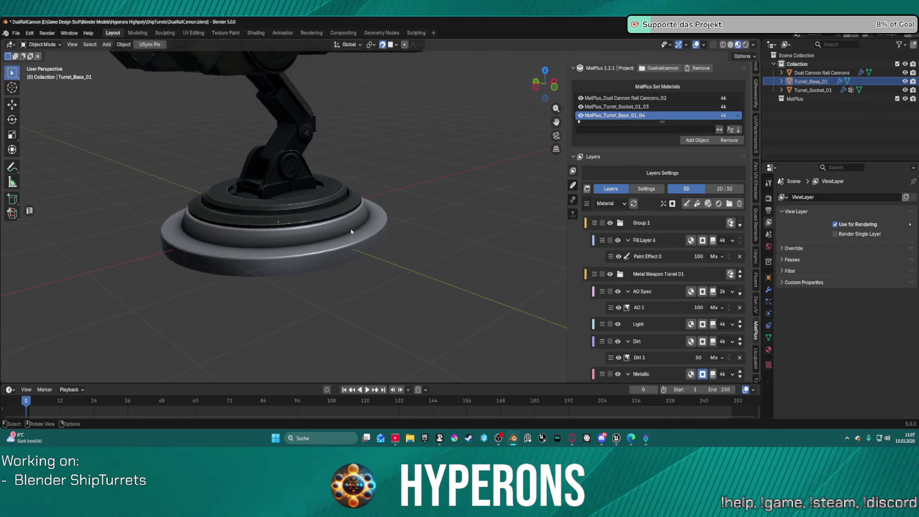
{"action": "left_click", "coordinate": [574, 215]}
{"action": "scroll", "coordinate": [635, 323], "scroll_direction": "down", "scroll_amount": 5}
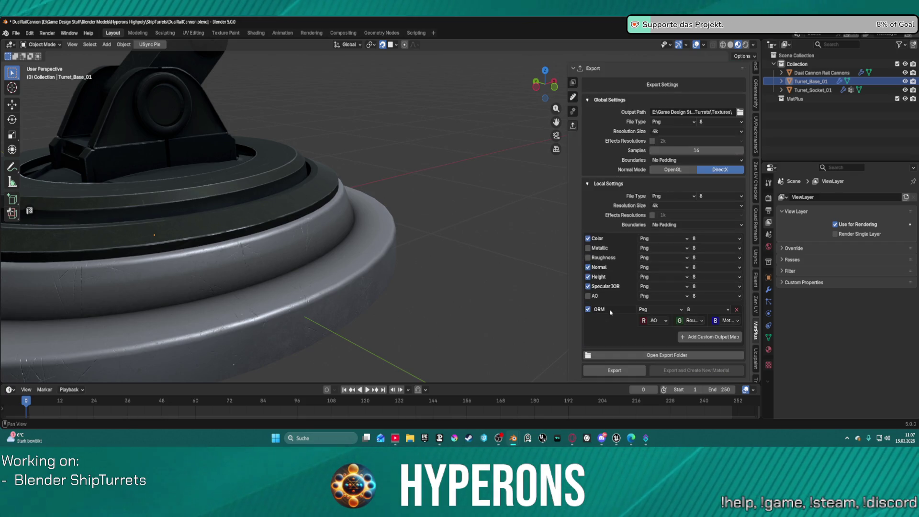
{"action": "left_click", "coordinate": [609, 370]}
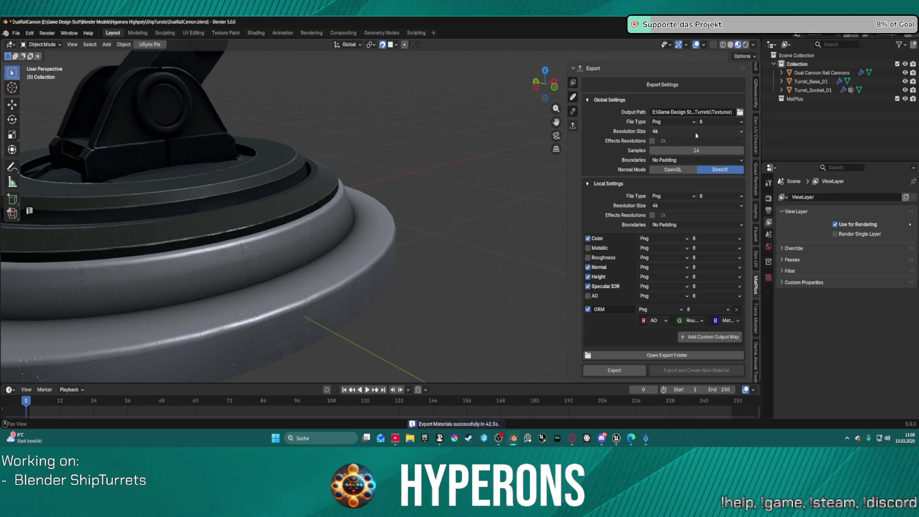
{"action": "left_click", "coordinate": [756, 211]}
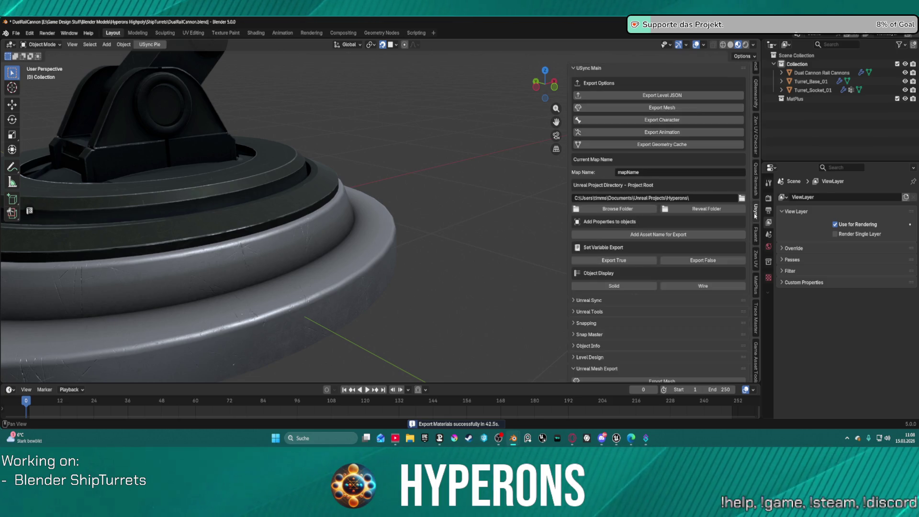
Export the turret mesh and switch over to the Unreal Editor.
{"action": "left_click", "coordinate": [642, 108]}
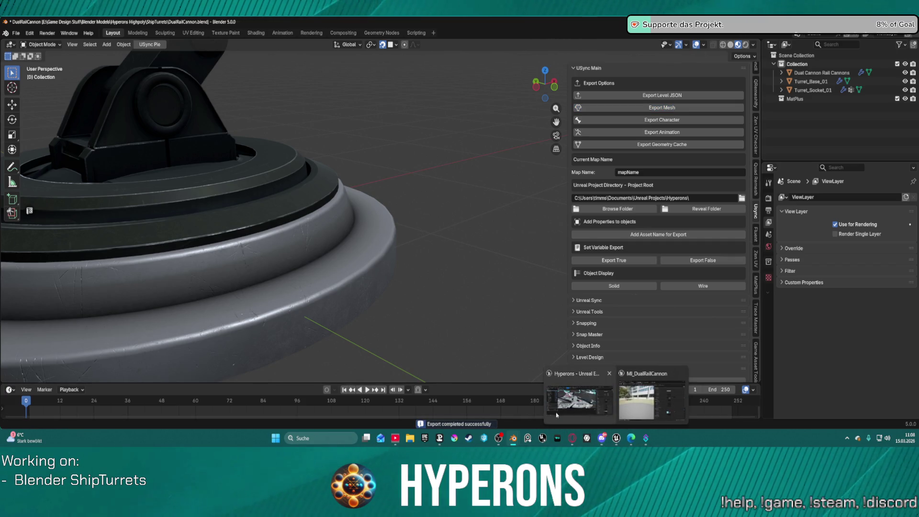
{"action": "mouse_move", "coordinate": [616, 439]}
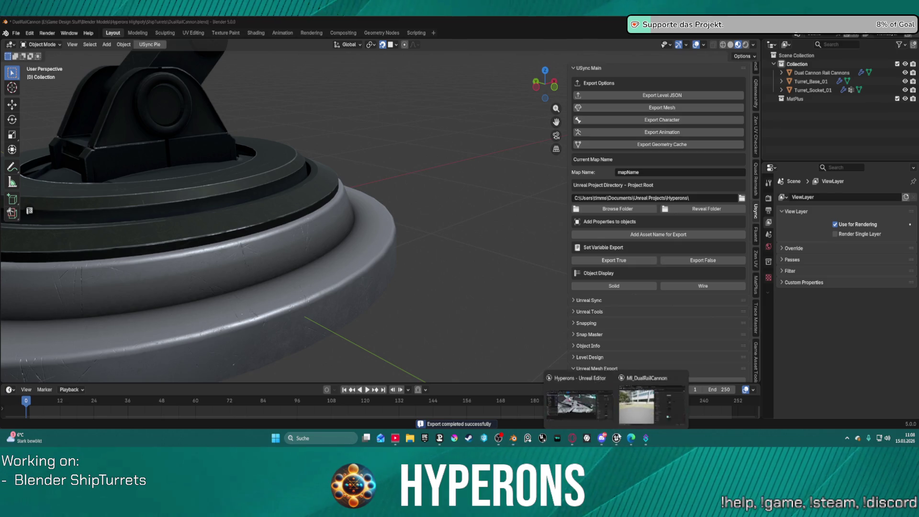
{"action": "left_click", "coordinate": [647, 402]}
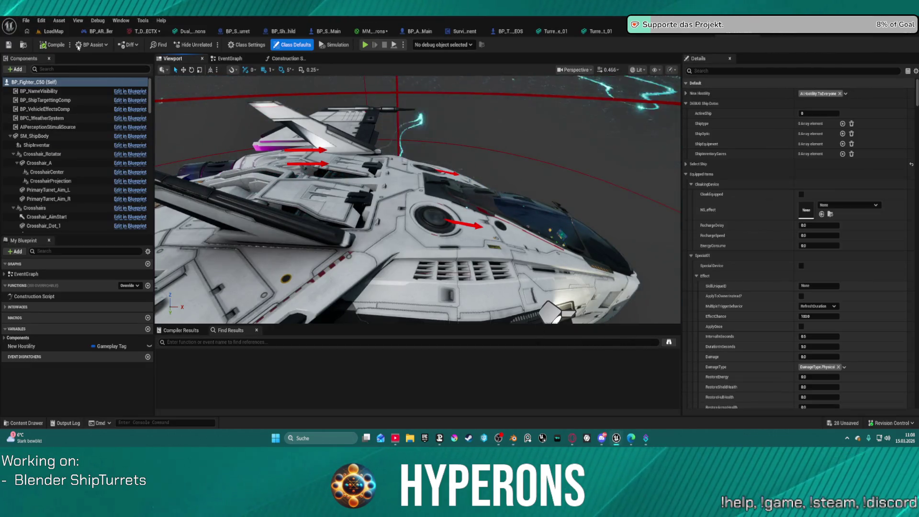
Import the Blender meshes via the USync panel on LoadMap, then return to Blender.
{"action": "left_click", "coordinate": [51, 33]}
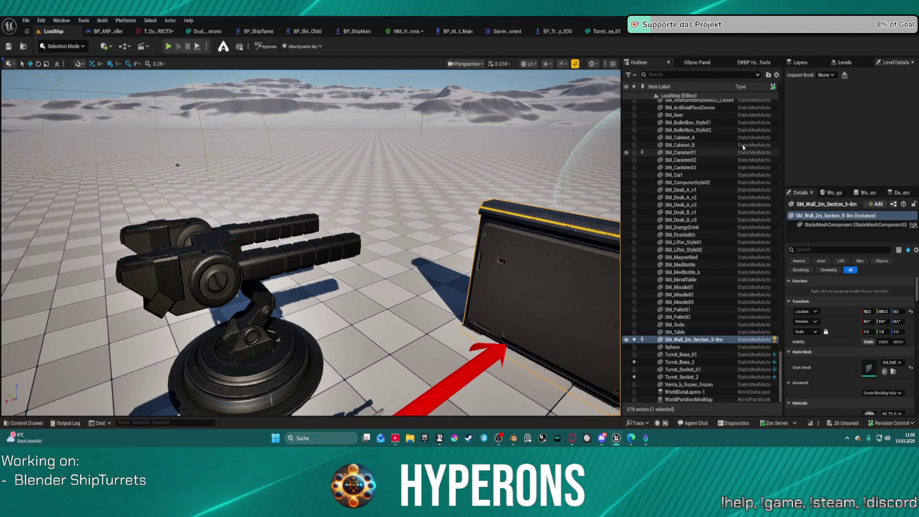
{"action": "left_click", "coordinate": [701, 63]}
{"action": "left_click", "coordinate": [673, 94]}
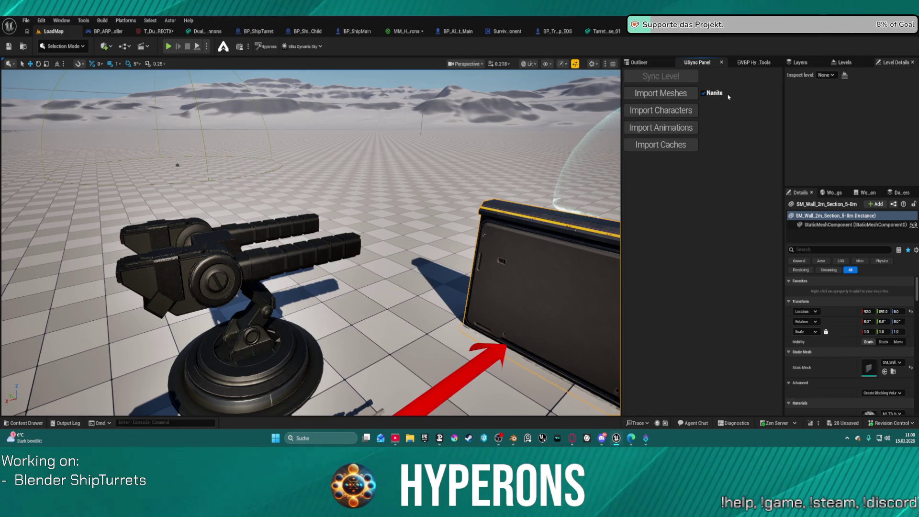
{"action": "mouse_move", "coordinate": [514, 438]}
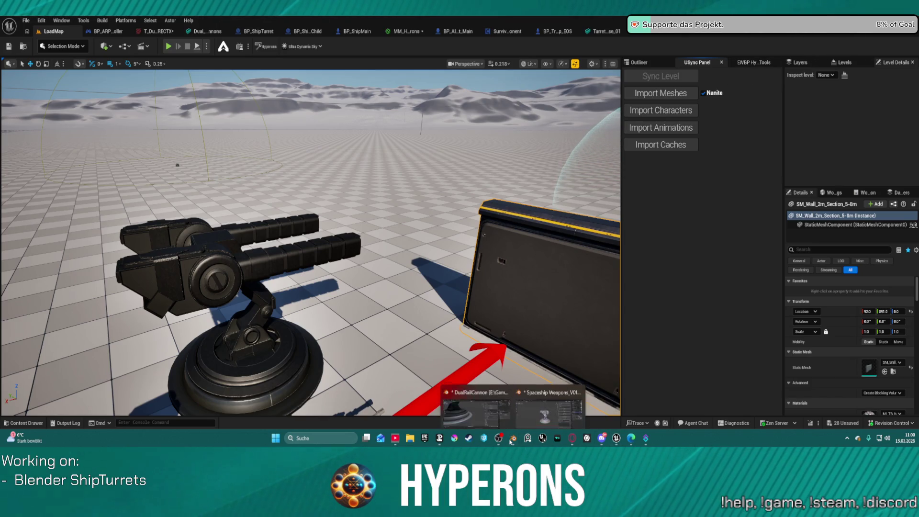
{"action": "left_click", "coordinate": [538, 415]}
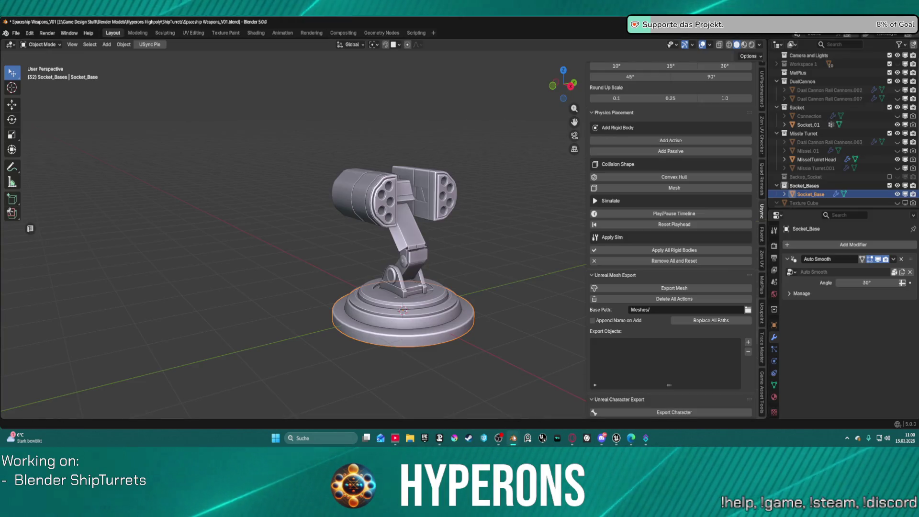
Remove Dual Cannon Rail Cannons from Export Objects and re-add the selected cannons.
{"action": "left_click", "coordinate": [476, 405]}
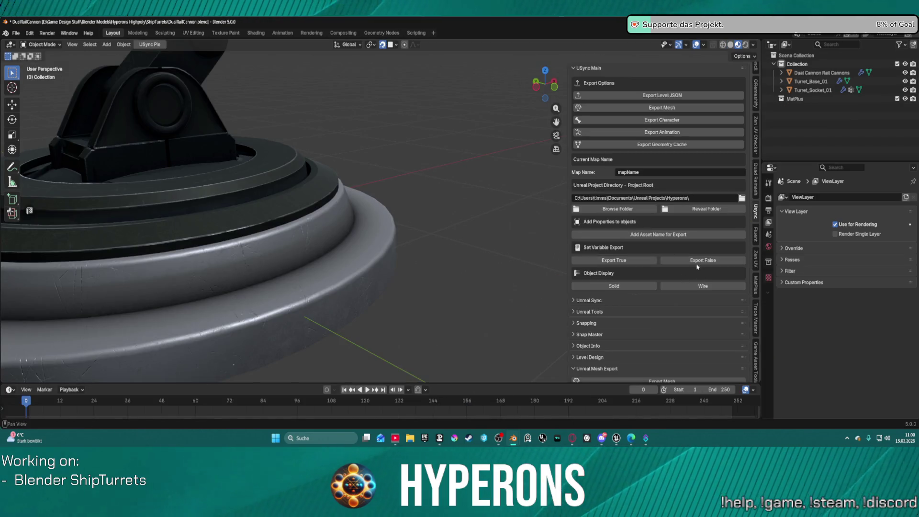
{"action": "scroll", "coordinate": [698, 158], "scroll_direction": "down", "scroll_amount": 10}
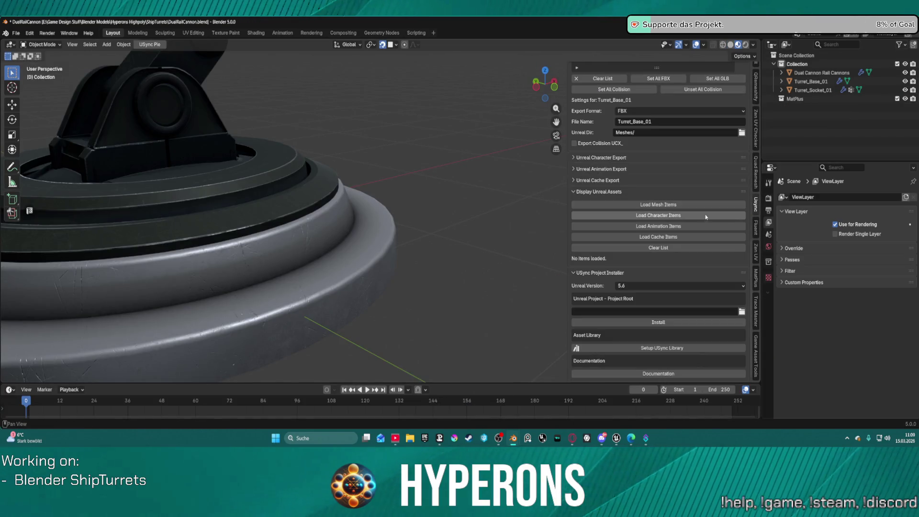
{"action": "scroll", "coordinate": [656, 145], "scroll_direction": "up", "scroll_amount": 5}
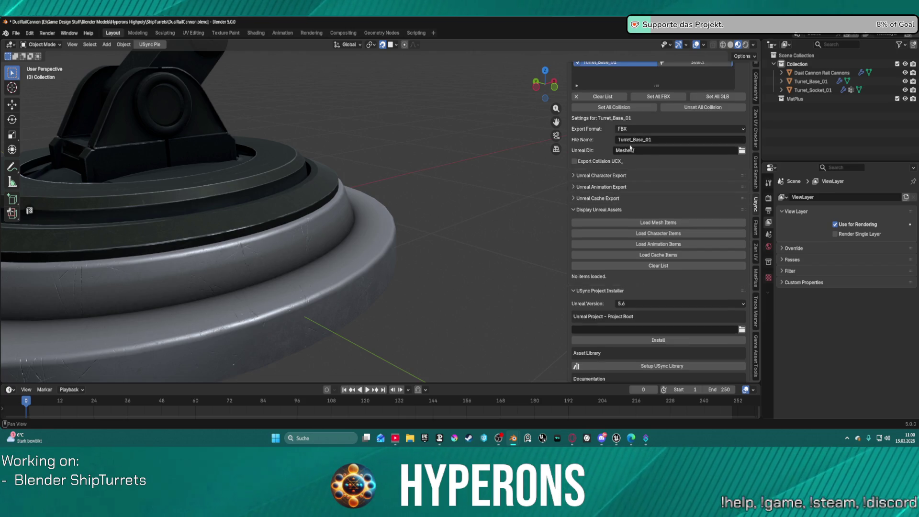
{"action": "left_click", "coordinate": [632, 135]}
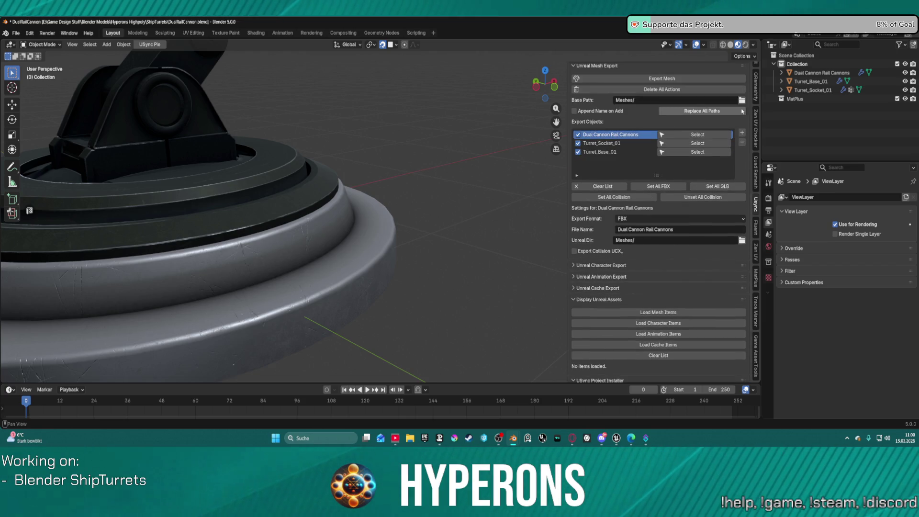
{"action": "left_click", "coordinate": [742, 143]}
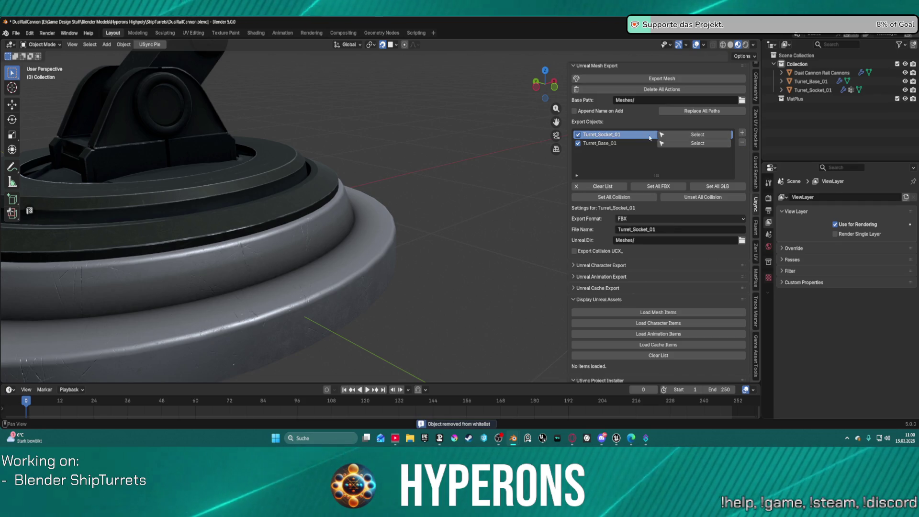
{"action": "scroll", "coordinate": [344, 134], "scroll_direction": "down", "scroll_amount": 5}
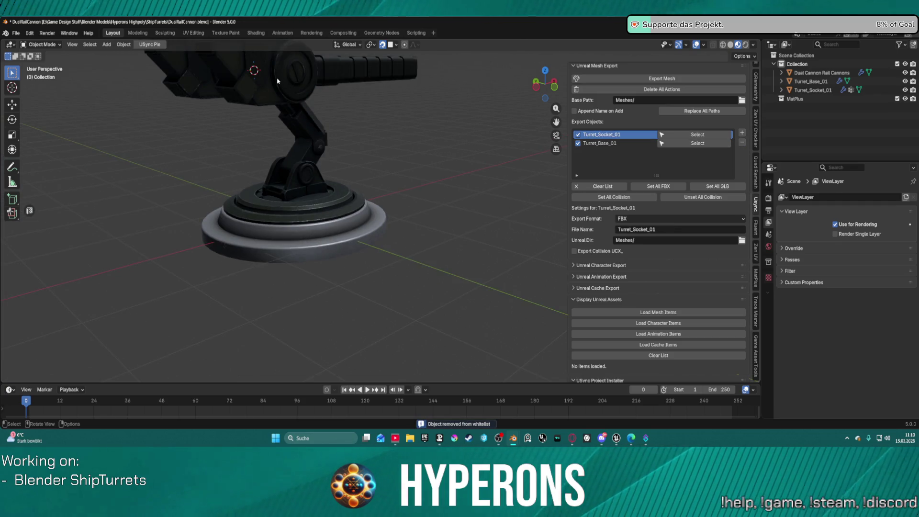
{"action": "left_click", "coordinate": [277, 82]}
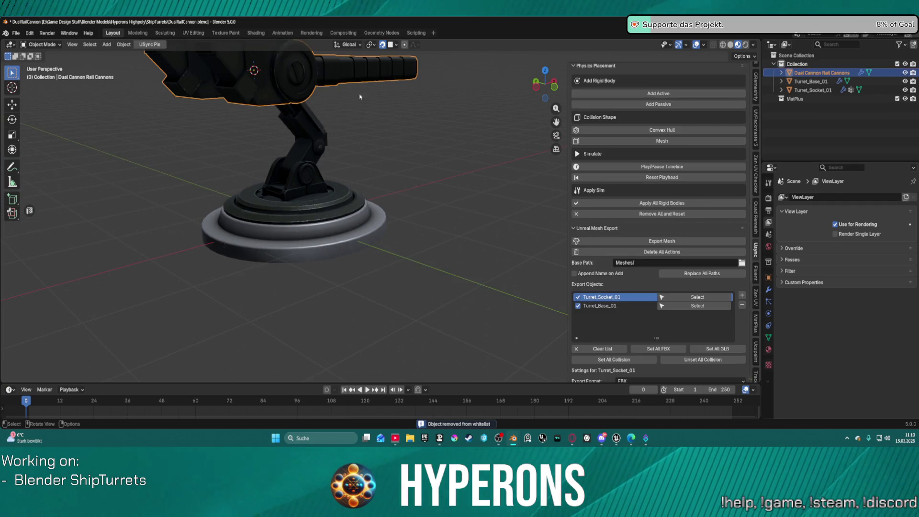
{"action": "left_click", "coordinate": [743, 295]}
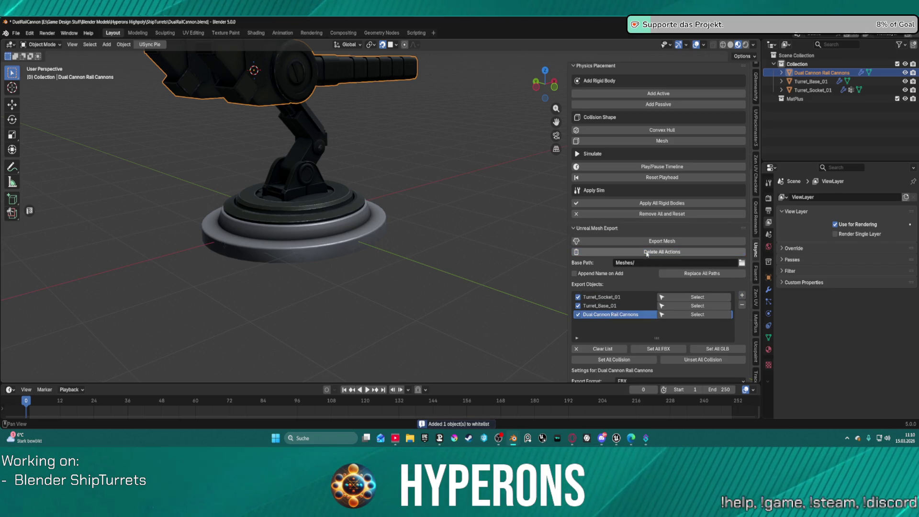
Export all three meshes and reimport them in Unreal Editor.
{"action": "left_click", "coordinate": [653, 242]}
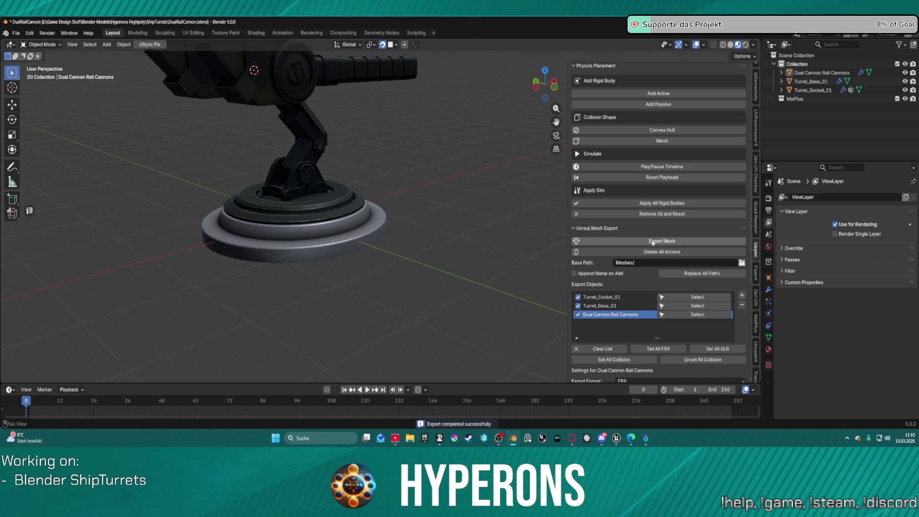
{"action": "mouse_move", "coordinate": [617, 438]}
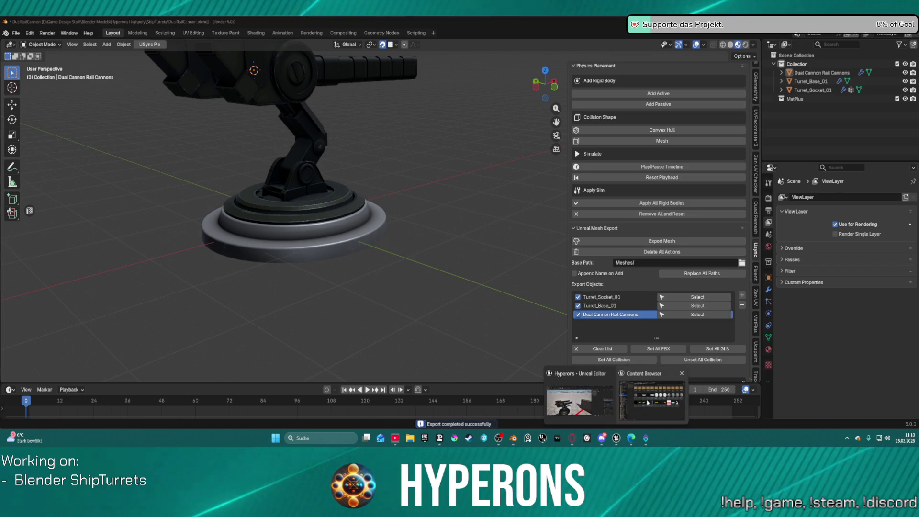
{"action": "left_click", "coordinate": [600, 403]}
{"action": "left_click", "coordinate": [657, 94]}
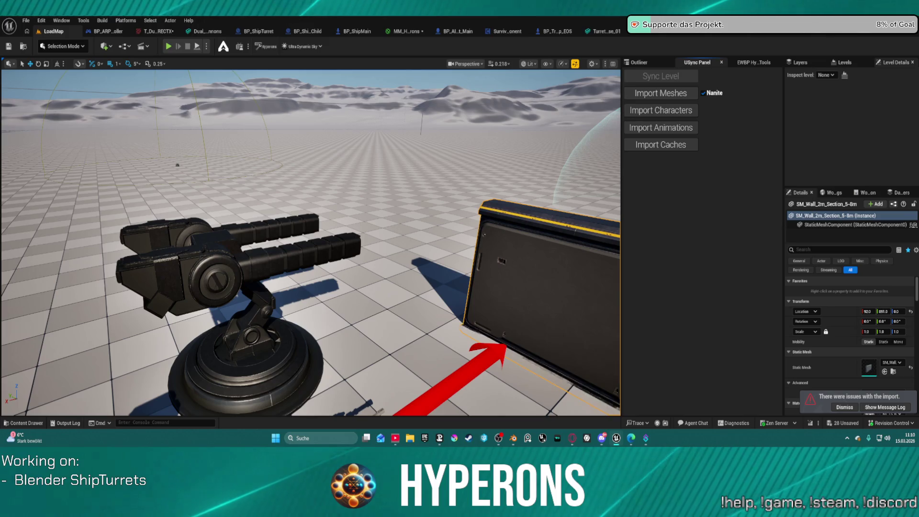
With the cannon actor selected, re-import the meshes and review the duplicate-name import errors.
{"action": "left_click", "coordinate": [215, 259]}
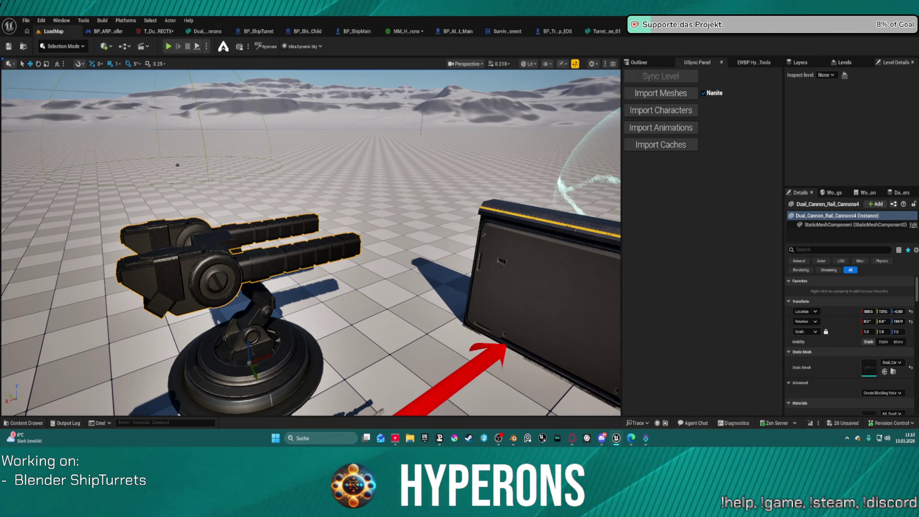
{"action": "left_click", "coordinate": [674, 98]}
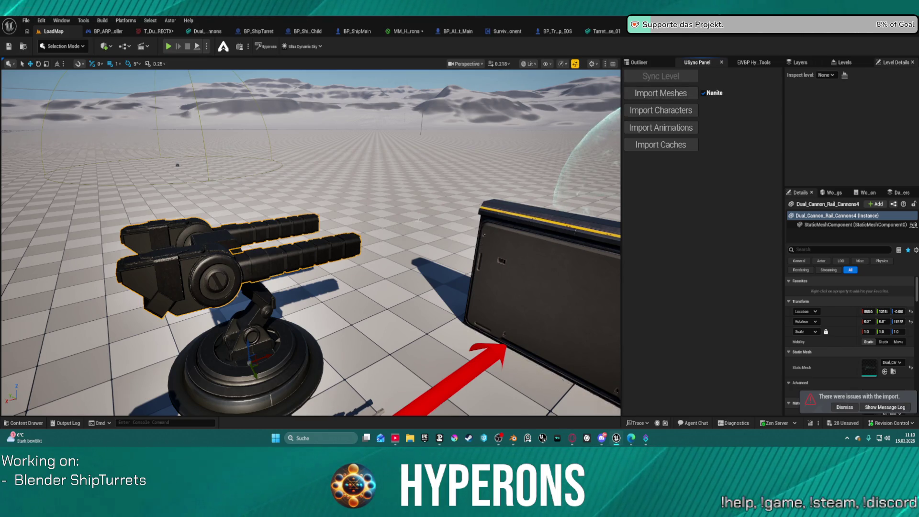
{"action": "left_click", "coordinate": [886, 408]}
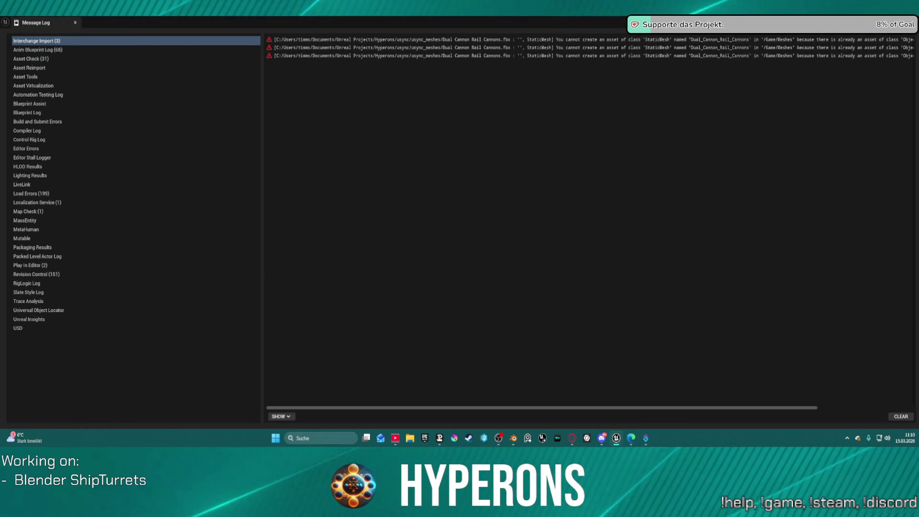
{"action": "left_click", "coordinate": [910, 22]}
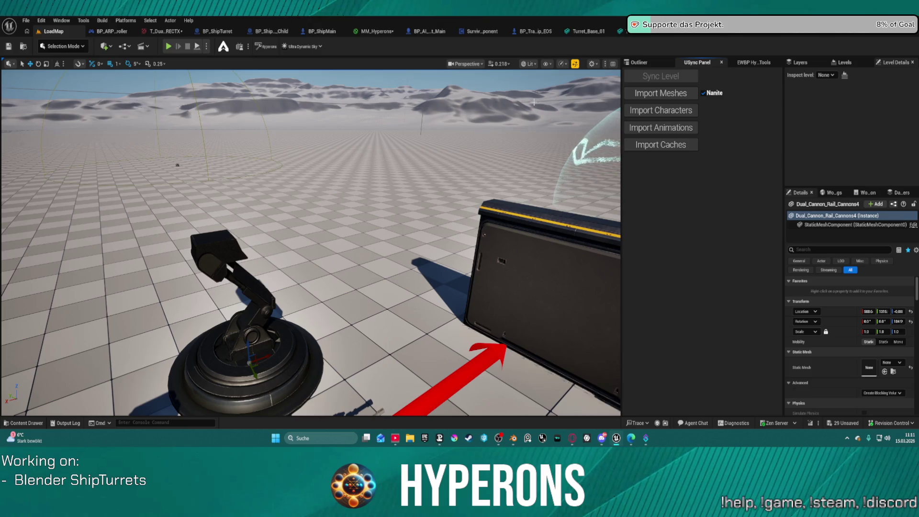
Run the mesh import again and check the Message Log's duplicate-name errors.
{"action": "mouse_move", "coordinate": [614, 444]}
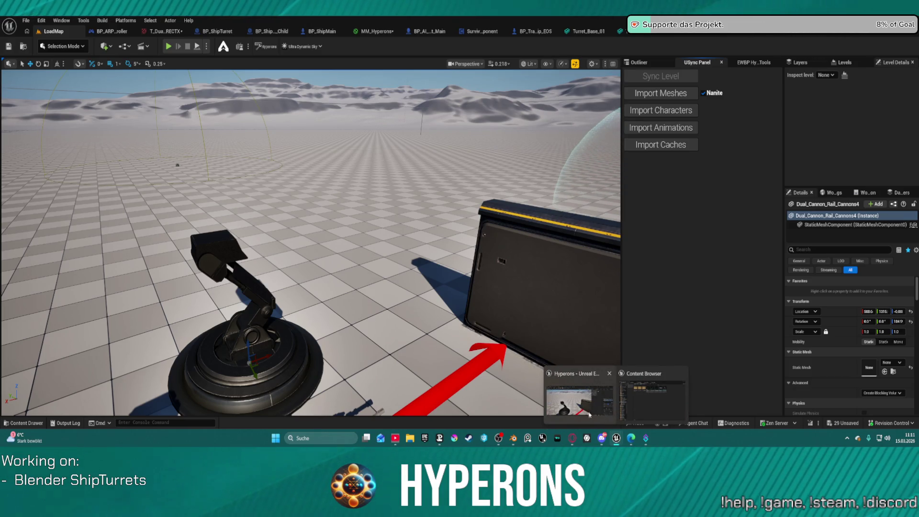
{"action": "left_click", "coordinate": [648, 91]}
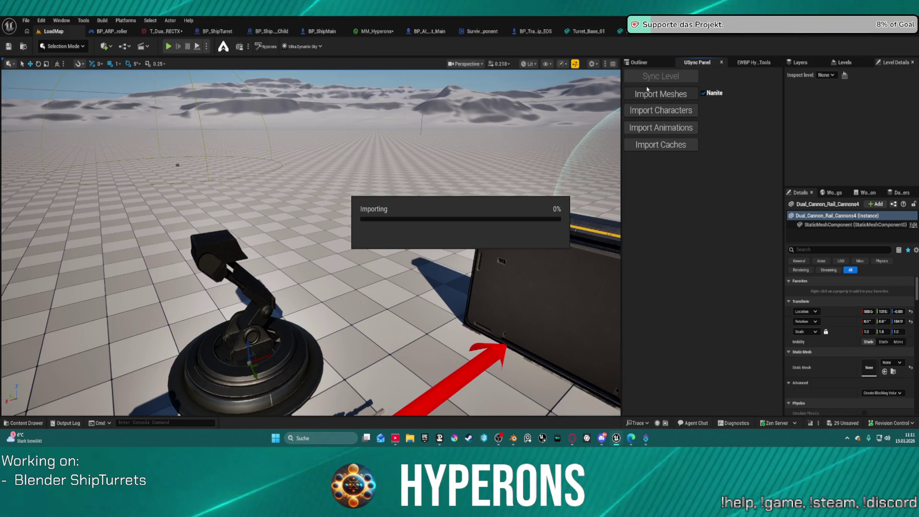
{"action": "left_click", "coordinate": [896, 407]}
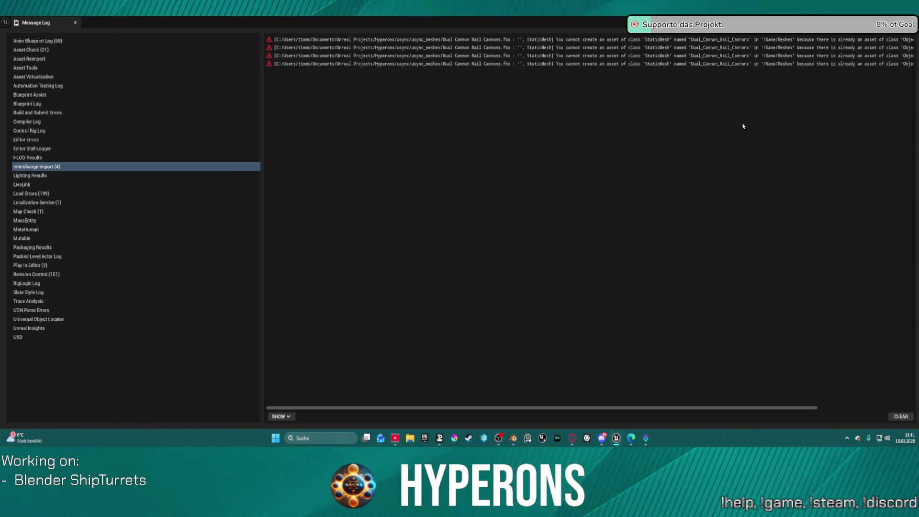
{"action": "left_click", "coordinate": [816, 53]}
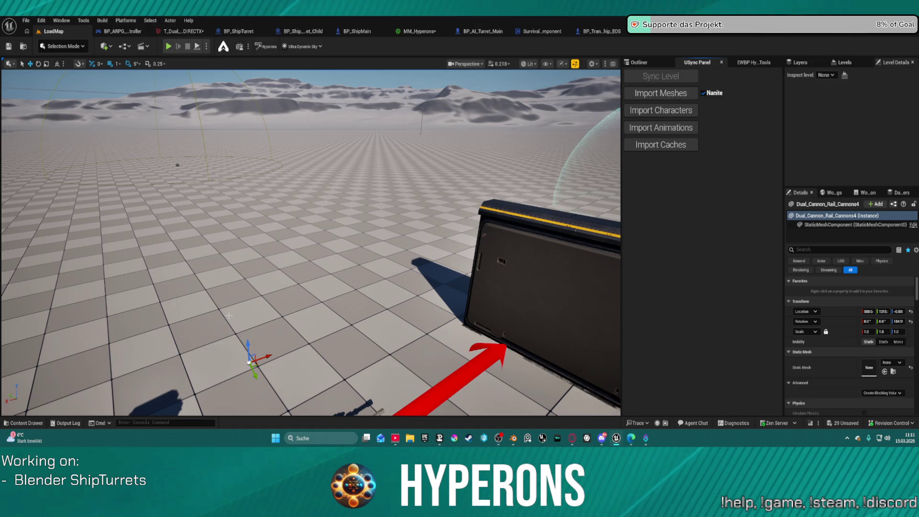
Show the Content > Meshes folder's 35 assets in the Content Browser.
{"action": "left_click", "coordinate": [23, 423]}
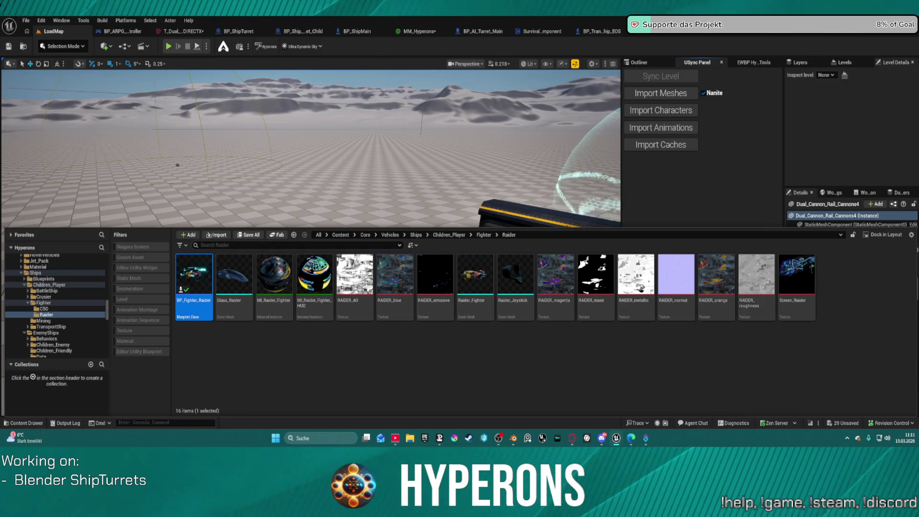
{"action": "scroll", "coordinate": [77, 343], "scroll_direction": "up", "scroll_amount": 10}
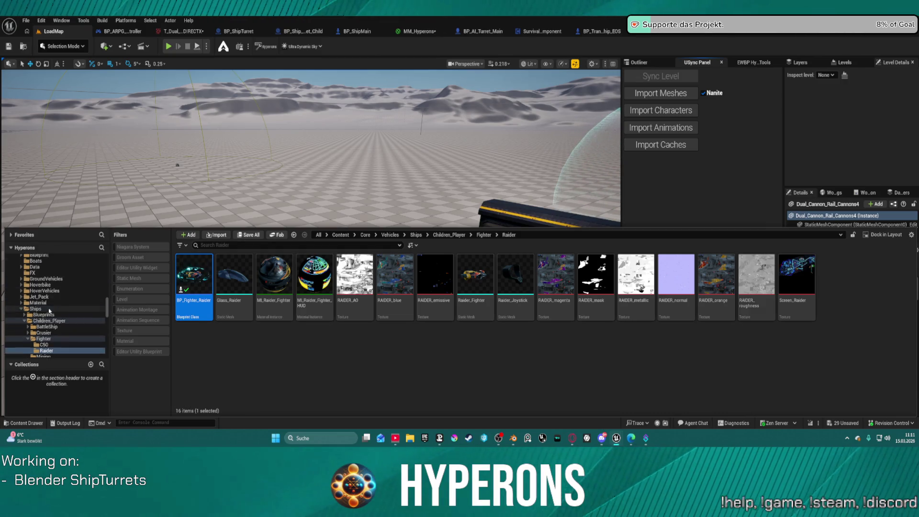
{"action": "scroll", "coordinate": [44, 306], "scroll_direction": "up", "scroll_amount": 5}
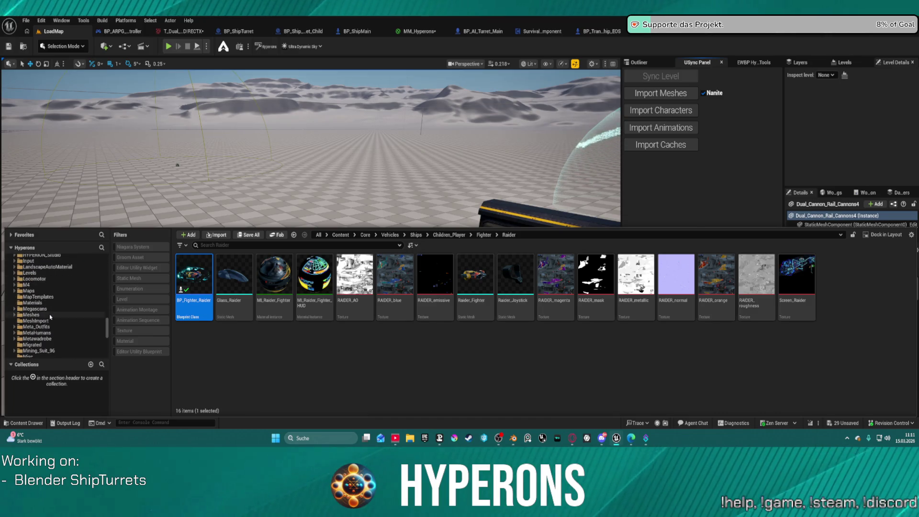
{"action": "left_click", "coordinate": [31, 314]}
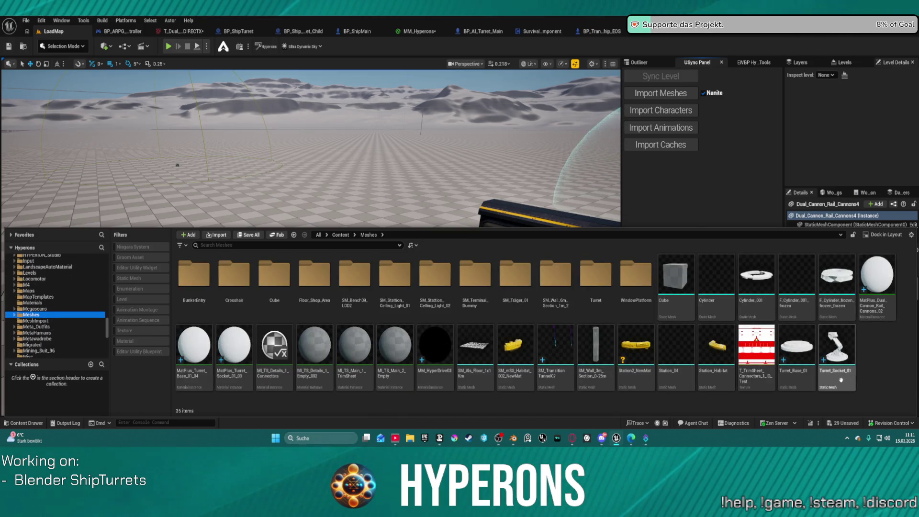
{"action": "mouse_move", "coordinate": [808, 344]}
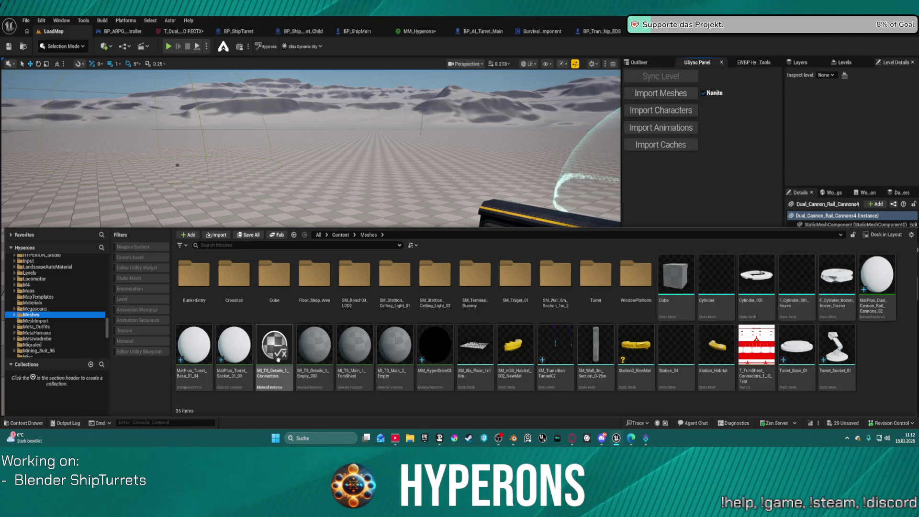
Force-delete the three MatPlus turret material instances from the Meshes folder.
{"action": "left_click", "coordinate": [200, 378]}
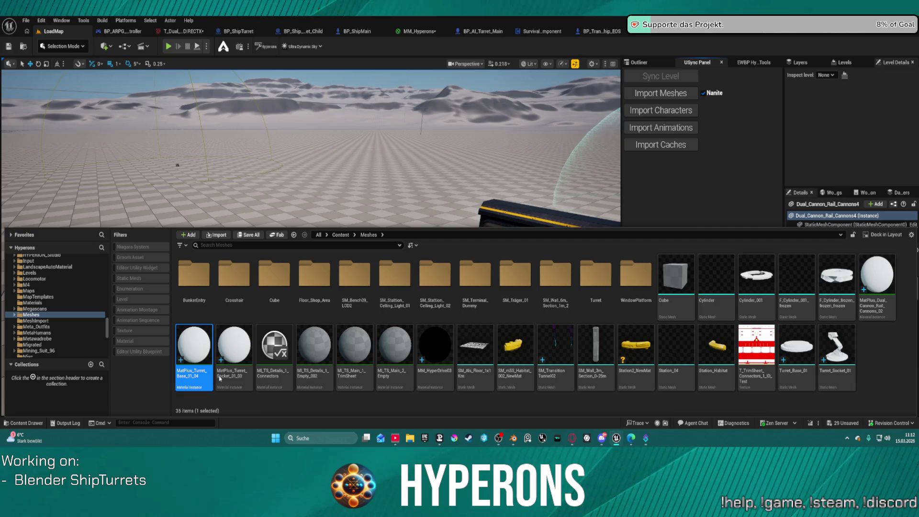
{"action": "left_click", "coordinate": [234, 354], "text": "ctrl"}
{"action": "left_click", "coordinate": [887, 300], "text": "ctrl"}
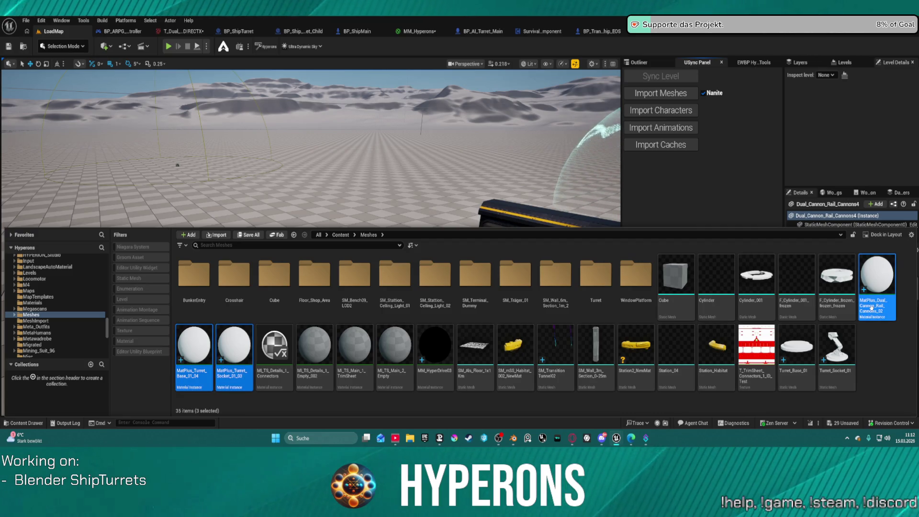
{"action": "key", "text": "Delete"}
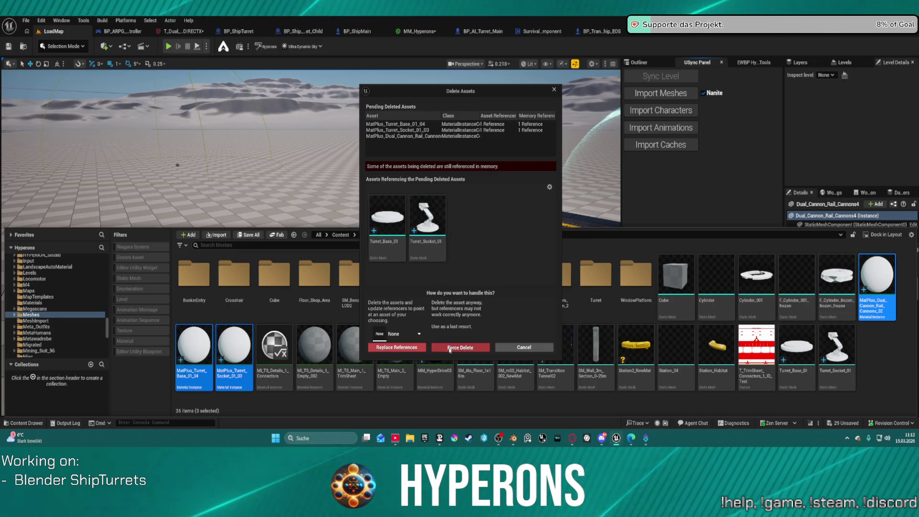
{"action": "left_click", "coordinate": [450, 348]}
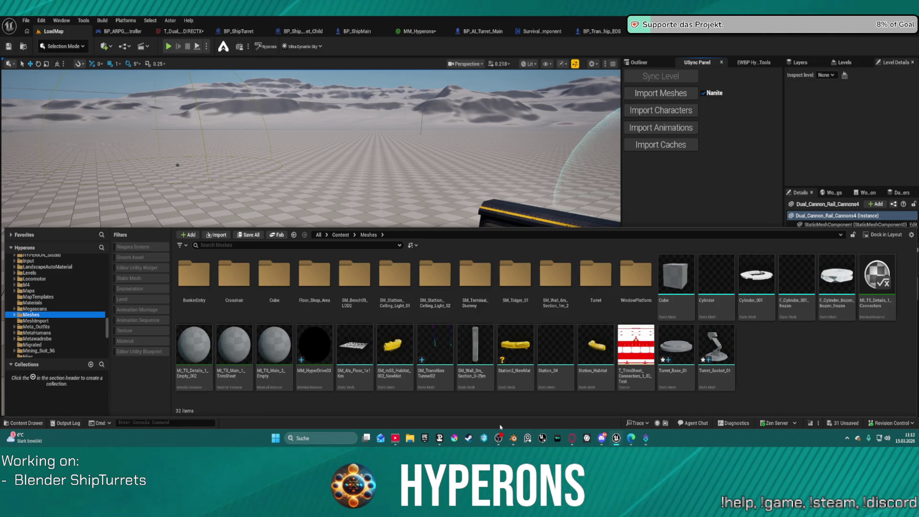
Cancel Blender's close prompt and save the scene as DualRailCannon.blend.
{"action": "left_click", "coordinate": [479, 402]}
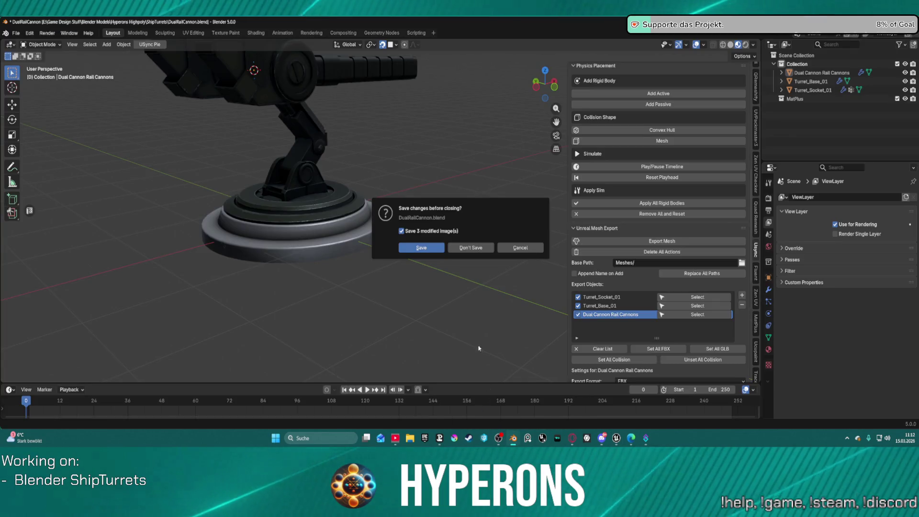
{"action": "left_click", "coordinate": [519, 250]}
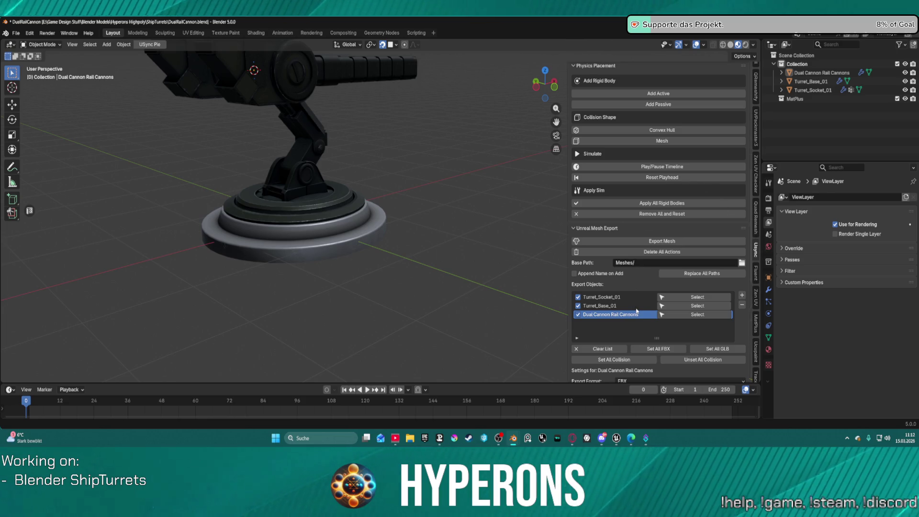
{"action": "key", "text": "ctrl+s"}
Expand the USync Unreal Sync section to review the mesh export list, then return to Unreal.
{"action": "scroll", "coordinate": [695, 296], "scroll_direction": "up", "scroll_amount": 12}
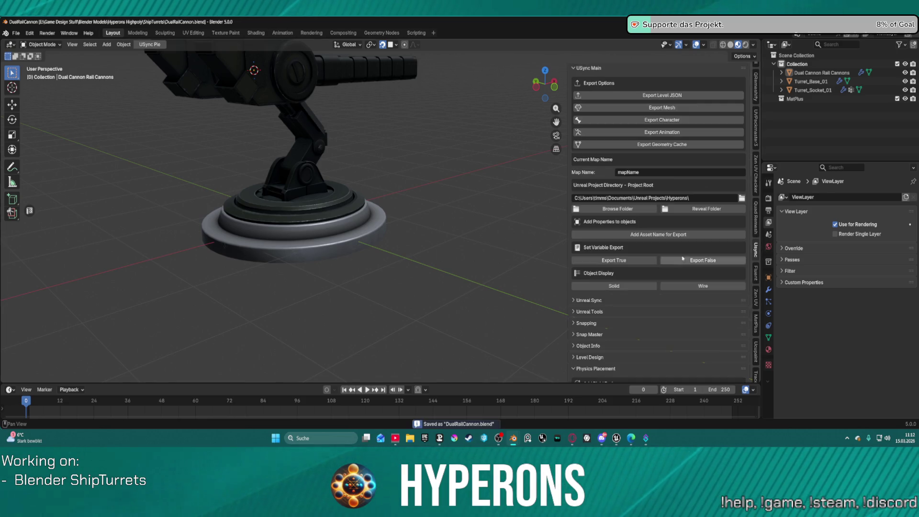
{"action": "scroll", "coordinate": [645, 230], "scroll_direction": "down", "scroll_amount": 8}
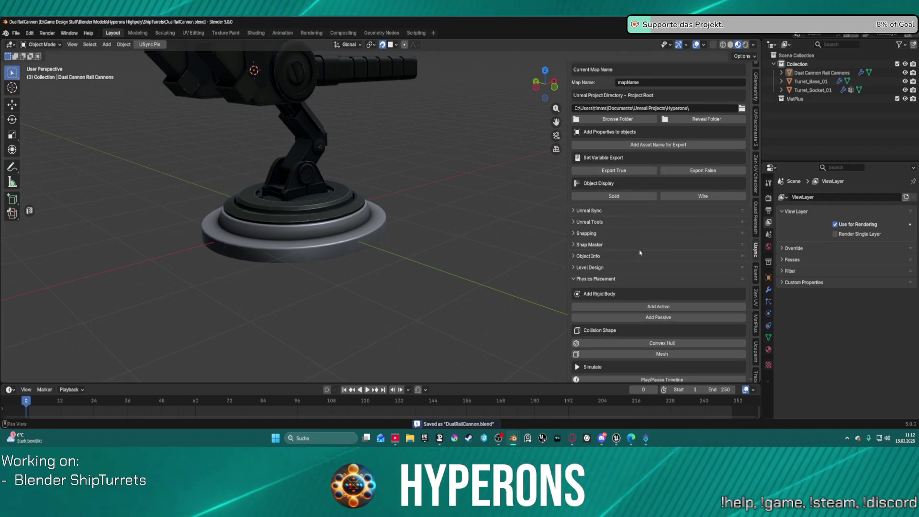
{"action": "scroll", "coordinate": [640, 256], "scroll_direction": "down", "scroll_amount": 3}
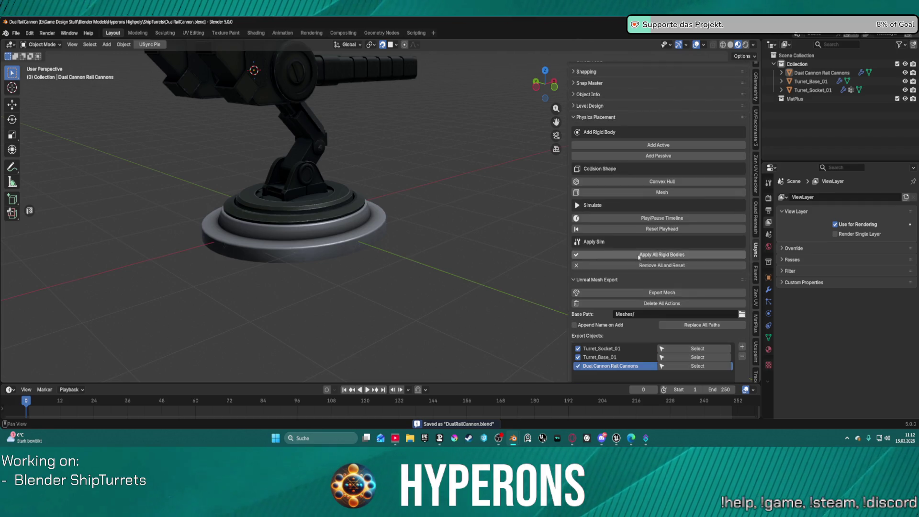
{"action": "scroll", "coordinate": [639, 257], "scroll_direction": "up", "scroll_amount": 11}
{"action": "scroll", "coordinate": [568, 177], "scroll_direction": "up", "scroll_amount": 1}
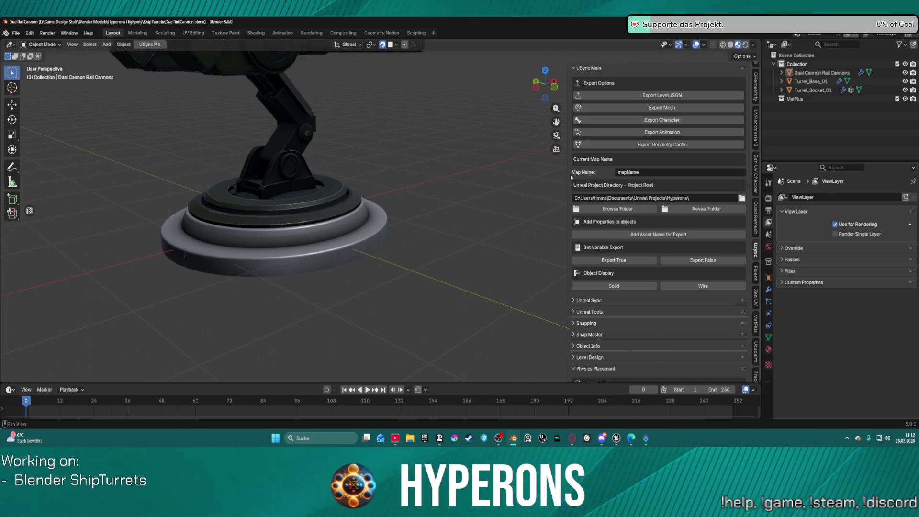
{"action": "scroll", "coordinate": [588, 282], "scroll_direction": "down", "scroll_amount": 2}
{"action": "left_click", "coordinate": [577, 267]}
{"action": "scroll", "coordinate": [578, 249], "scroll_direction": "down", "scroll_amount": 5}
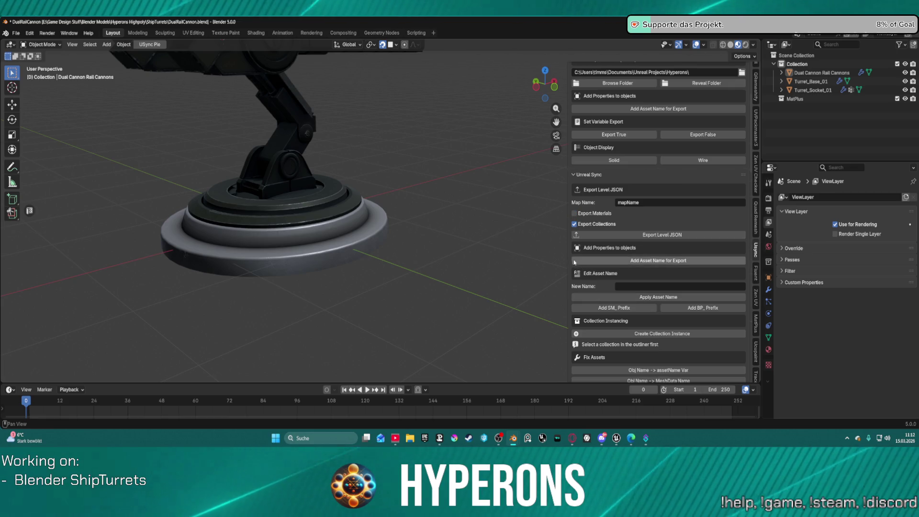
{"action": "scroll", "coordinate": [659, 287], "scroll_direction": "down", "scroll_amount": 10}
{"action": "scroll", "coordinate": [659, 287], "scroll_direction": "down", "scroll_amount": 10}
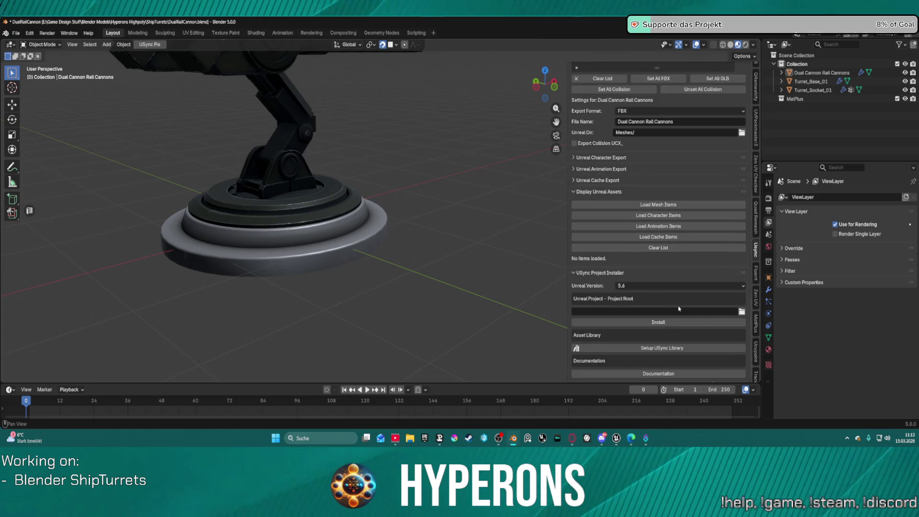
{"action": "scroll", "coordinate": [667, 307], "scroll_direction": "up", "scroll_amount": 3}
{"action": "scroll", "coordinate": [691, 276], "scroll_direction": "down", "scroll_amount": 3}
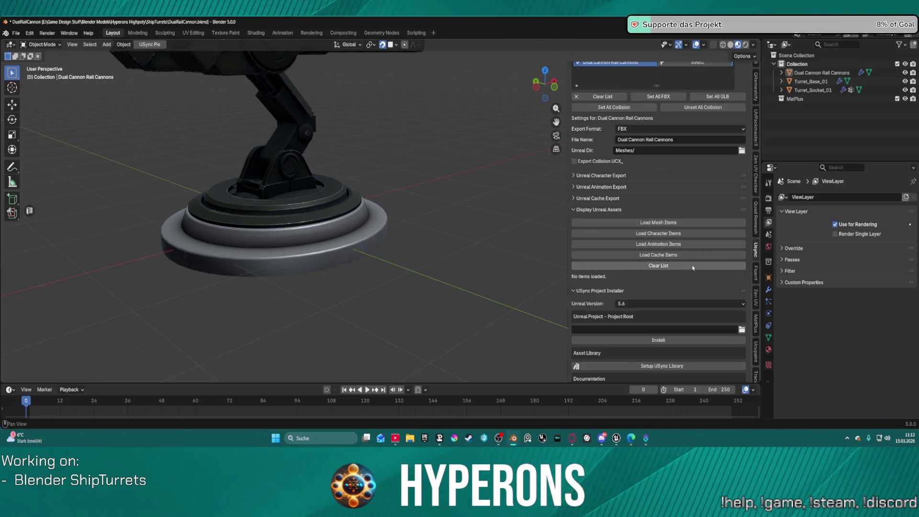
{"action": "scroll", "coordinate": [676, 305], "scroll_direction": "up", "scroll_amount": 10}
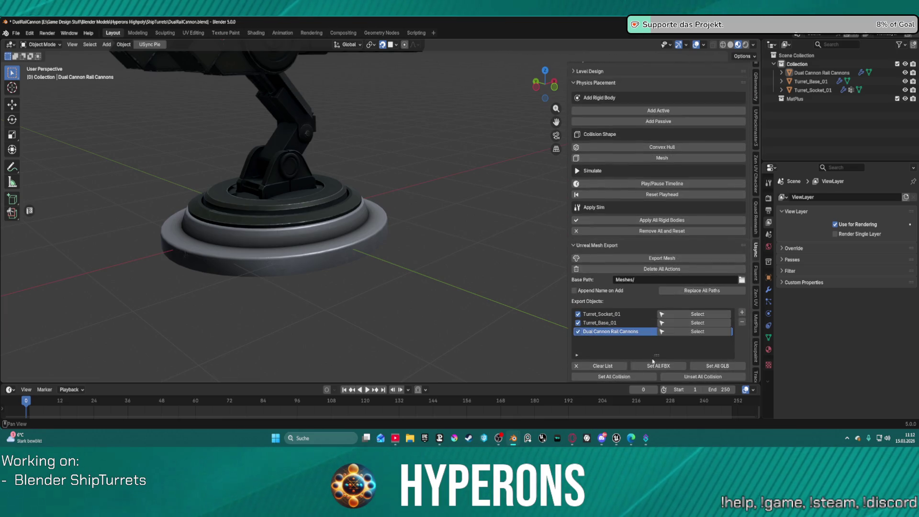
{"action": "scroll", "coordinate": [655, 354], "scroll_direction": "down", "scroll_amount": 3}
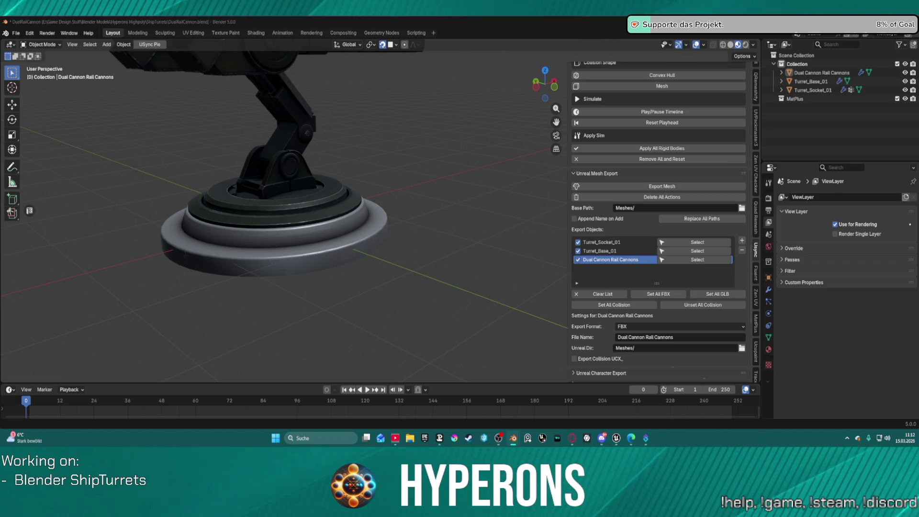
{"action": "left_click", "coordinate": [617, 436]}
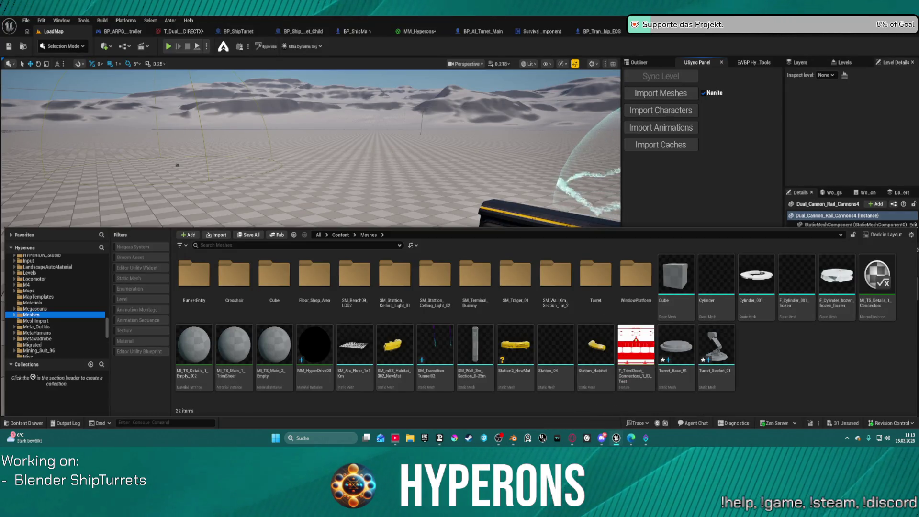
Toggle the Content Drawer to compare the viewport with the Meshes folder contents.
{"action": "key", "text": "ctrl+space"}
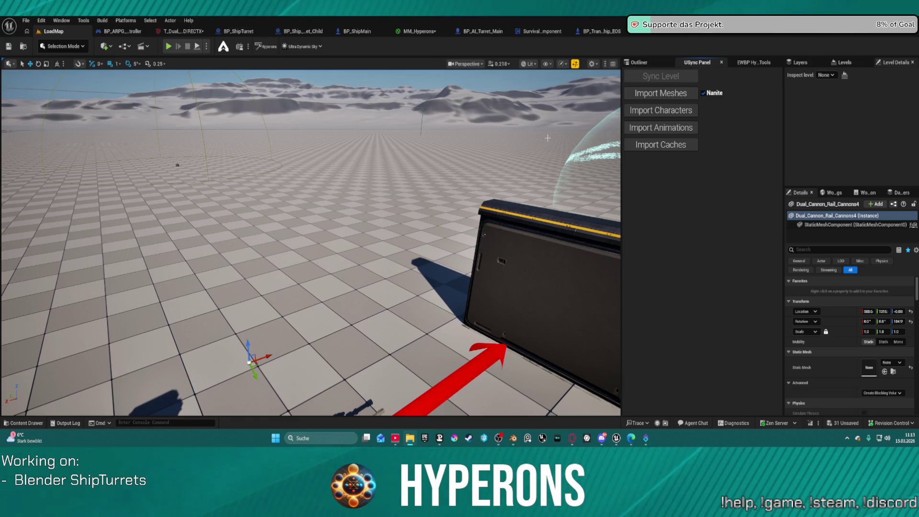
{"action": "key", "text": "ctrl+space"}
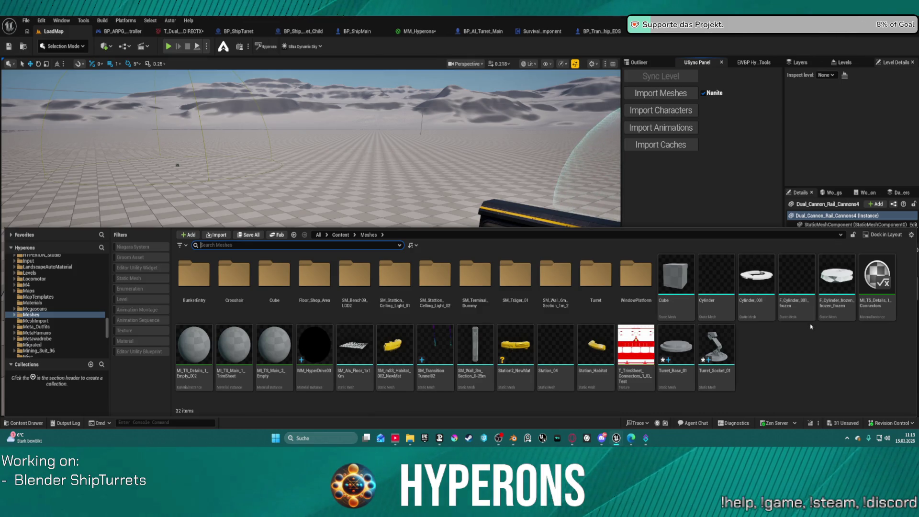
{"action": "left_click", "coordinate": [584, 196]}
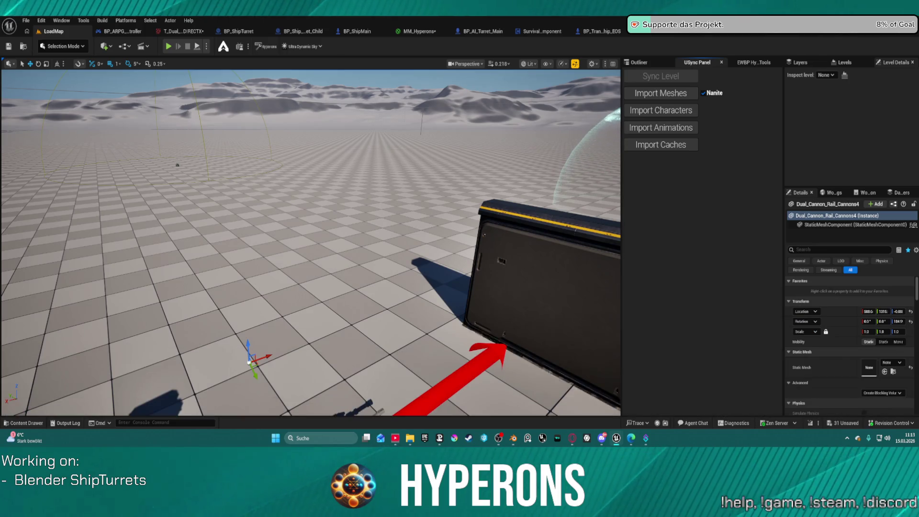
{"action": "key", "text": "ctrl+space"}
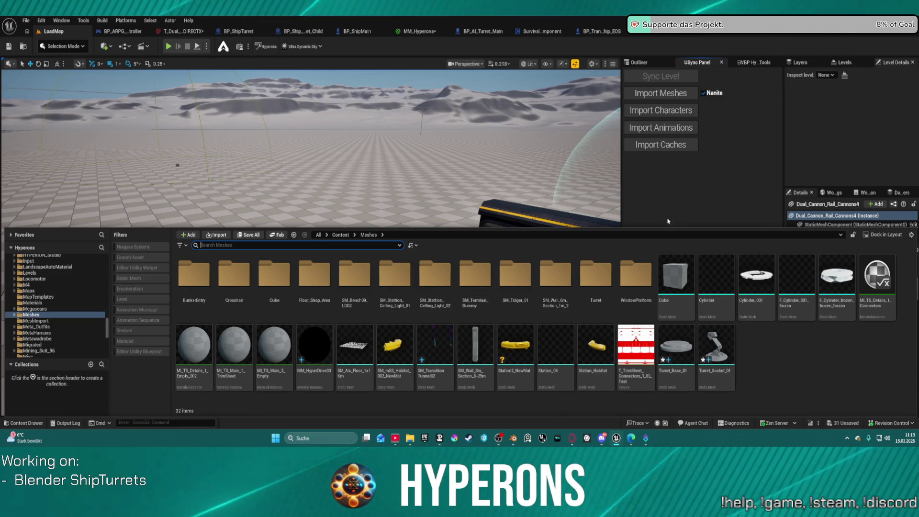
{"action": "left_click", "coordinate": [30, 310]}
{"action": "left_click", "coordinate": [30, 314]}
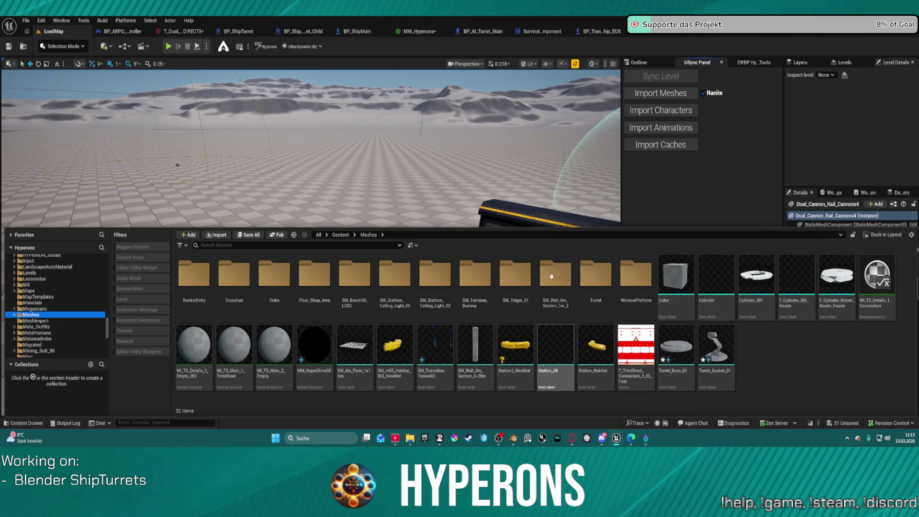
{"action": "key", "text": "ctrl+space"}
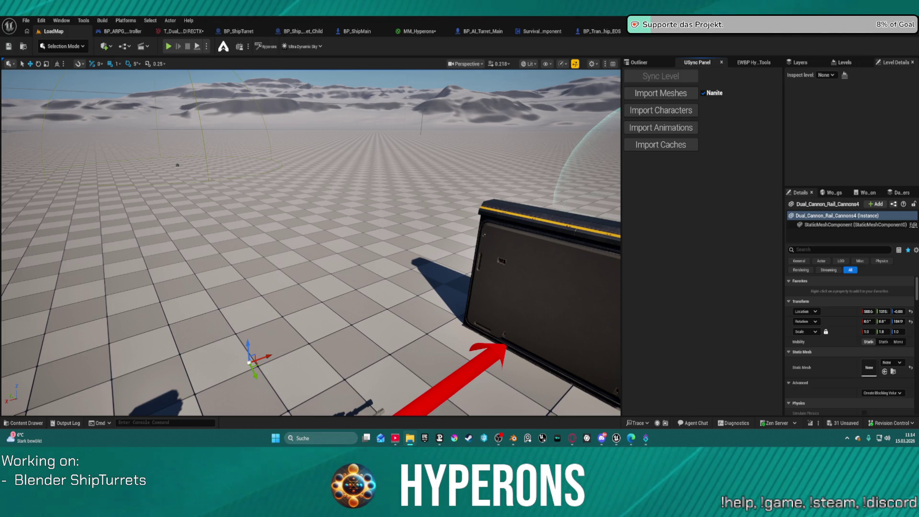
Apply the pending material changes and Save All, checking out the four modified assets.
{"action": "left_click", "coordinate": [476, 246]}
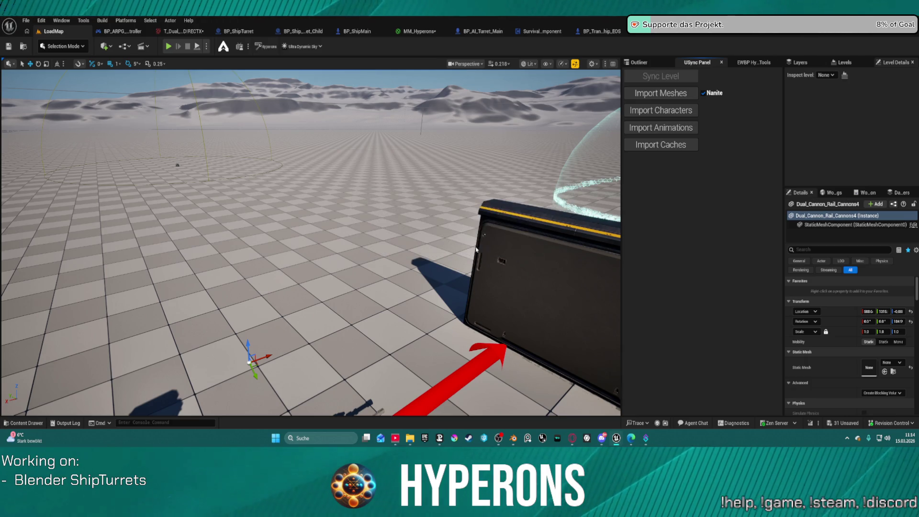
{"action": "key", "text": "ctrl+shift+s"}
{"action": "left_click", "coordinate": [469, 310]}
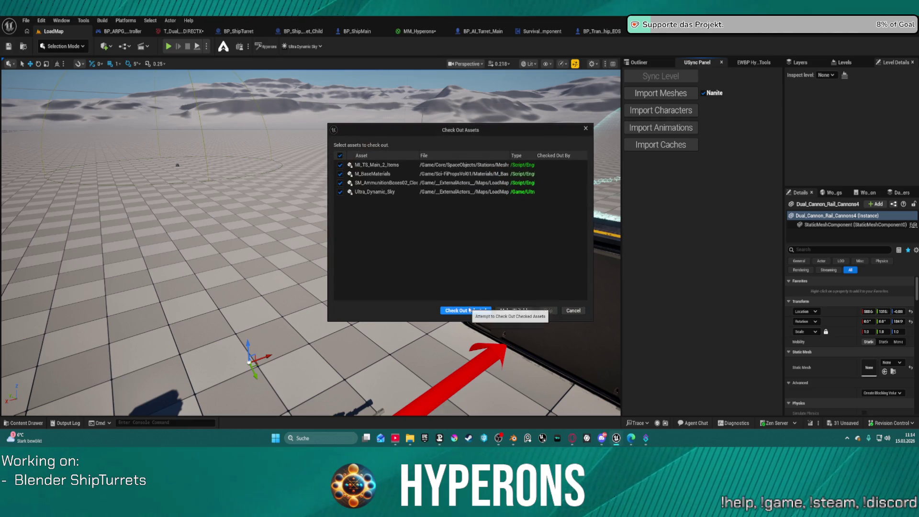
Save the checked-out assets, skipping the failed Dual_Cannon_Rail_Cannons mesh, and return to Blender.
{"action": "left_click", "coordinate": [470, 311]}
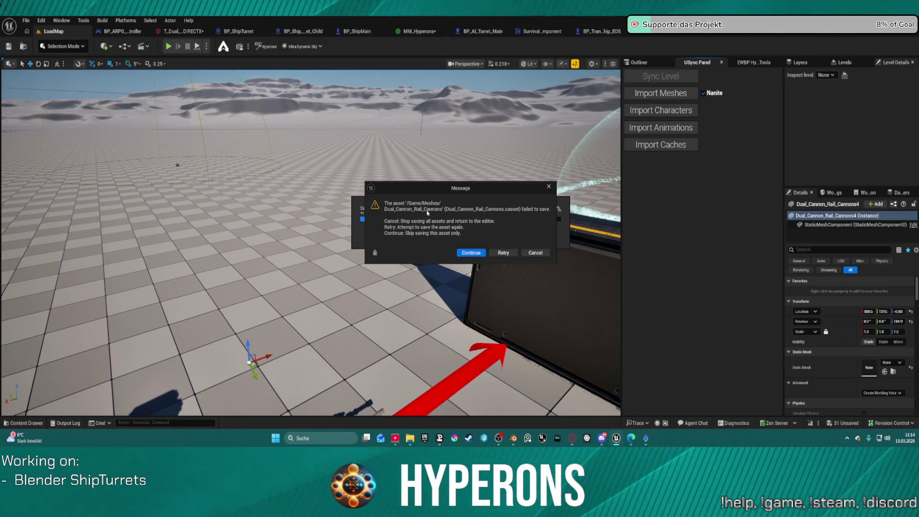
{"action": "left_click", "coordinate": [465, 253]}
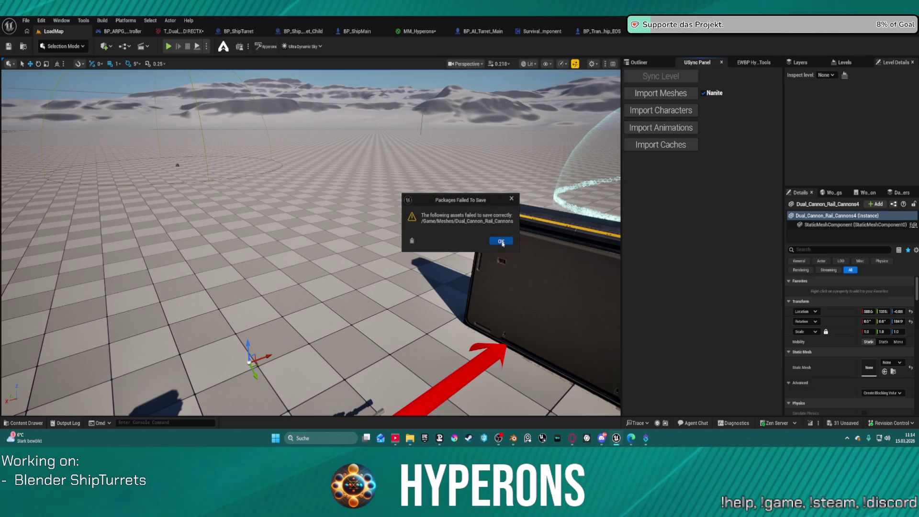
{"action": "left_click", "coordinate": [501, 242]}
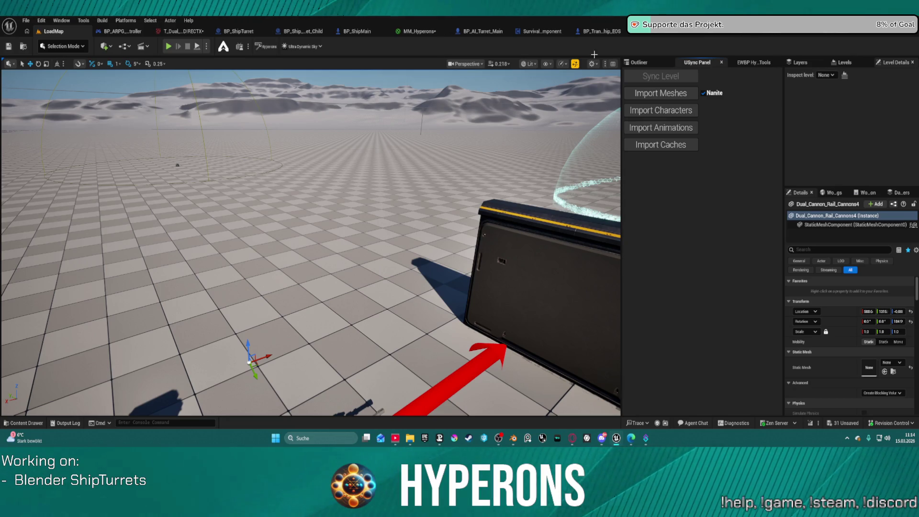
{"action": "key", "text": "alt+Tab"}
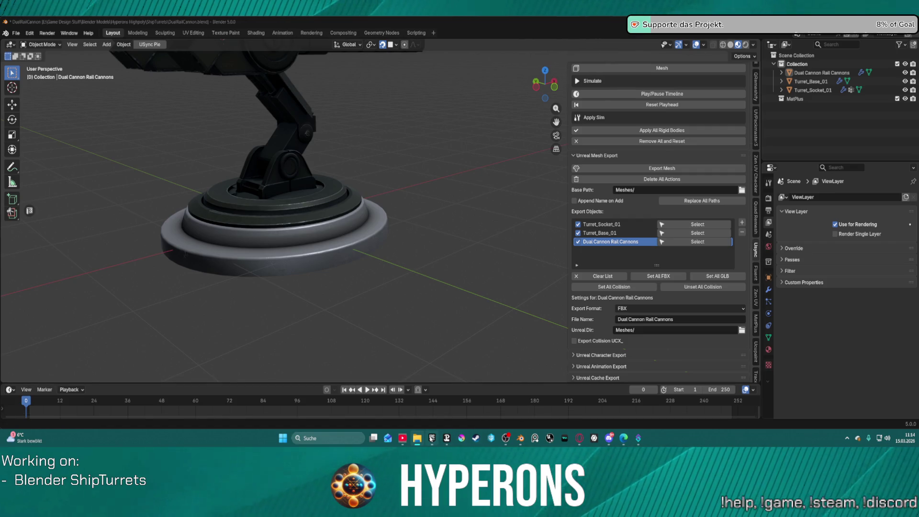
Launch the Hyperons project from the Epic Games Launcher's Unreal Engine library.
{"action": "left_click", "coordinate": [433, 438]}
{"action": "left_click", "coordinate": [491, 272]}
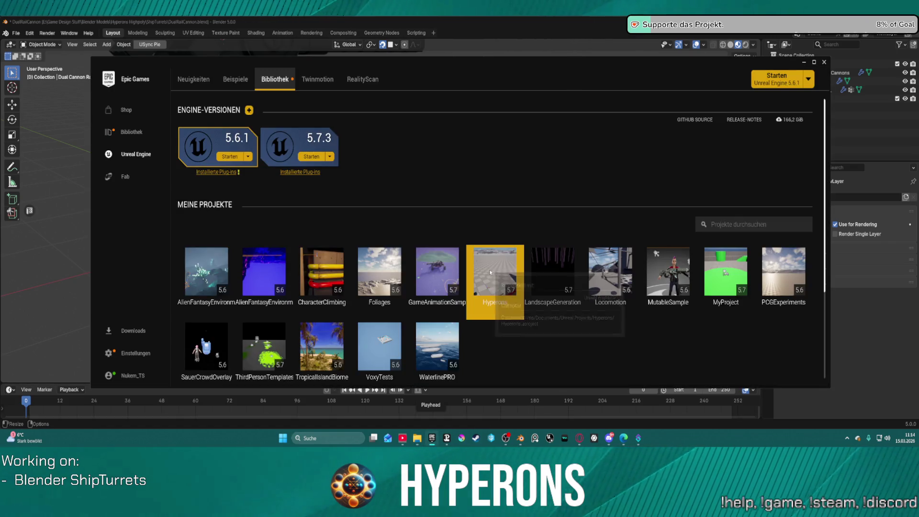
{"action": "double_click", "coordinate": [488, 272]}
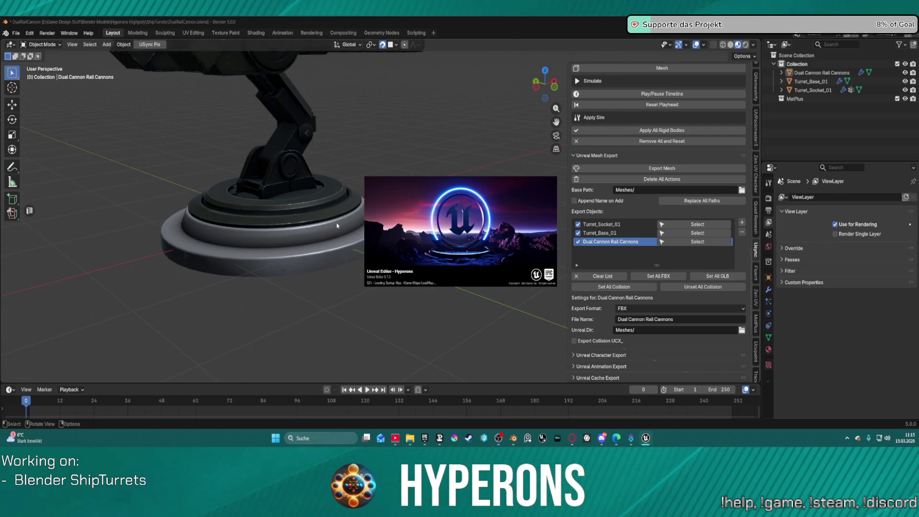
{"action": "scroll", "coordinate": [337, 225], "scroll_direction": "down", "scroll_amount": 2}
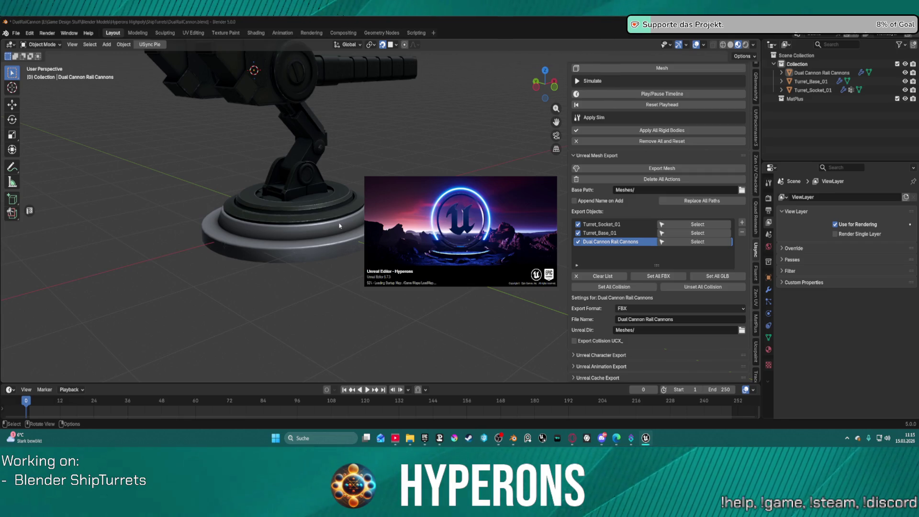
Orbit and zoom to frame the textured dual rail cannon turret, with MatPlus tools showing.
{"action": "scroll", "coordinate": [339, 226], "scroll_direction": "down", "scroll_amount": 2}
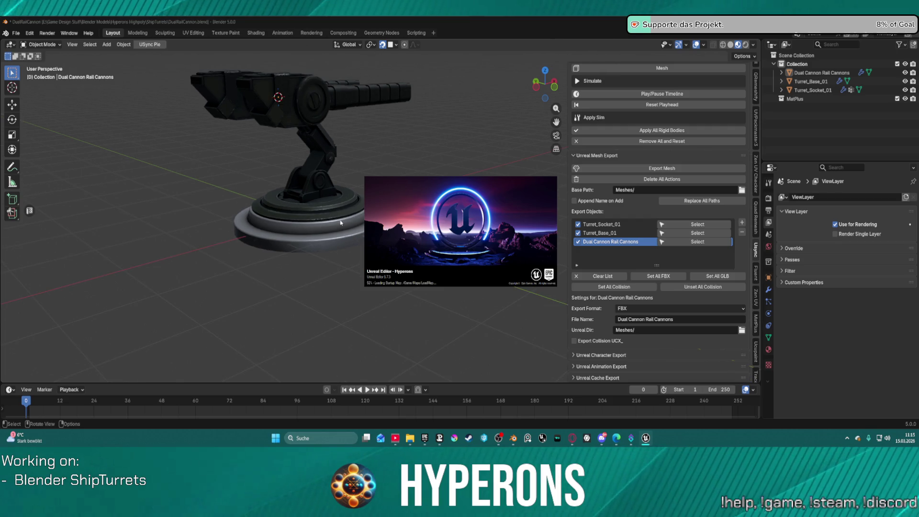
{"action": "mouse_move", "coordinate": [340, 223]}
{"action": "middle_mouse_down"}
{"action": "mouse_move", "coordinate": [556, 218]}
{"action": "mouse_move", "coordinate": [373, 282]}
{"action": "mouse_move", "coordinate": [345, 247]}
{"action": "mouse_move", "coordinate": [318, 237]}
{"action": "middle_mouse_up"}
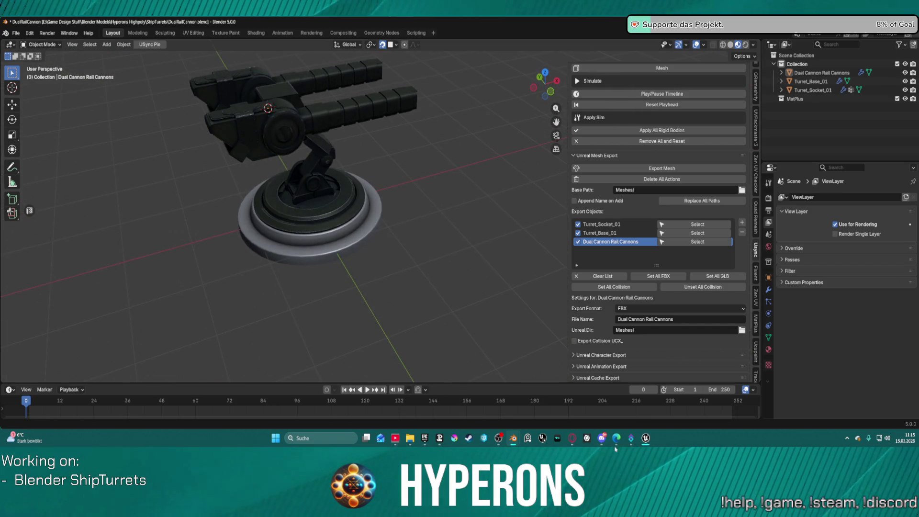
{"action": "left_click", "coordinate": [646, 441]}
{"action": "mouse_move", "coordinate": [335, 268]}
{"action": "middle_mouse_down"}
{"action": "mouse_move", "coordinate": [436, 269]}
{"action": "mouse_move", "coordinate": [422, 230]}
{"action": "middle_mouse_up"}
{"action": "scroll", "coordinate": [437, 269], "scroll_direction": "up", "scroll_amount": 5}
{"action": "scroll", "coordinate": [675, 136], "scroll_direction": "up", "scroll_amount": 6}
{"action": "scroll", "coordinate": [675, 136], "scroll_direction": "up", "scroll_amount": 10}
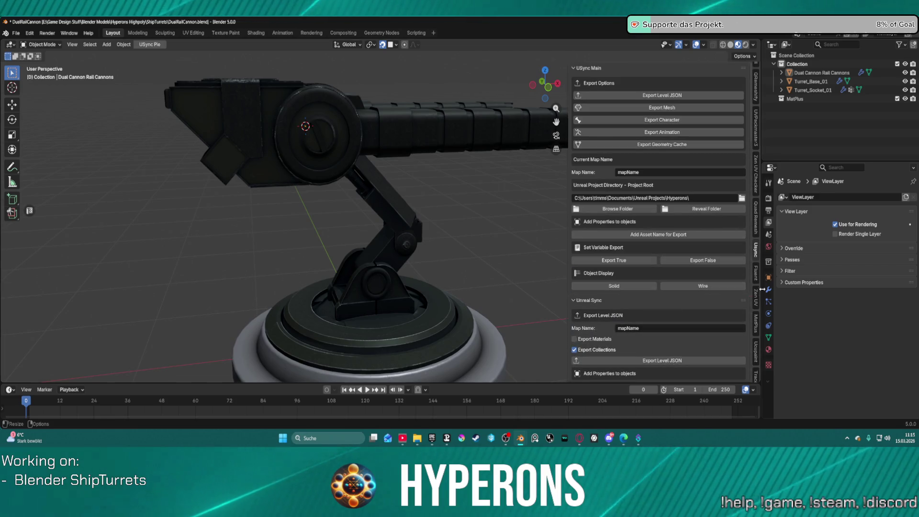
{"action": "left_click", "coordinate": [757, 320]}
Show the MatPlus layer stack of the MatPlus_Turret_Socket_01_03 material.
{"action": "scroll", "coordinate": [552, 241], "scroll_direction": "down", "scroll_amount": 1}
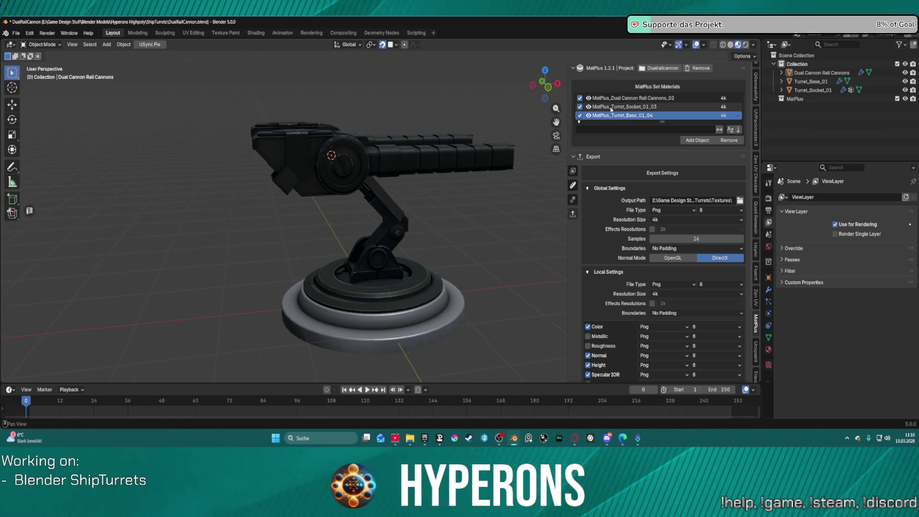
{"action": "left_click", "coordinate": [573, 170]}
{"action": "scroll", "coordinate": [508, 238], "scroll_direction": "up", "scroll_amount": 4}
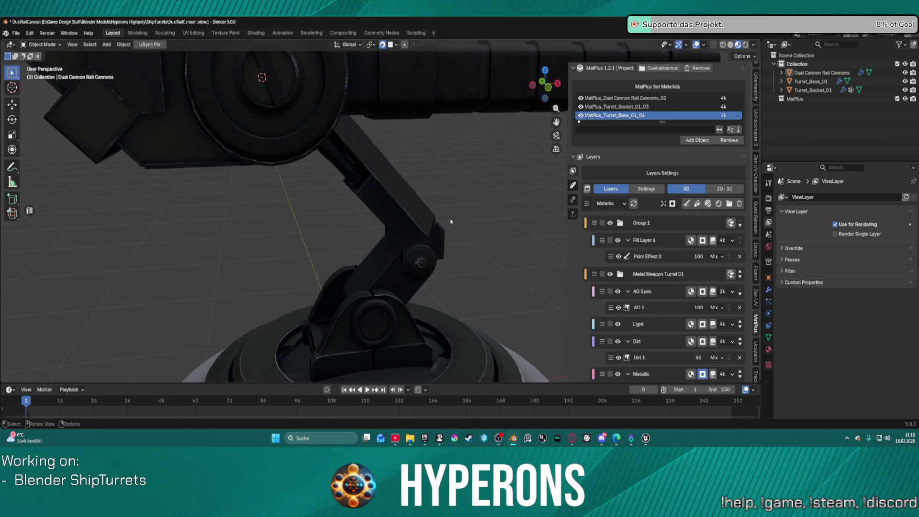
{"action": "scroll", "coordinate": [509, 239], "scroll_direction": "down", "scroll_amount": 3}
{"action": "left_click", "coordinate": [621, 110]}
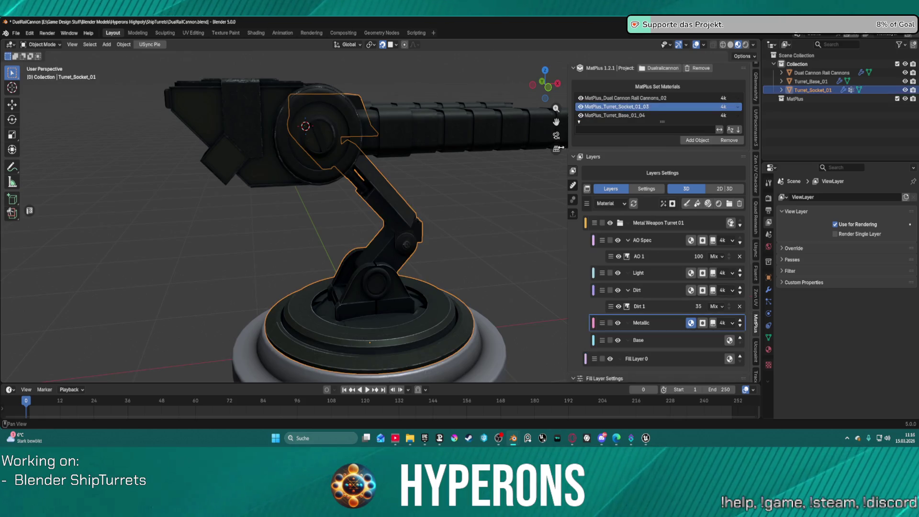
{"action": "scroll", "coordinate": [452, 269], "scroll_direction": "up", "scroll_amount": 6}
{"action": "scroll", "coordinate": [452, 269], "scroll_direction": "down", "scroll_amount": 5}
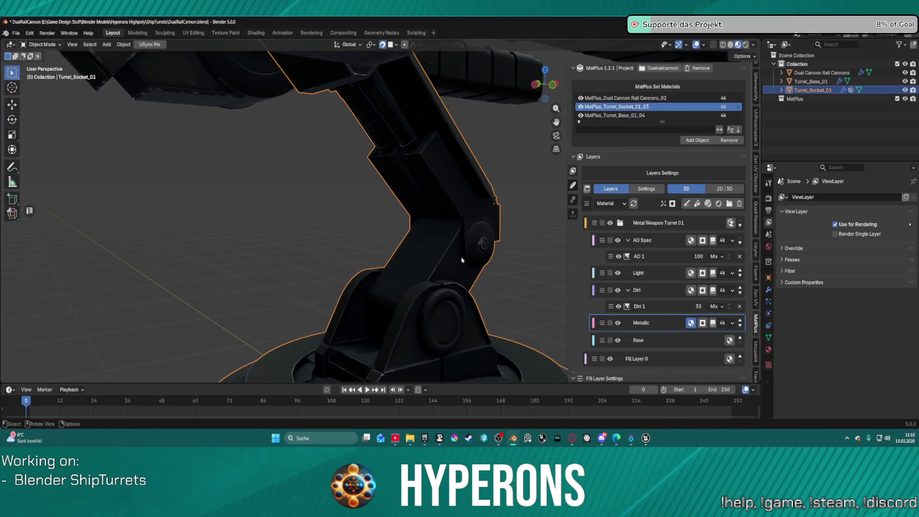
Orbit the viewport to inspect the socket arm, then bring Unreal Editor forward.
{"action": "middle_click_drag", "start_coordinate": [414, 215], "coordinate": [312, 158]}
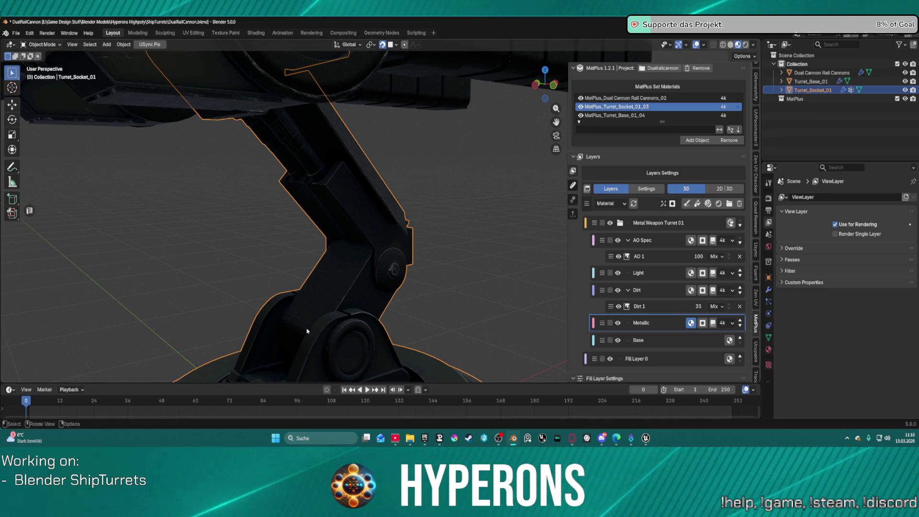
{"action": "scroll", "coordinate": [408, 273], "scroll_direction": "down", "scroll_amount": 2}
{"action": "scroll", "coordinate": [373, 200], "scroll_direction": "down", "scroll_amount": 3}
{"action": "mouse_move", "coordinate": [372, 200]}
{"action": "middle_mouse_down"}
{"action": "mouse_move", "coordinate": [449, 216]}
{"action": "mouse_move", "coordinate": [513, 211]}
{"action": "mouse_move", "coordinate": [469, 199]}
{"action": "mouse_move", "coordinate": [390, 204]}
{"action": "middle_mouse_up"}
{"action": "scroll", "coordinate": [449, 216], "scroll_direction": "up", "scroll_amount": 5}
{"action": "scroll", "coordinate": [453, 218], "scroll_direction": "down", "scroll_amount": 4}
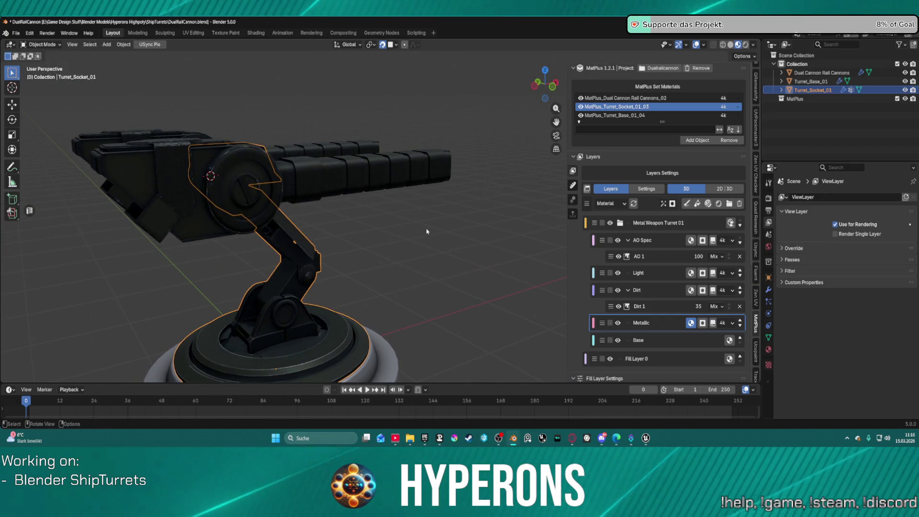
{"action": "mouse_move", "coordinate": [644, 439]}
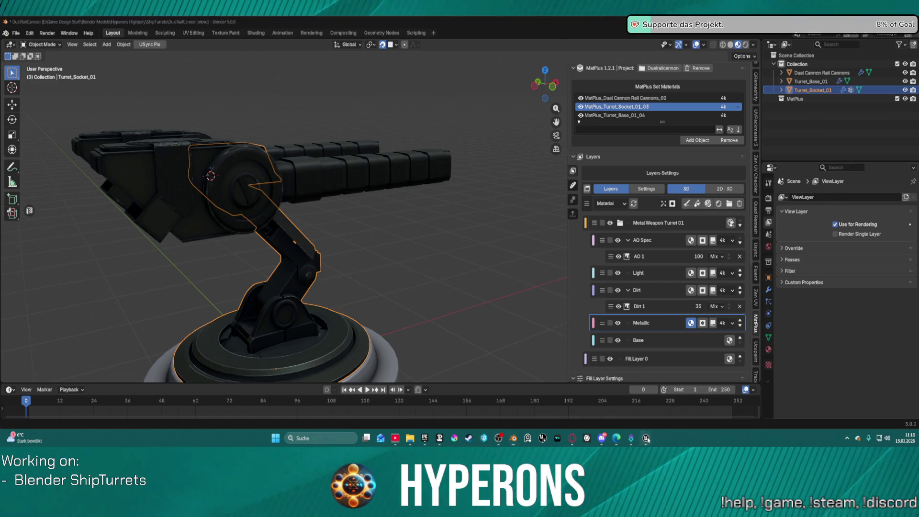
{"action": "left_click", "coordinate": [623, 398]}
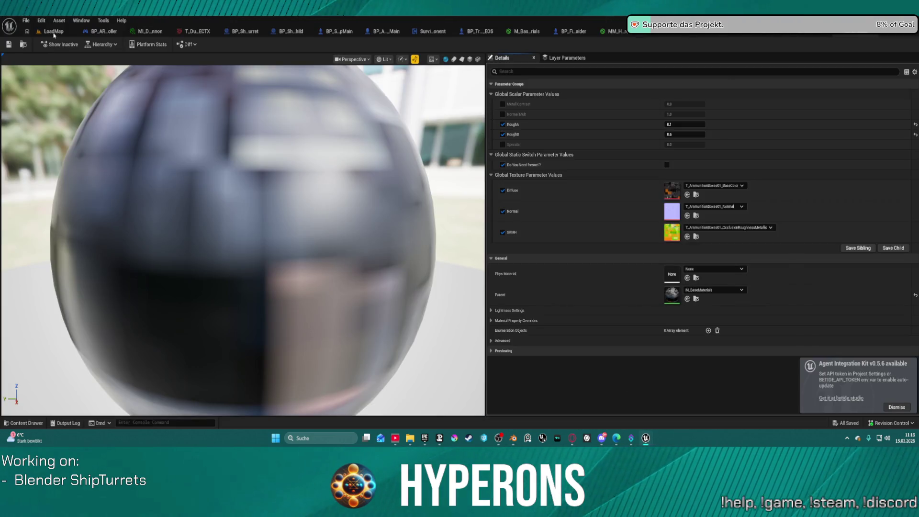
{"action": "left_click", "coordinate": [54, 32]}
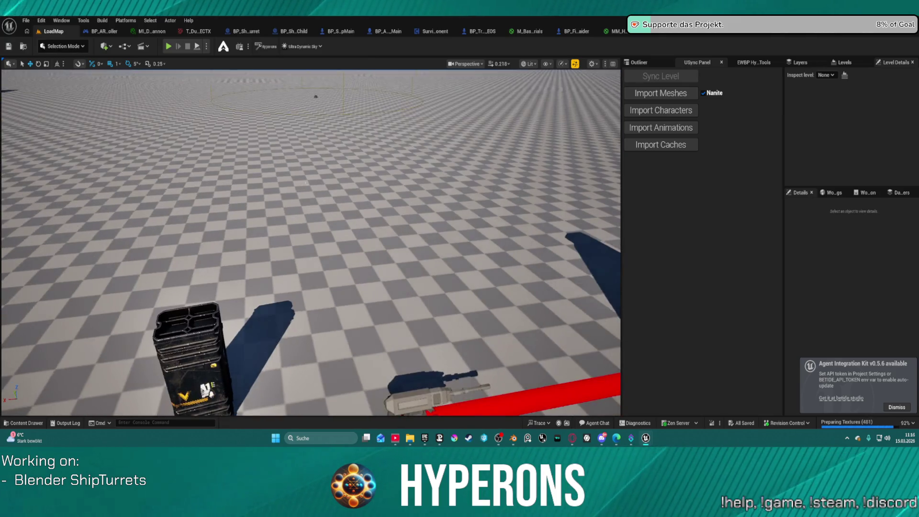
{"action": "right_click_drag", "start_coordinate": [609, 166], "coordinate": [609, 167]}
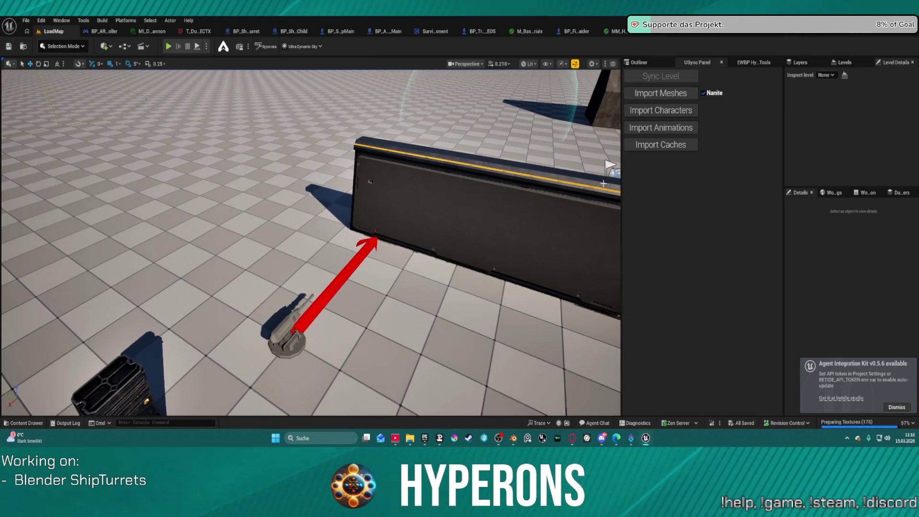
{"action": "left_click", "coordinate": [902, 408]}
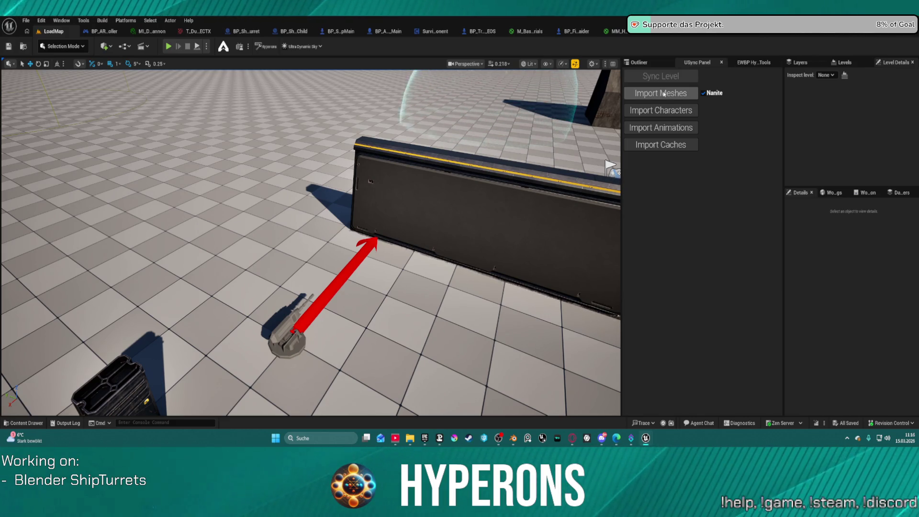
{"action": "mouse_move", "coordinate": [513, 439]}
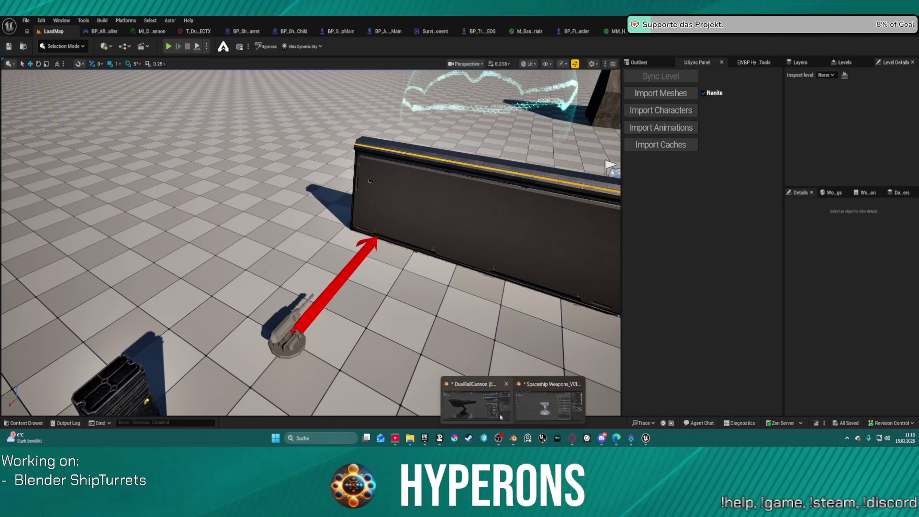
{"action": "left_click", "coordinate": [536, 380]}
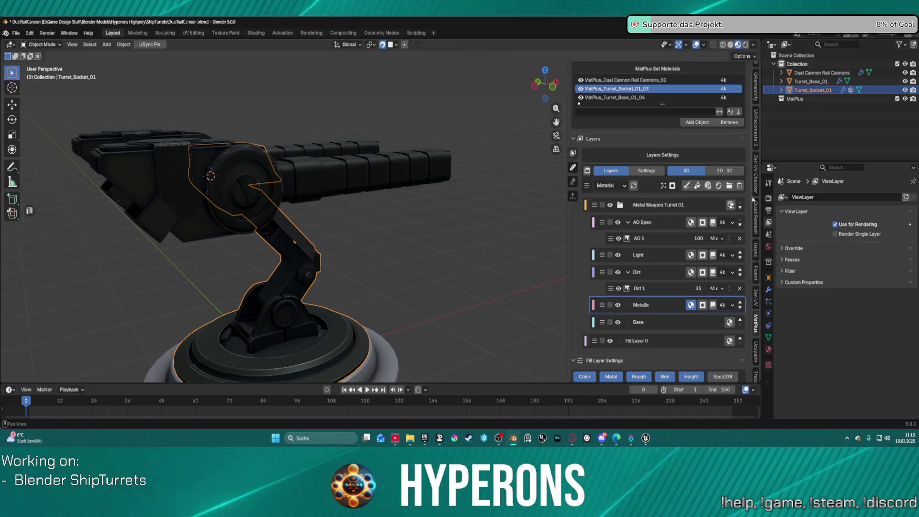
{"action": "left_click", "coordinate": [756, 250]}
Export the turret meshes via USync and import them into Unreal from the USync panel.
{"action": "left_click", "coordinate": [663, 107]}
{"action": "mouse_move", "coordinate": [649, 438]}
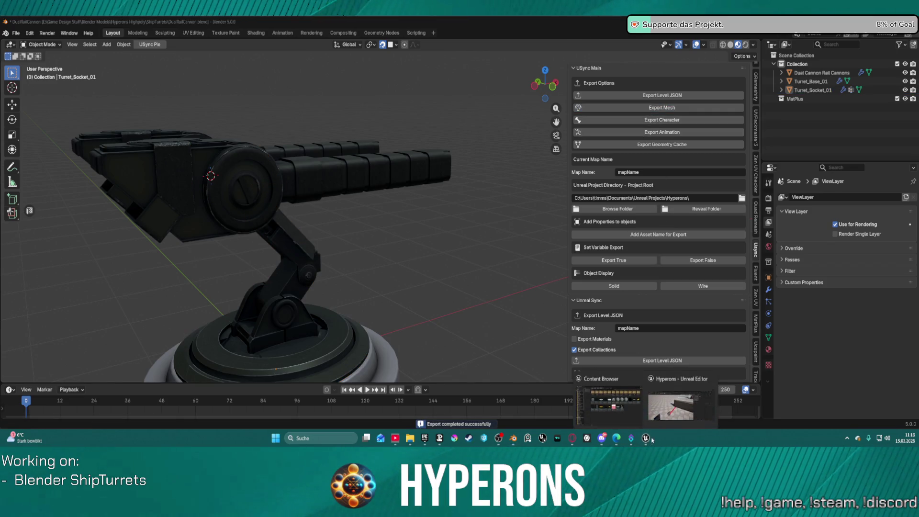
{"action": "left_click", "coordinate": [683, 393]}
{"action": "left_click", "coordinate": [661, 94]}
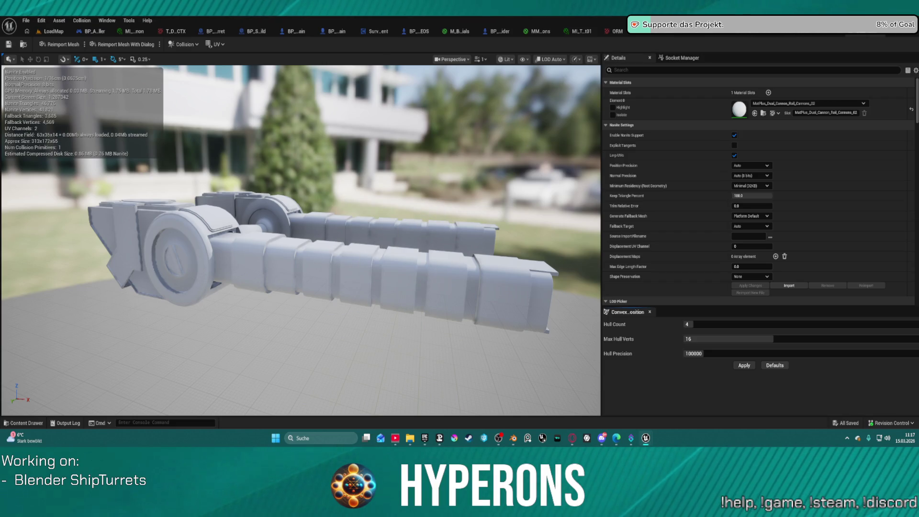
Delete the old Turret_Base_3 disc from the LoadMap level.
{"action": "left_click", "coordinate": [52, 31]}
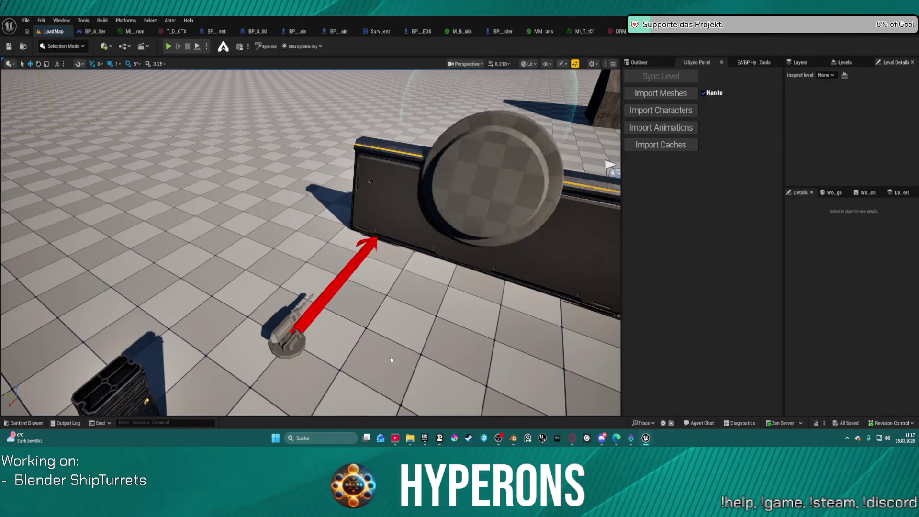
{"action": "left_click", "coordinate": [465, 353]}
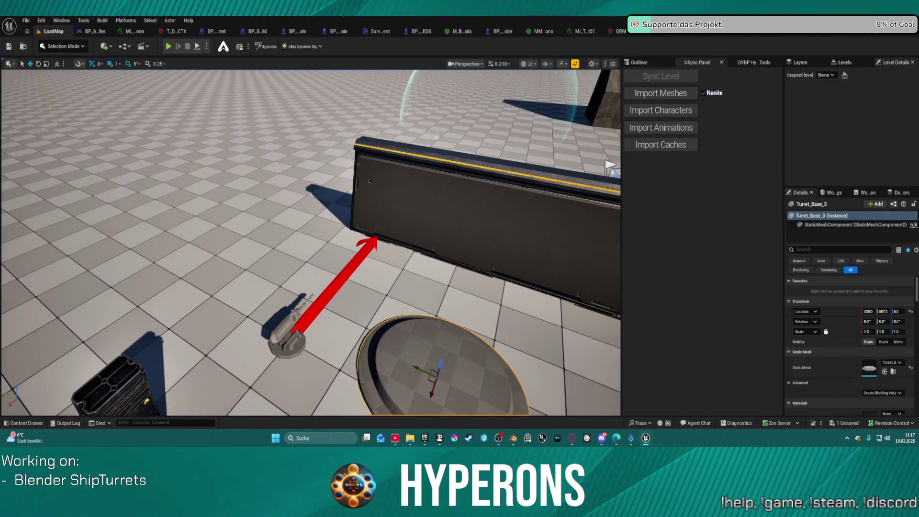
{"action": "key", "text": "ctrl+z"}
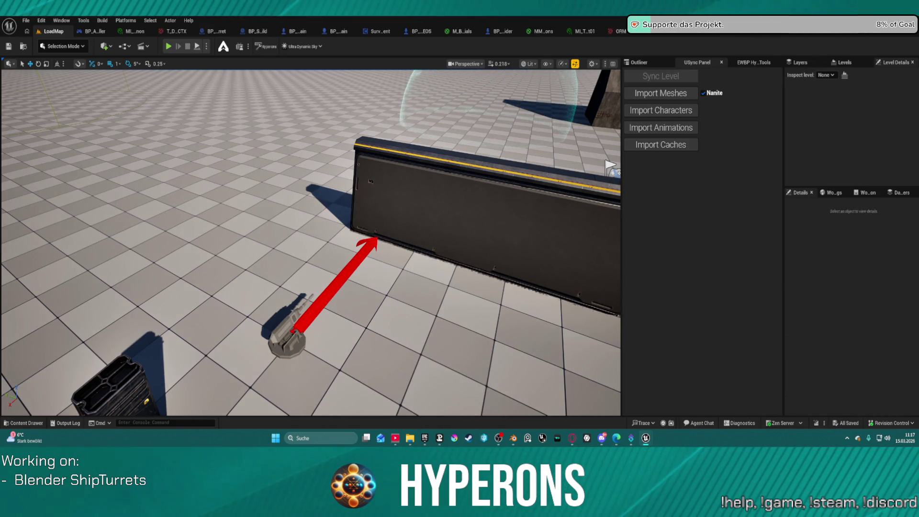
Place the imported turret, lift it on Z, and raise the dual rail cannons to Z 179.
{"action": "key", "text": "ctrl+y"}
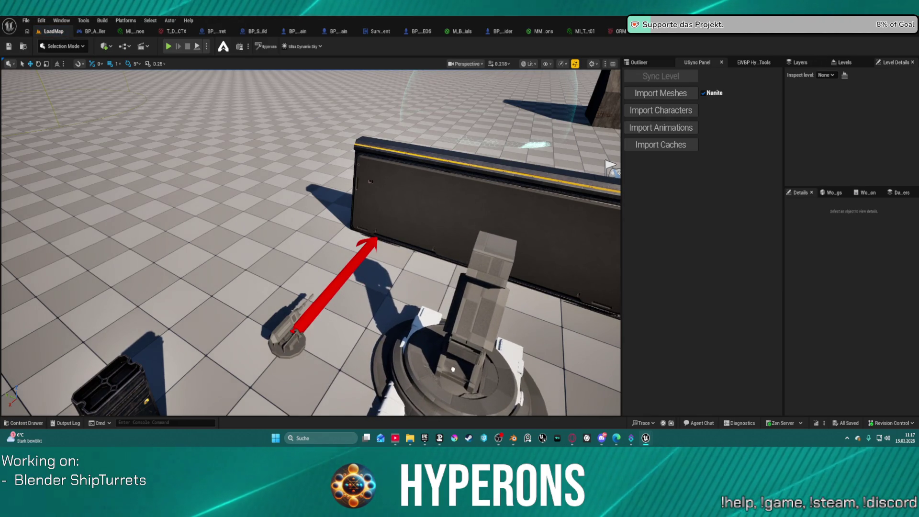
{"action": "right_click_drag", "start_coordinate": [307, 240], "coordinate": [218, 240]}
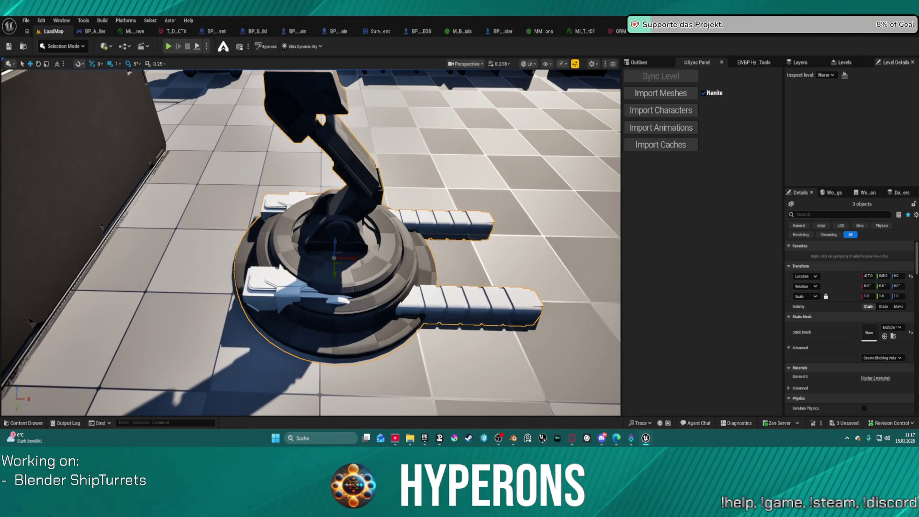
{"action": "right_click_drag", "start_coordinate": [218, 240], "coordinate": [218, 218]}
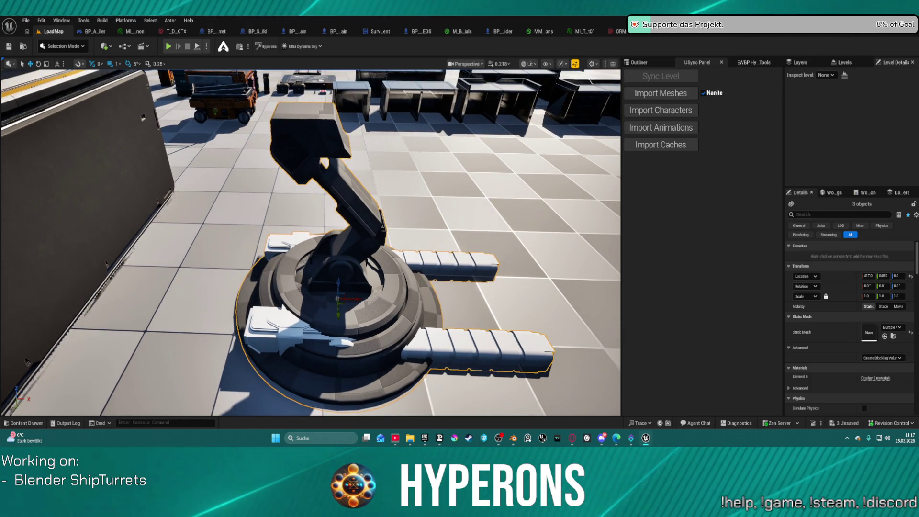
{"action": "scroll", "coordinate": [218, 217], "scroll_direction": "down", "scroll_amount": 5}
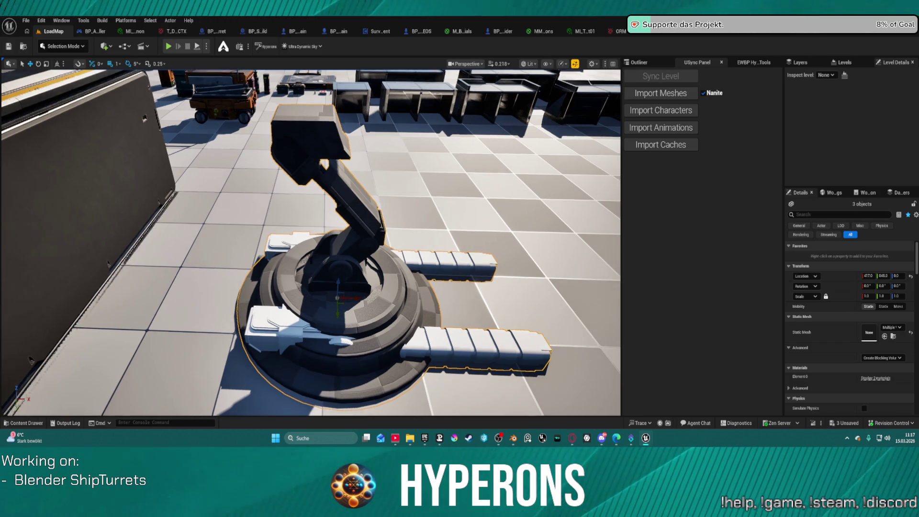
{"action": "scroll", "coordinate": [215, 119], "scroll_direction": "down", "scroll_amount": 2}
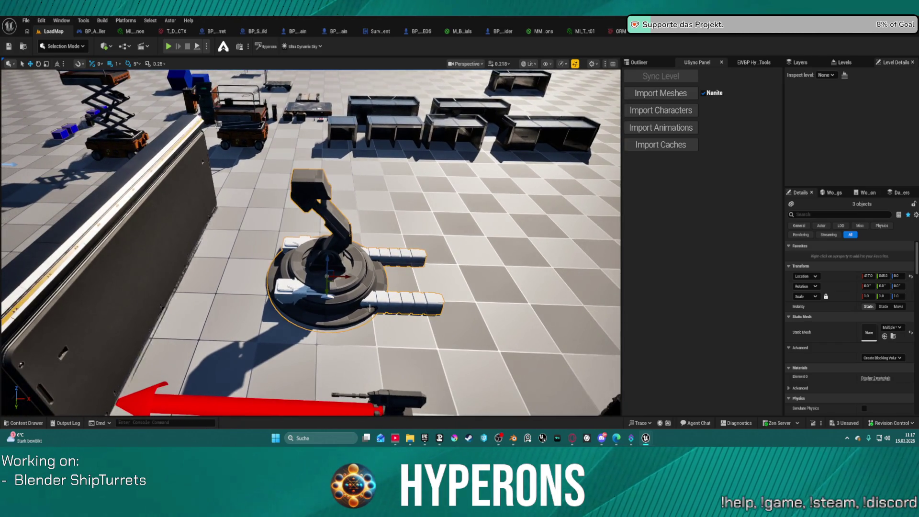
{"action": "mouse_move", "coordinate": [325, 260]}
{"action": "left_mouse_down"}
{"action": "mouse_move", "coordinate": [327, 250]}
{"action": "mouse_move", "coordinate": [329, 280]}
{"action": "left_mouse_up"}
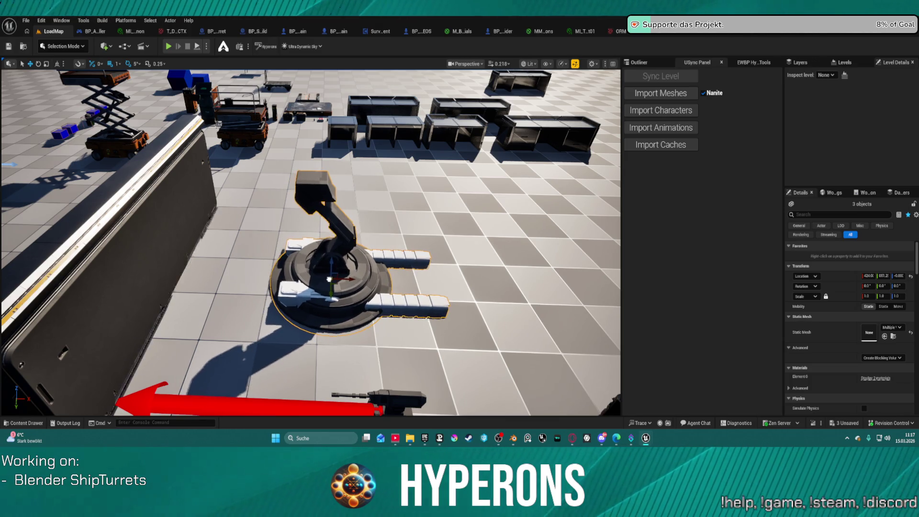
{"action": "left_click", "coordinate": [410, 301]}
{"action": "mouse_move", "coordinate": [336, 249]}
{"action": "left_mouse_down"}
{"action": "mouse_move", "coordinate": [338, 211]}
{"action": "mouse_move", "coordinate": [357, 167]}
{"action": "left_mouse_up"}
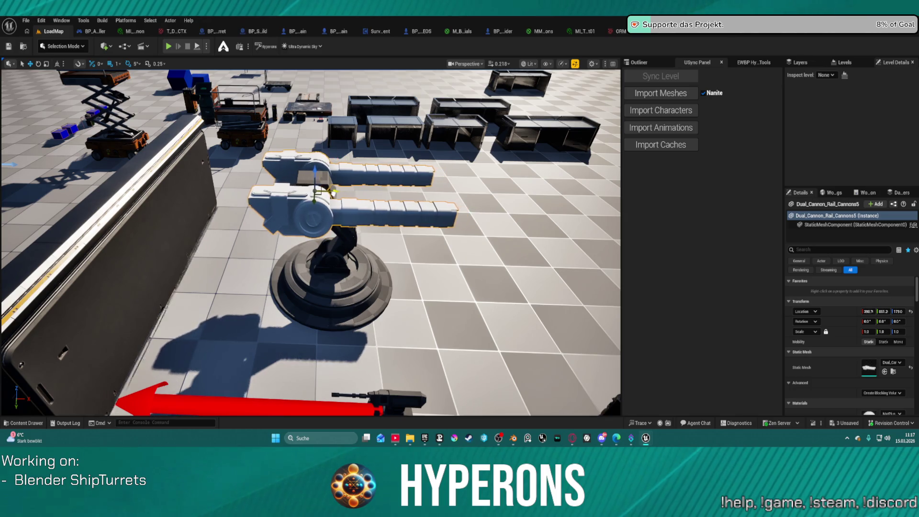
Inspect the placed cannons up close, then open the turret socket mesh in the static mesh editor.
{"action": "mouse_move", "coordinate": [330, 193]}
{"action": "left_mouse_down", "text": "alt"}
{"action": "mouse_move", "coordinate": [240, 204]}
{"action": "mouse_move", "coordinate": [225, 192]}
{"action": "mouse_move", "coordinate": [237, 213]}
{"action": "mouse_move", "coordinate": [267, 206]}
{"action": "mouse_move", "coordinate": [157, 263]}
{"action": "left_mouse_up", "text": "alt"}
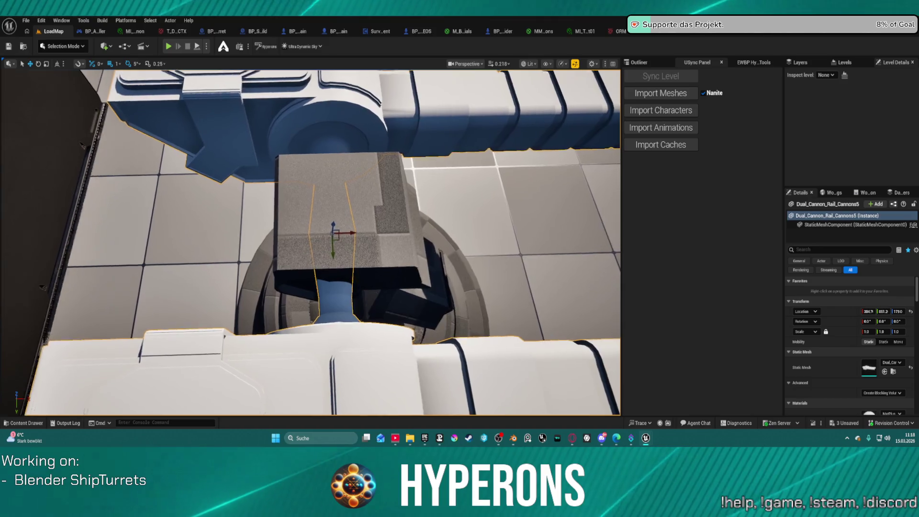
{"action": "scroll", "coordinate": [312, 242], "scroll_direction": "up", "scroll_amount": 5}
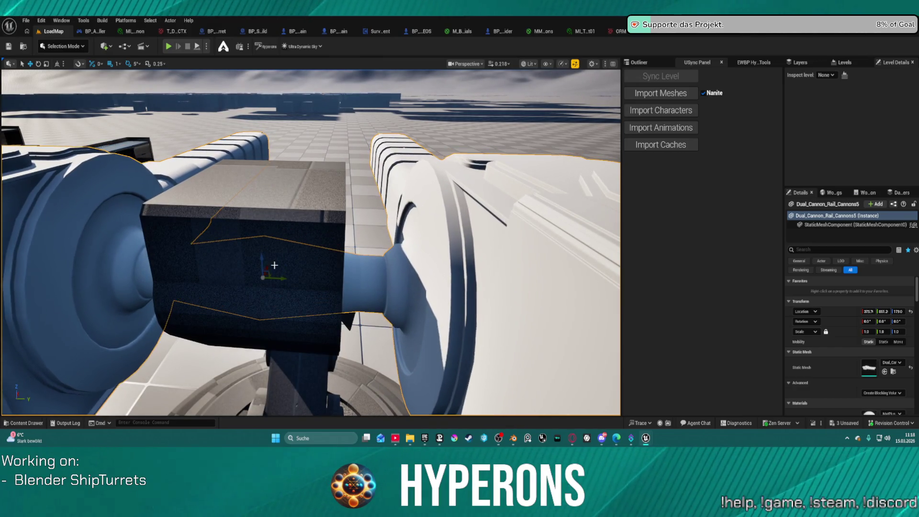
{"action": "mouse_move", "coordinate": [311, 242]}
{"action": "right_mouse_down"}
{"action": "mouse_move", "coordinate": [245, 225]}
{"action": "mouse_move", "coordinate": [206, 201]}
{"action": "mouse_move", "coordinate": [506, 138]}
{"action": "right_mouse_up"}
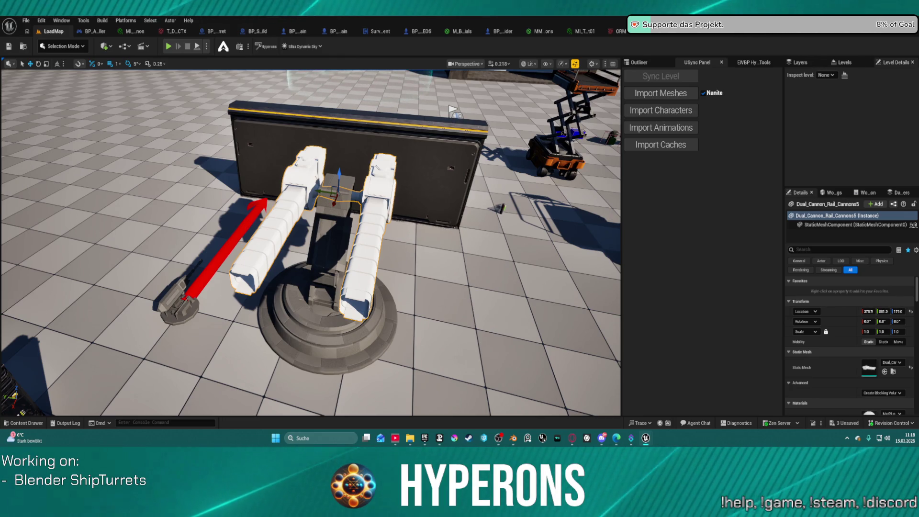
{"action": "key", "text": "ctrl+Tab"}
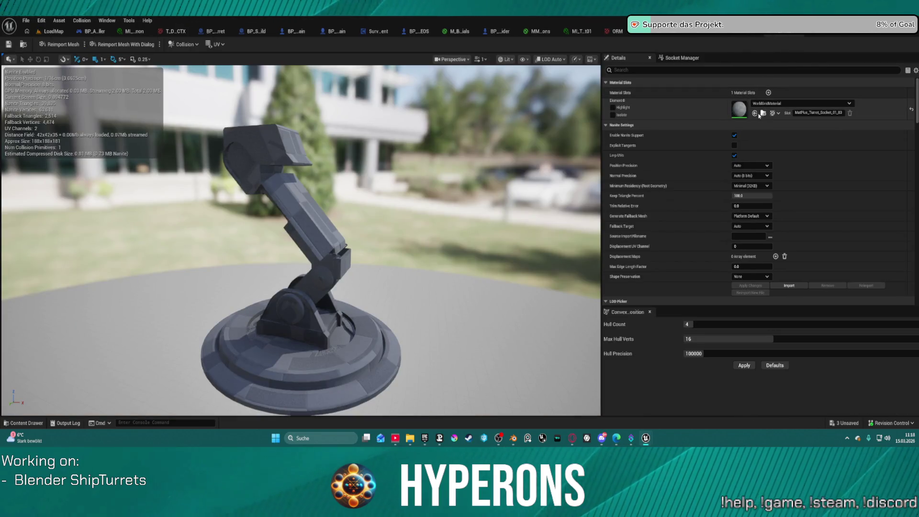
Assign MI_DualRailCannon, MI_Turret_Base01 and MI_Turret_Socket01 materials across the turret meshes.
{"action": "left_click", "coordinate": [830, 35]}
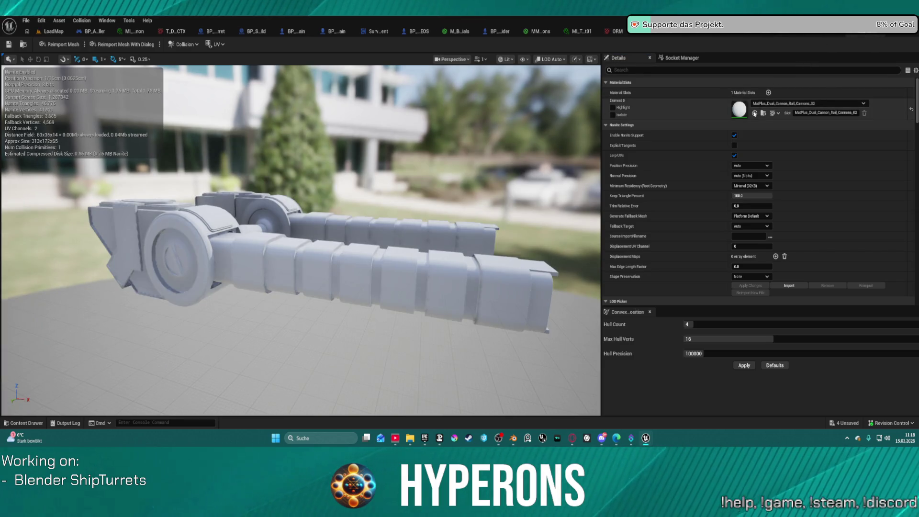
{"action": "left_click", "coordinate": [756, 113]}
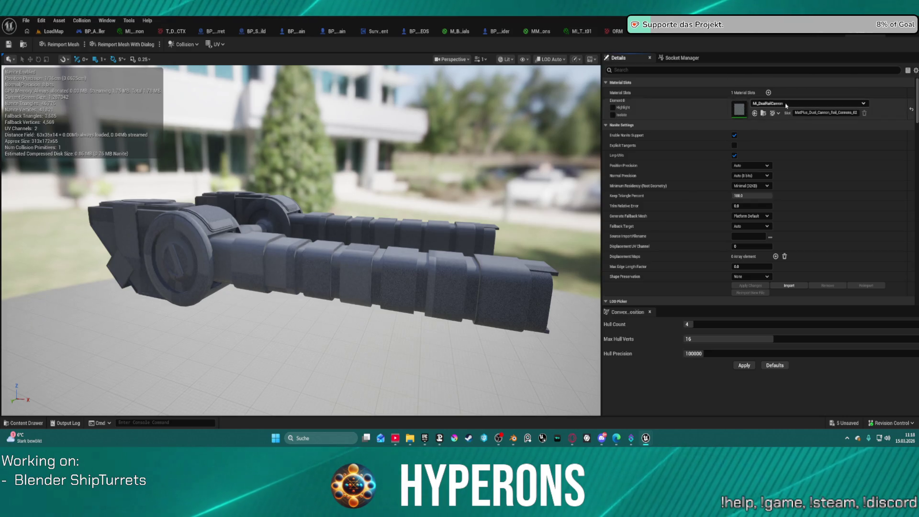
{"action": "key", "text": "ctrl+Tab"}
{"action": "left_click", "coordinate": [756, 114]}
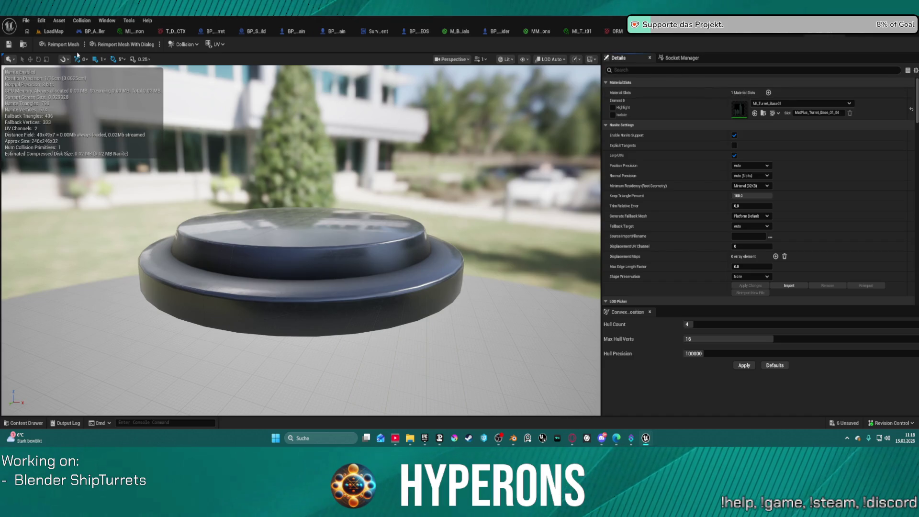
{"action": "key", "text": "ctrl+Tab"}
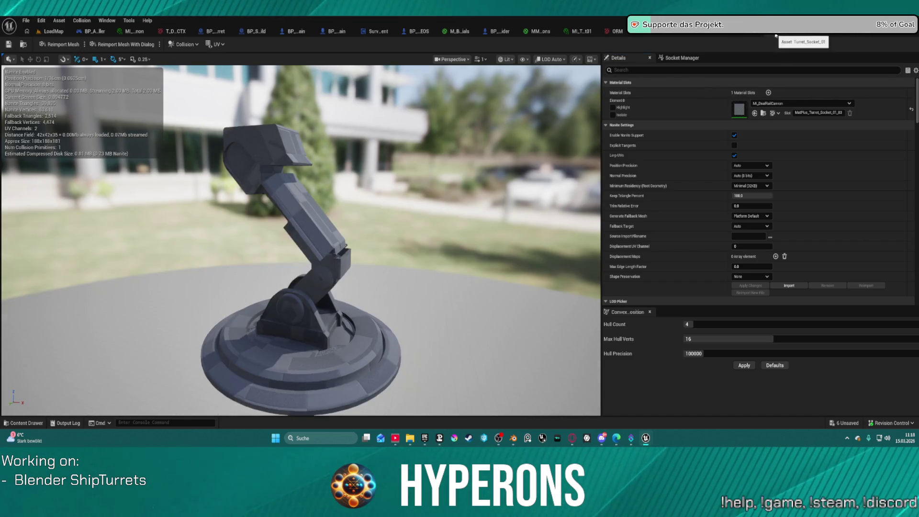
{"action": "left_click", "coordinate": [755, 113]}
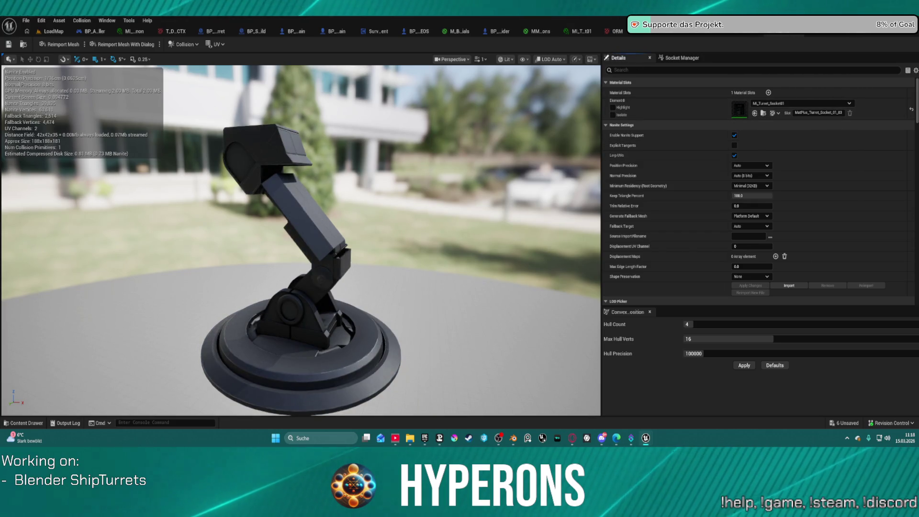
{"action": "key", "text": "ctrl+Tab"}
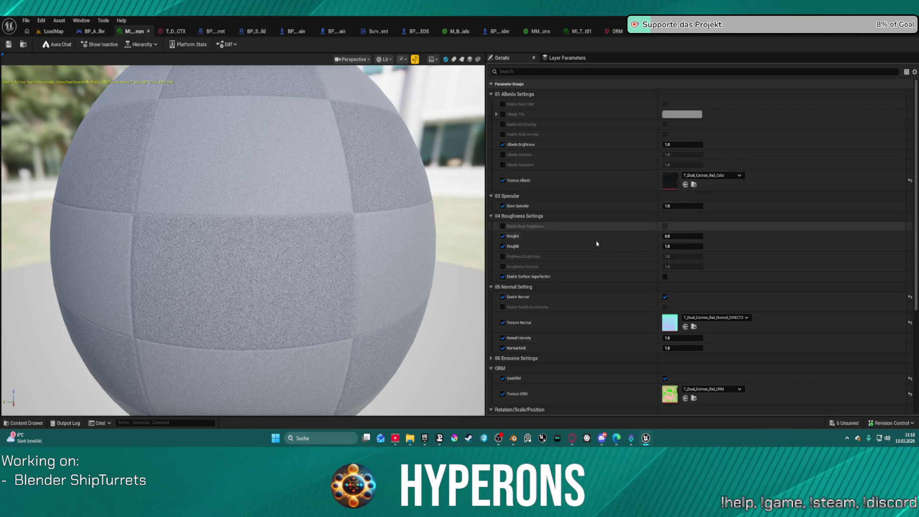
Turn off Enable Surface Imperfection on the cannon material instance, save it, and view the turret in LoadMap.
{"action": "scroll", "coordinate": [615, 257], "scroll_direction": "down", "scroll_amount": 3}
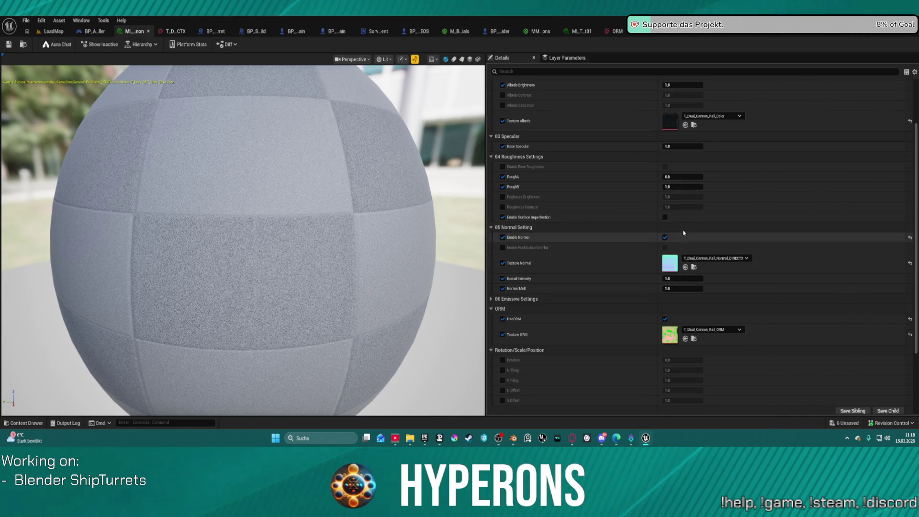
{"action": "left_click", "coordinate": [506, 218]}
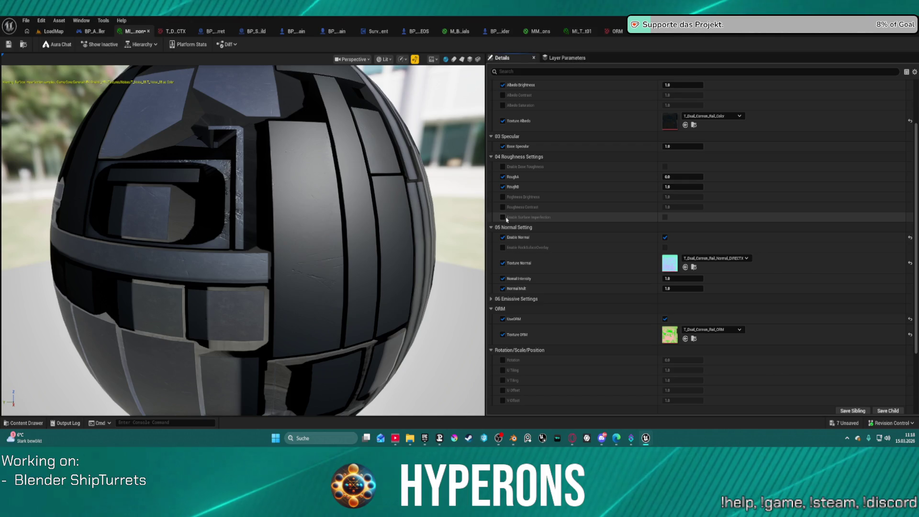
{"action": "scroll", "coordinate": [329, 200], "scroll_direction": "down", "scroll_amount": 3}
{"action": "left_click_drag", "start_coordinate": [329, 200], "coordinate": [422, 211]}
{"action": "left_click", "coordinate": [8, 45]}
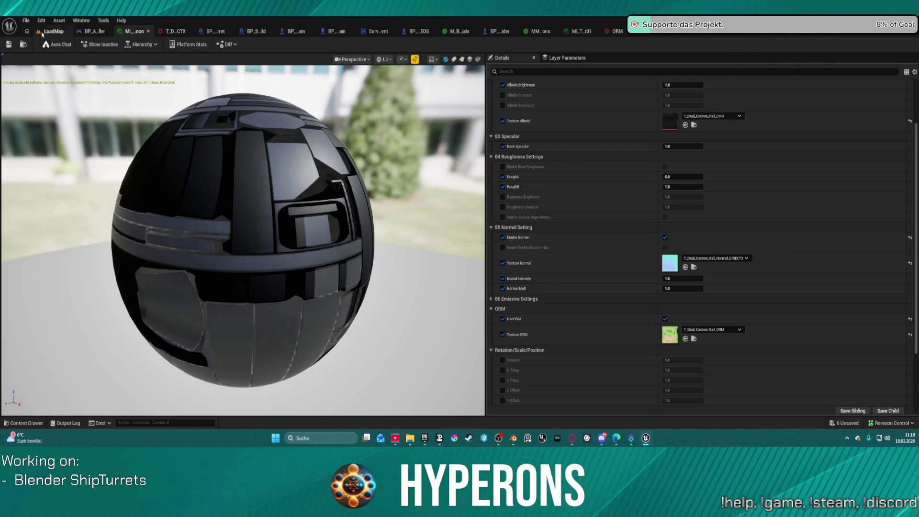
{"action": "left_click", "coordinate": [52, 32]}
{"action": "mouse_move", "coordinate": [311, 239]}
{"action": "right_mouse_down"}
{"action": "mouse_move", "coordinate": [383, 230]}
{"action": "mouse_move", "coordinate": [352, 234]}
{"action": "right_mouse_up"}
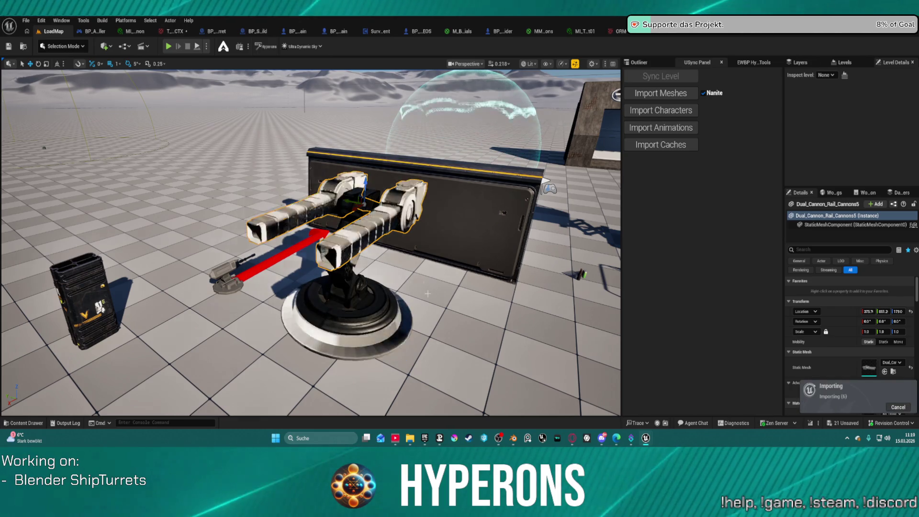
Inspect the reimported turret base up close, then bring the DualRailCannon Blender file forward.
{"action": "right_click_drag", "start_coordinate": [377, 358], "coordinate": [378, 358]}
{"action": "scroll", "coordinate": [311, 239], "scroll_direction": "up", "scroll_amount": 10}
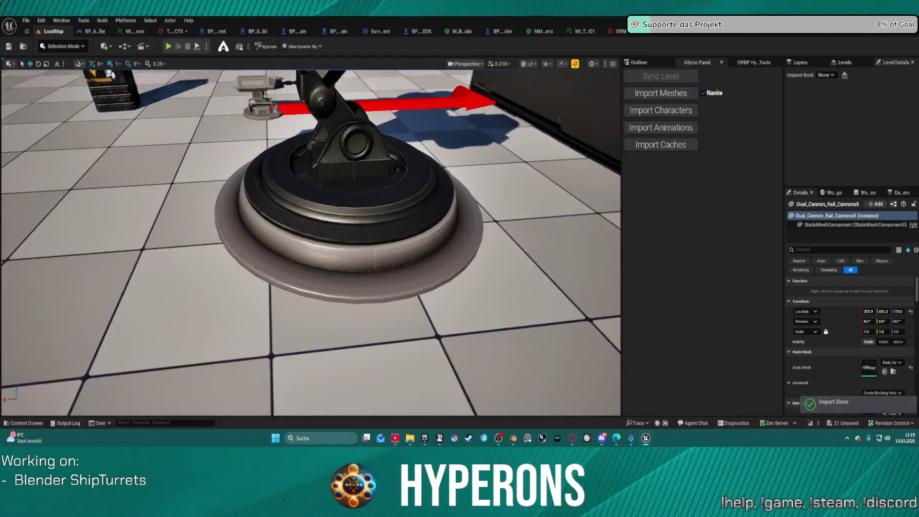
{"action": "scroll", "coordinate": [311, 239], "scroll_direction": "down", "scroll_amount": 10}
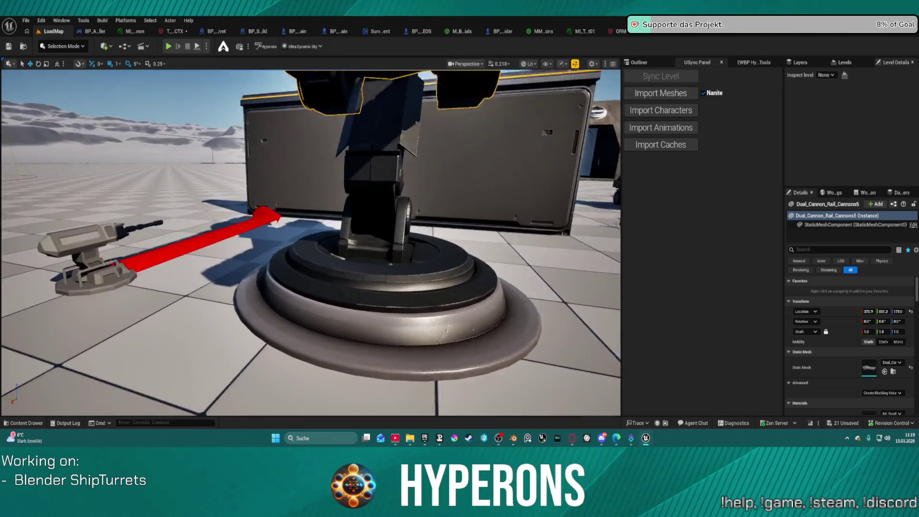
{"action": "mouse_move", "coordinate": [311, 240]}
{"action": "right_mouse_down"}
{"action": "mouse_move", "coordinate": [259, 261]}
{"action": "mouse_move", "coordinate": [240, 256]}
{"action": "mouse_move", "coordinate": [230, 239]}
{"action": "mouse_move", "coordinate": [235, 277]}
{"action": "mouse_move", "coordinate": [244, 263]}
{"action": "right_mouse_up"}
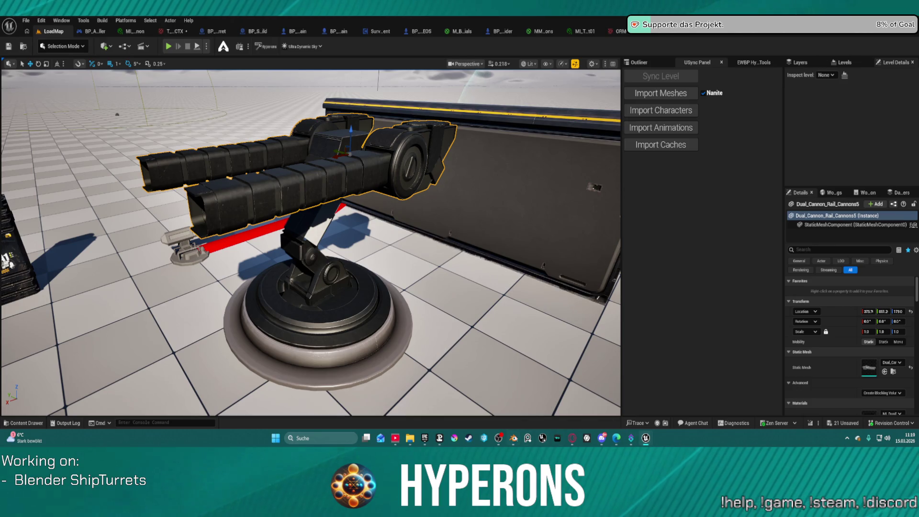
{"action": "mouse_move", "coordinate": [513, 438]}
{"action": "left_click", "coordinate": [472, 409]}
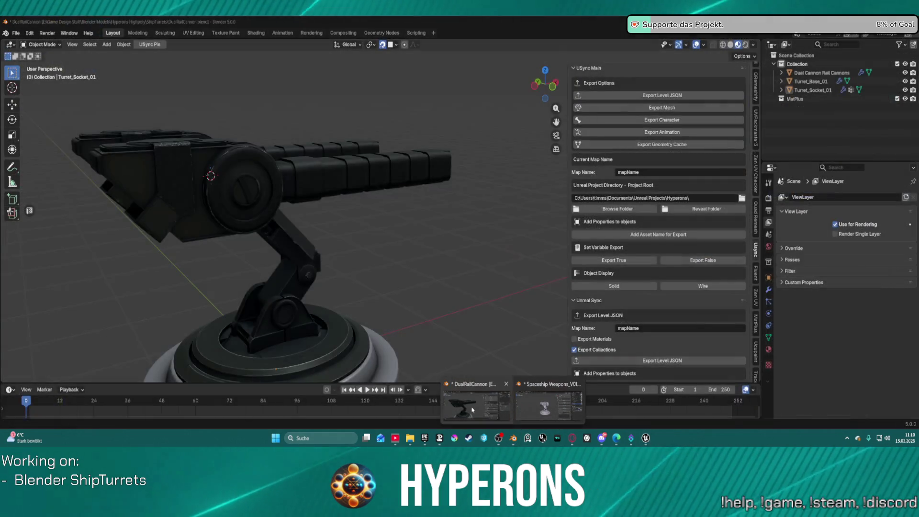
Select Turret_Base_01 and set its MatPlus fill layer mask Balance to 0.241.
{"action": "right_click", "coordinate": [381, 275]}
{"action": "right_click", "coordinate": [509, 227]}
{"action": "middle_click_drag", "start_coordinate": [383, 287], "coordinate": [339, 330]}
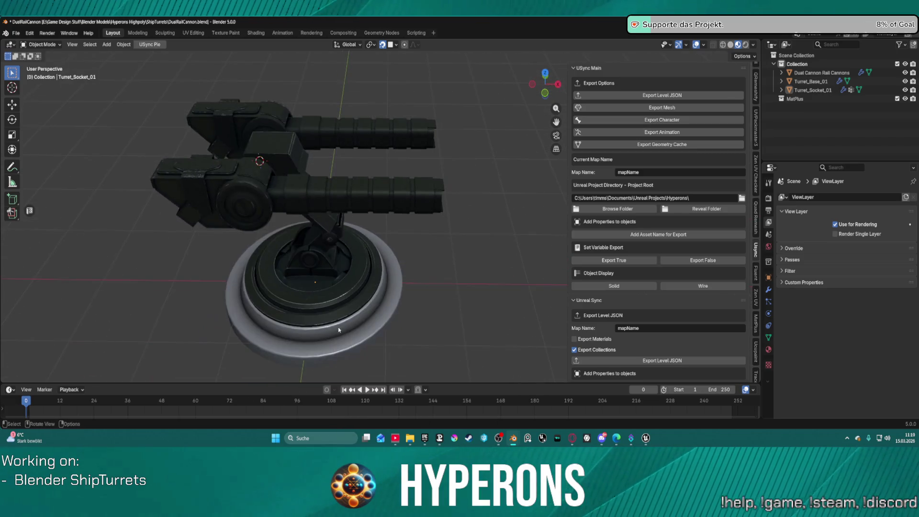
{"action": "left_click", "coordinate": [339, 330]}
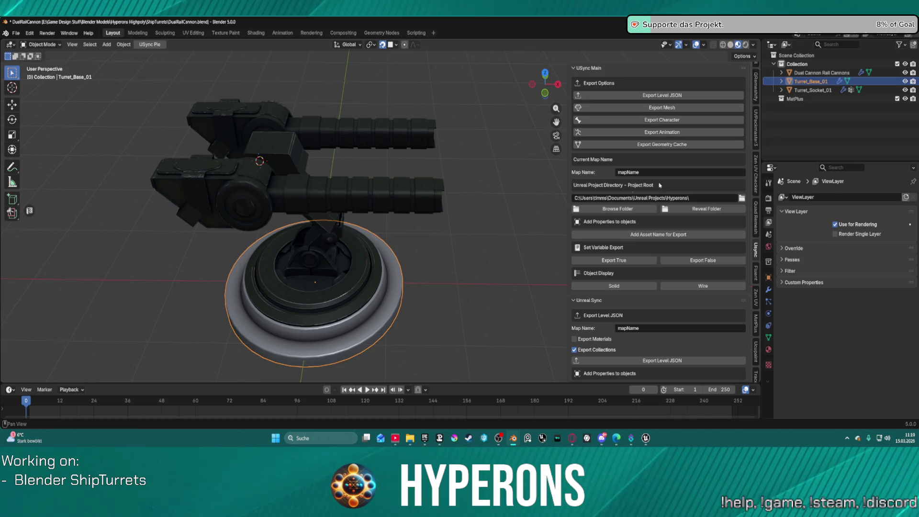
{"action": "left_click", "coordinate": [754, 320]}
{"action": "left_click", "coordinate": [616, 116]}
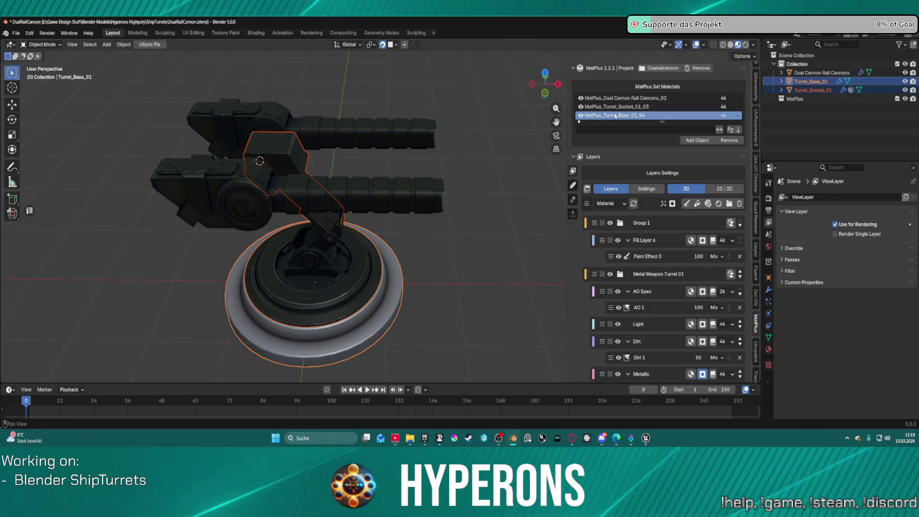
{"action": "left_click", "coordinate": [655, 309]}
{"action": "scroll", "coordinate": [665, 287], "scroll_direction": "down", "scroll_amount": 3}
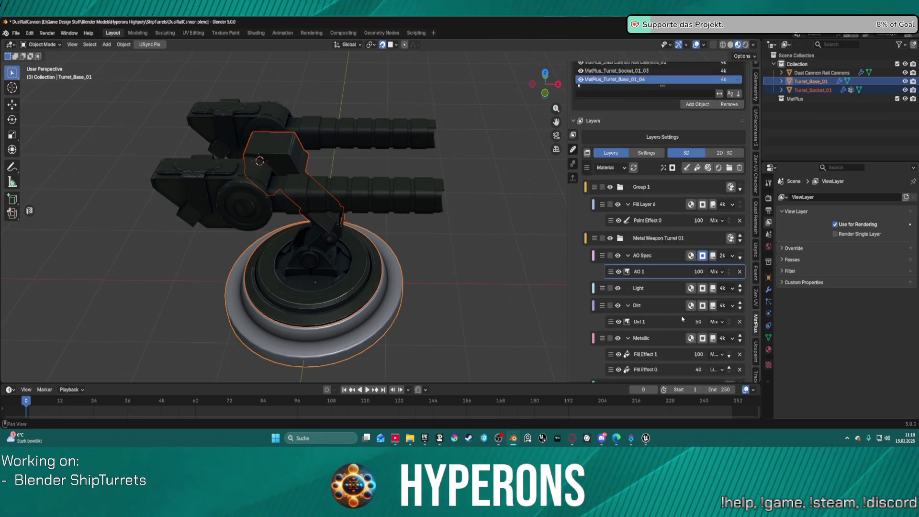
{"action": "scroll", "coordinate": [666, 256], "scroll_direction": "down", "scroll_amount": 4}
{"action": "left_click_drag", "start_coordinate": [693, 331], "coordinate": [669, 331]}
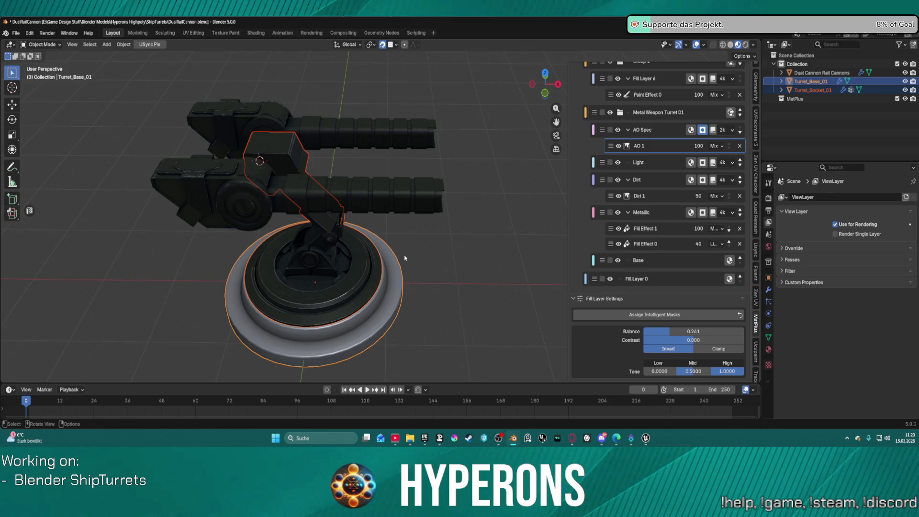
Untick the cannon material in MatPlus export settings so only MatPlus_Turret_Base_01_04 exports.
{"action": "scroll", "coordinate": [605, 193], "scroll_direction": "up", "scroll_amount": 8}
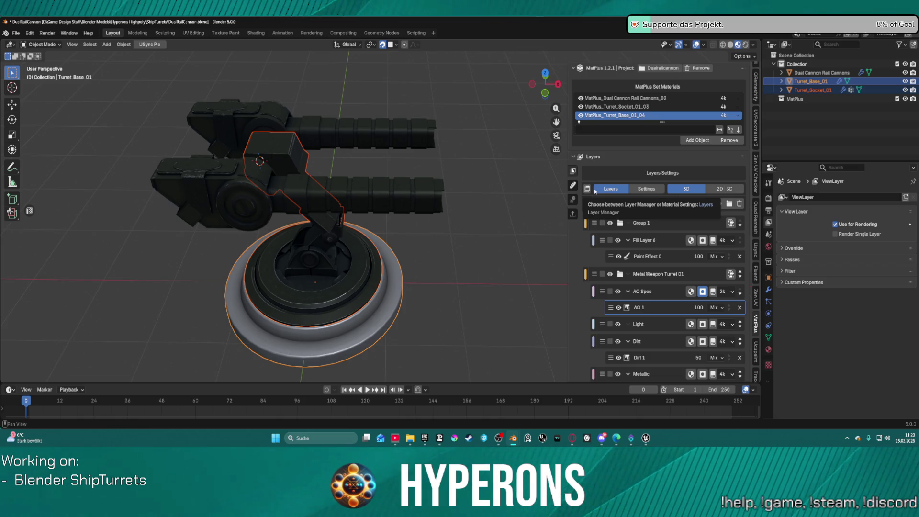
{"action": "left_click", "coordinate": [573, 214]}
{"action": "left_click", "coordinate": [580, 98]}
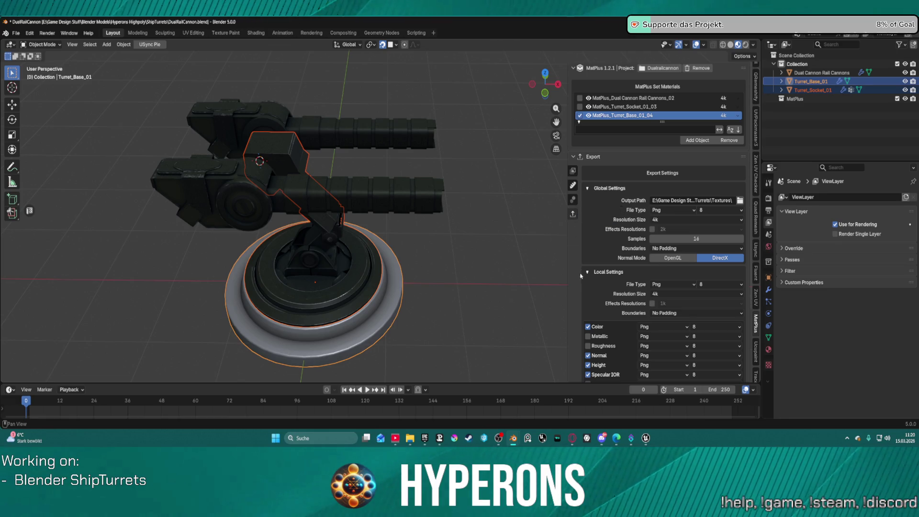
Export the turret base textures from MatPlus, then switch to the Unreal Editor.
{"action": "left_click", "coordinate": [573, 215]}
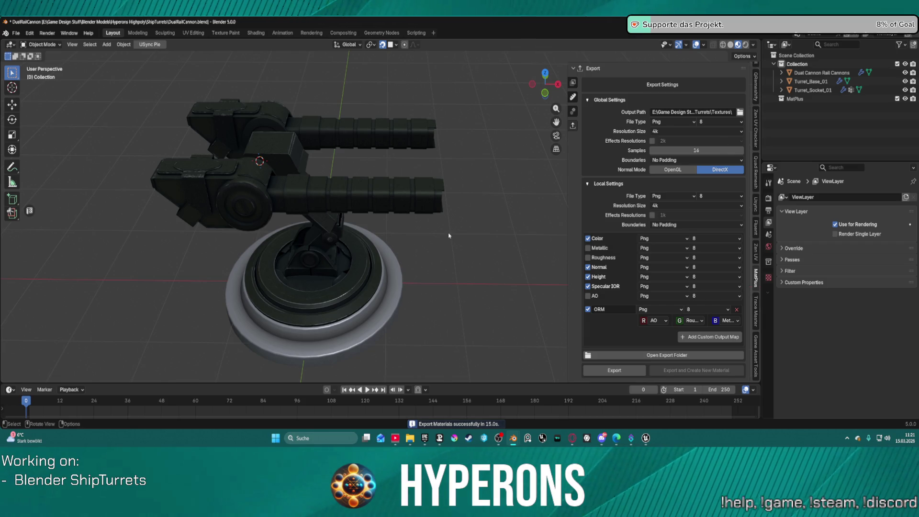
{"action": "scroll", "coordinate": [334, 245], "scroll_direction": "down", "scroll_amount": 1}
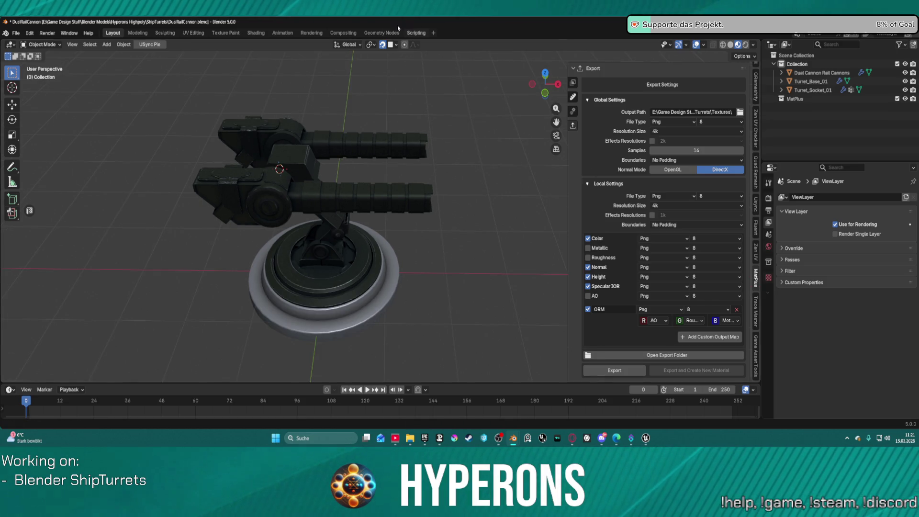
{"action": "key", "text": "alt+Tab"}
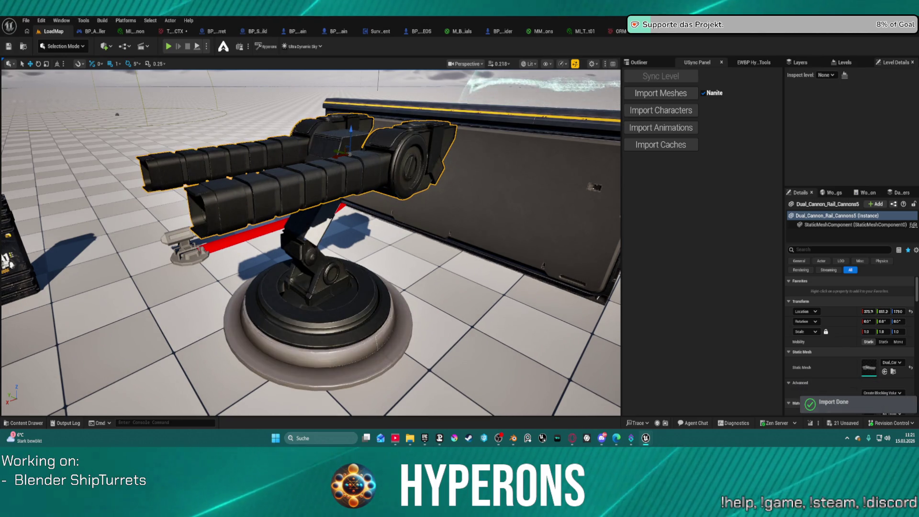
Inspect the scratched turret base rim up close, then frame the selected cannon.
{"action": "mouse_move", "coordinate": [312, 239]}
{"action": "right_mouse_down"}
{"action": "mouse_move", "coordinate": [311, 261]}
{"action": "mouse_move", "coordinate": [323, 228]}
{"action": "right_mouse_up"}
{"action": "mouse_move", "coordinate": [222, 232]}
{"action": "right_mouse_down"}
{"action": "mouse_move", "coordinate": [271, 237]}
{"action": "mouse_move", "coordinate": [281, 292]}
{"action": "right_mouse_up"}
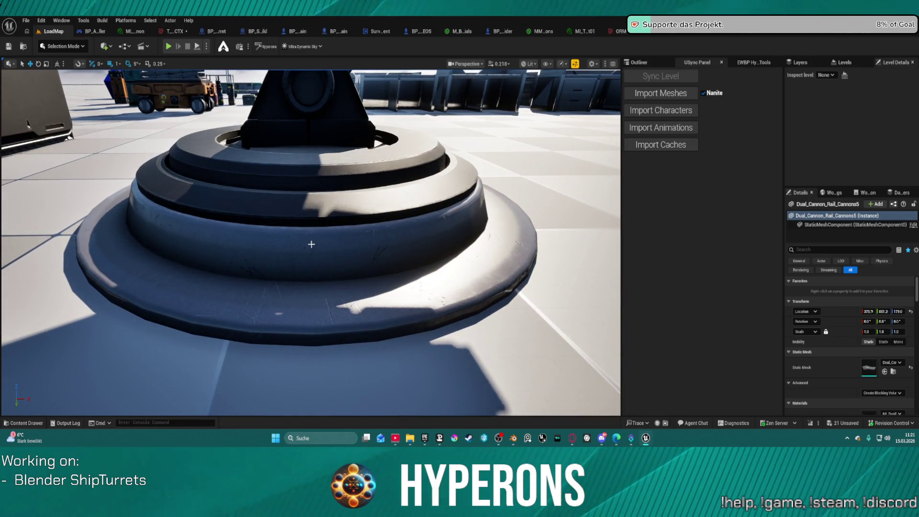
{"action": "mouse_move", "coordinate": [318, 251]}
{"action": "right_mouse_down"}
{"action": "mouse_move", "coordinate": [361, 255]}
{"action": "mouse_move", "coordinate": [407, 330]}
{"action": "right_mouse_up"}
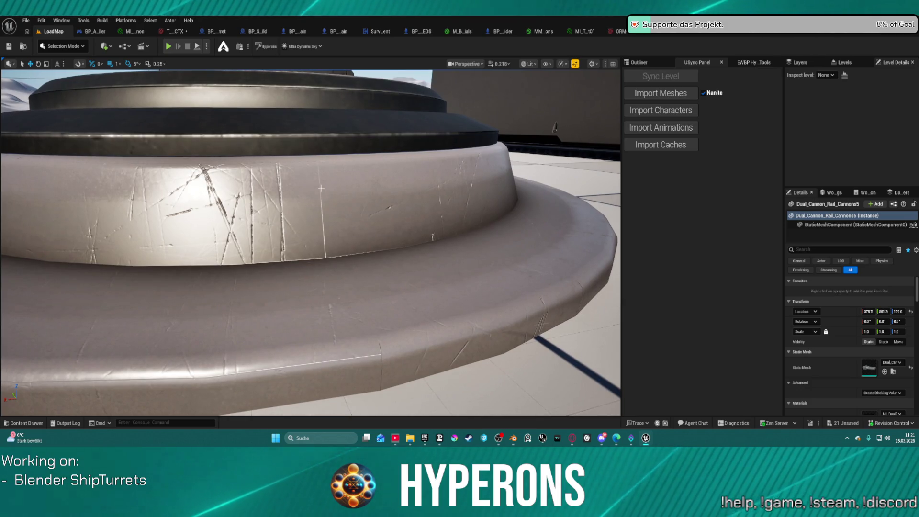
{"action": "right_click_drag", "start_coordinate": [324, 232], "coordinate": [338, 232]}
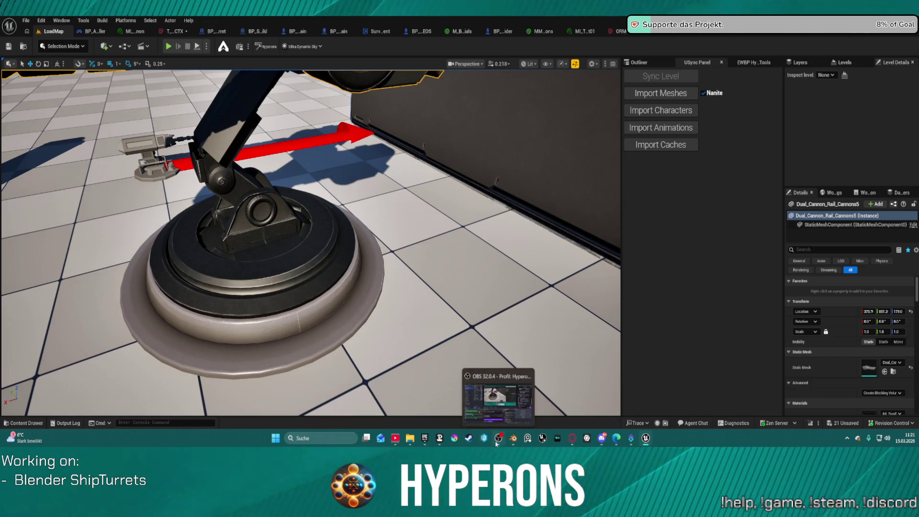
{"action": "key", "text": "f"}
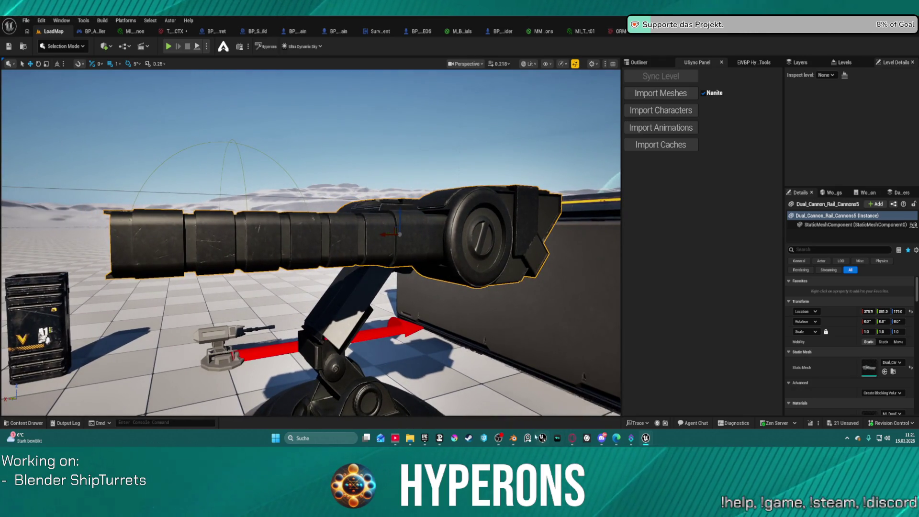
Check the Omnisky cannon reference image, then return to the DualRailCannon Blender file.
{"action": "mouse_move", "coordinate": [572, 438]}
{"action": "left_click", "coordinate": [614, 408]}
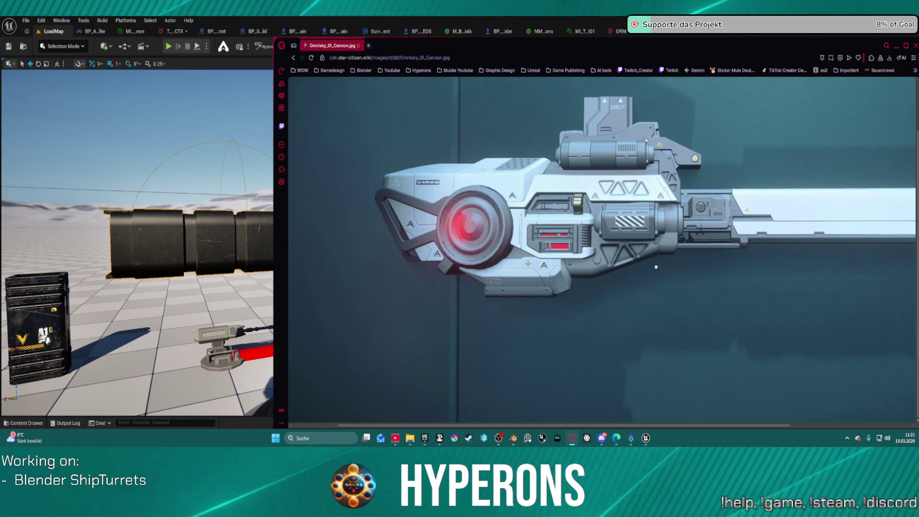
{"action": "left_click", "coordinate": [572, 438]}
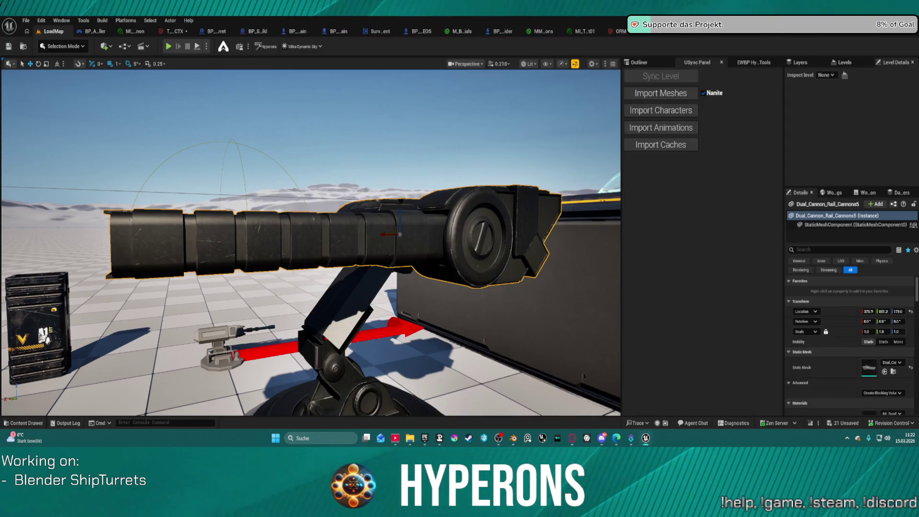
{"action": "mouse_move", "coordinate": [519, 432]}
{"action": "left_click", "coordinate": [477, 402]}
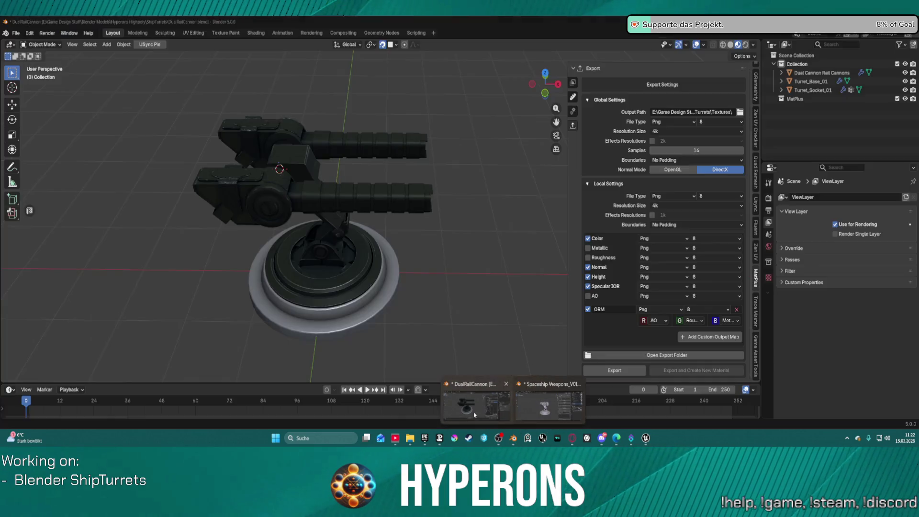
{"action": "scroll", "coordinate": [596, 121], "scroll_direction": "up", "scroll_amount": 5}
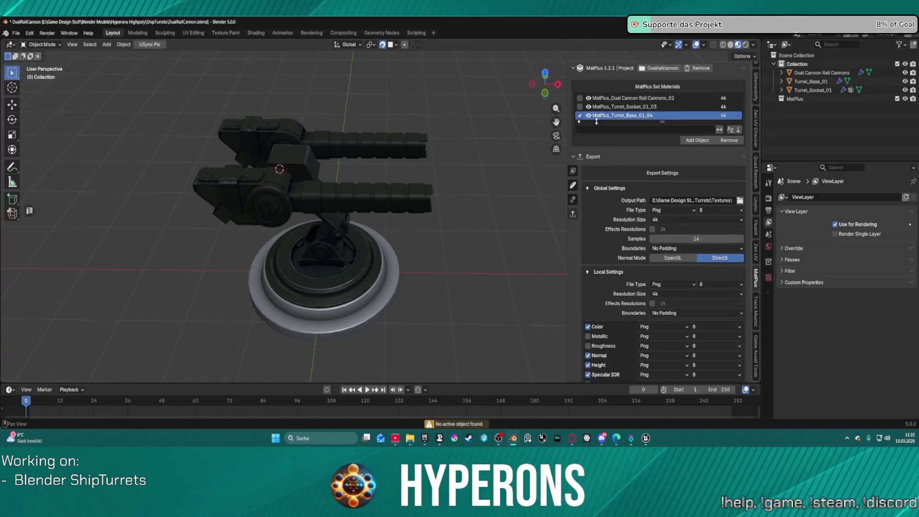
Tick the turret socket material for export and select it in the MatPlus layer stack.
{"action": "left_click", "coordinate": [580, 107]}
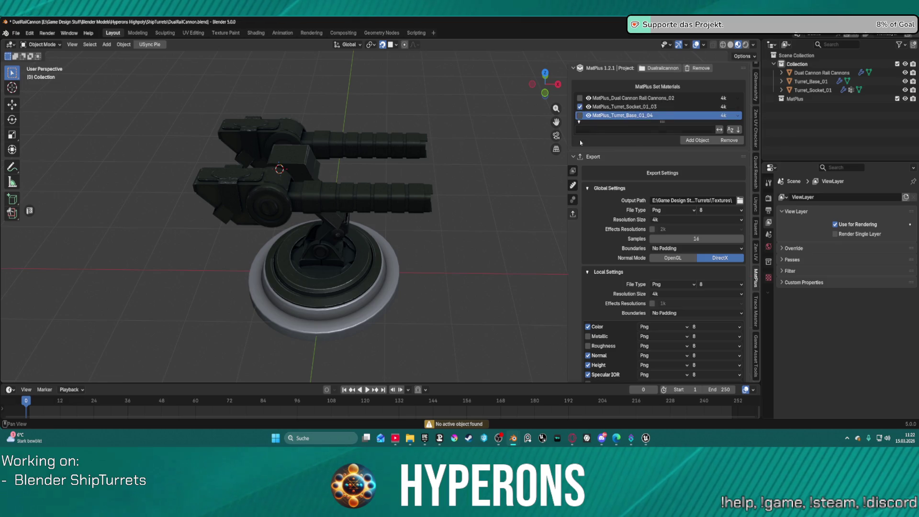
{"action": "left_click", "coordinate": [573, 171]}
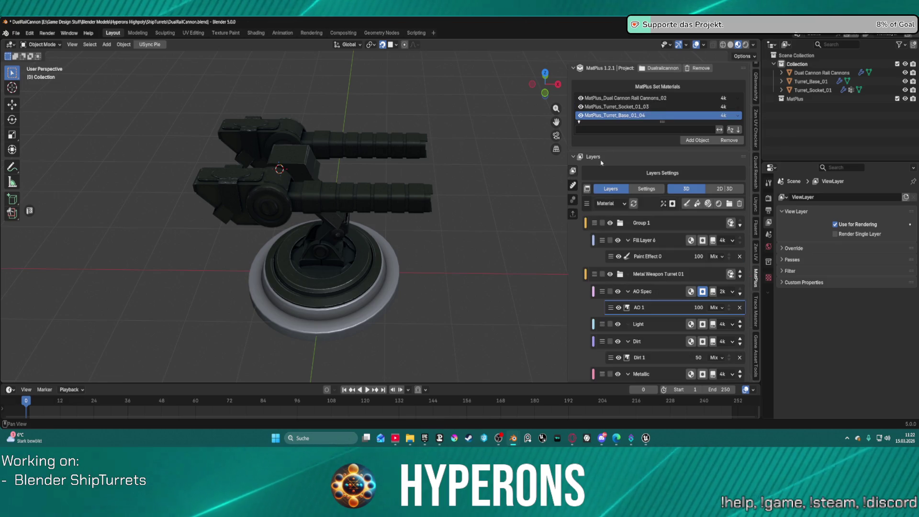
{"action": "left_click", "coordinate": [610, 106]}
{"action": "right_click", "coordinate": [479, 295]}
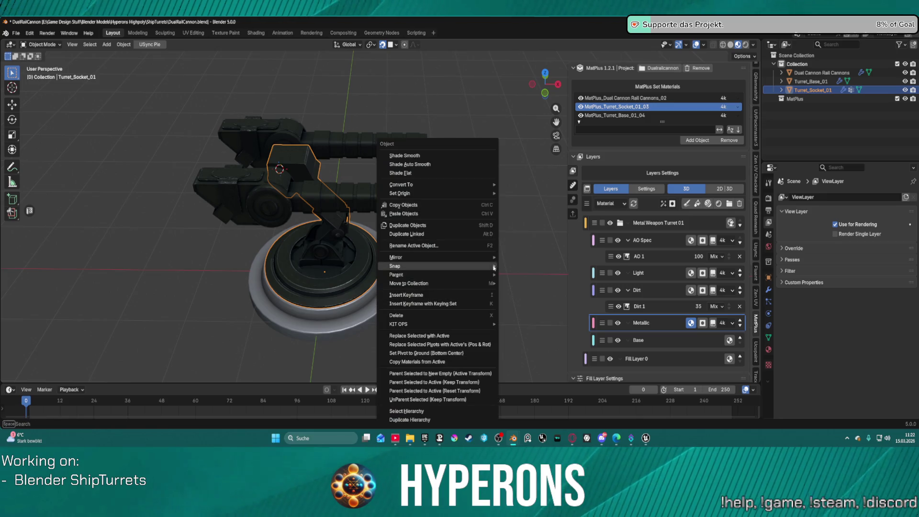
{"action": "key", "text": "KP_3"}
{"action": "scroll", "coordinate": [420, 262], "scroll_direction": "up", "scroll_amount": 5}
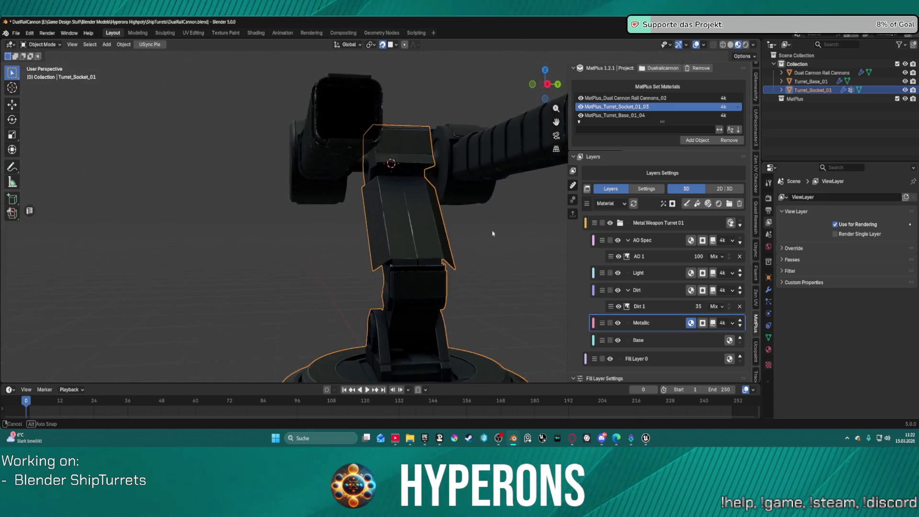
{"action": "middle_click_drag", "start_coordinate": [420, 263], "coordinate": [349, 238]}
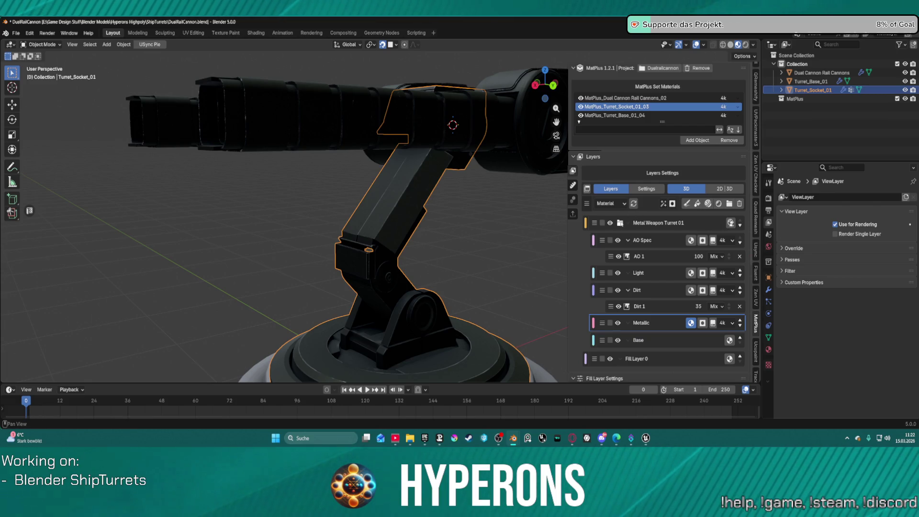
Collapse Metal Weapon Turret 01 and add a new layer group, keeping the name Group 1.
{"action": "left_click", "coordinate": [621, 223]}
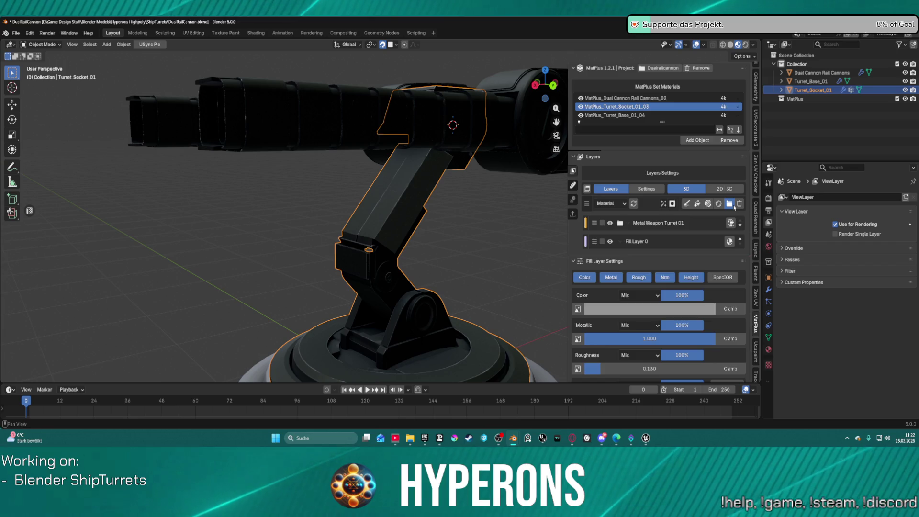
{"action": "left_click", "coordinate": [732, 205]}
{"action": "double_click", "coordinate": [642, 224]}
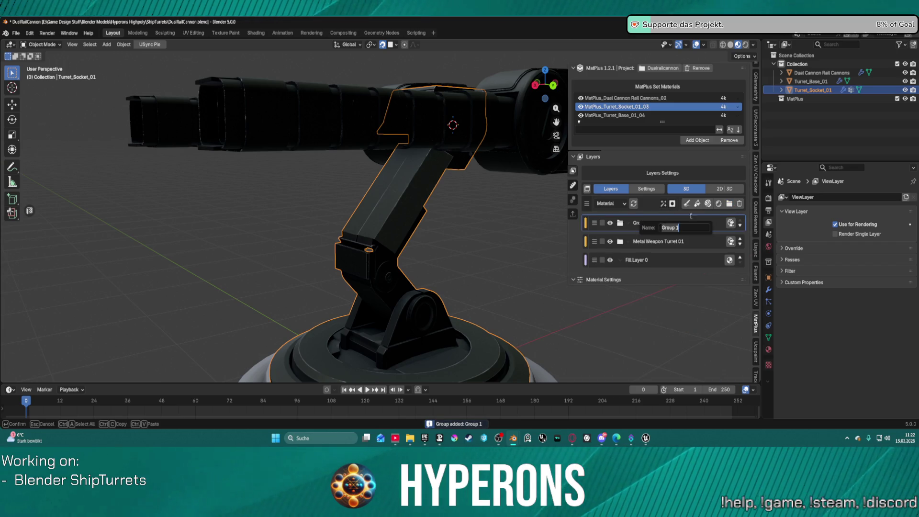
{"action": "key", "text": "Return"}
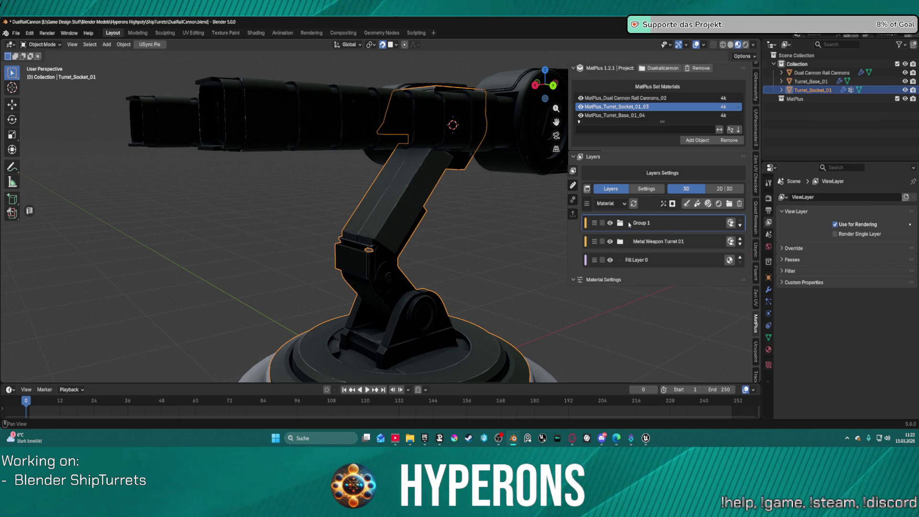
Add Fill Layer 6 inside Group 1 with a black mask.
{"action": "left_click", "coordinate": [698, 207]}
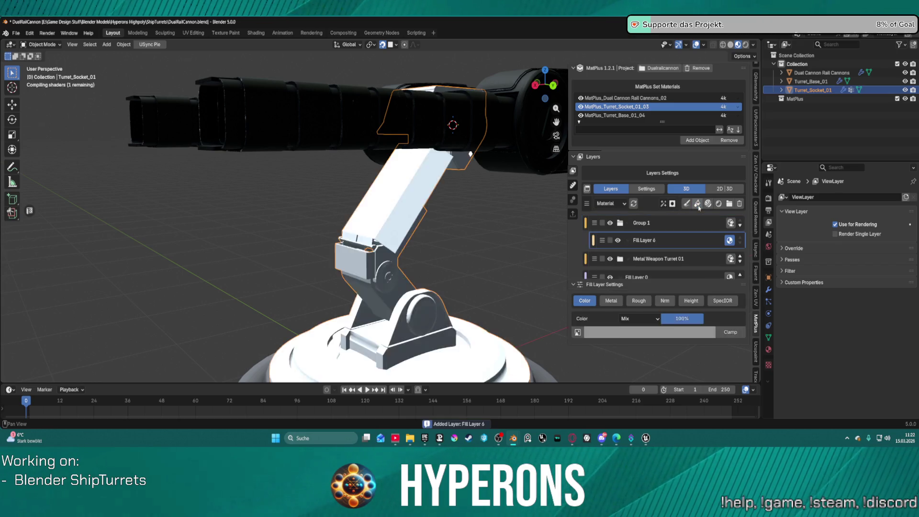
{"action": "left_click", "coordinate": [672, 207]}
{"action": "left_click", "coordinate": [684, 228]}
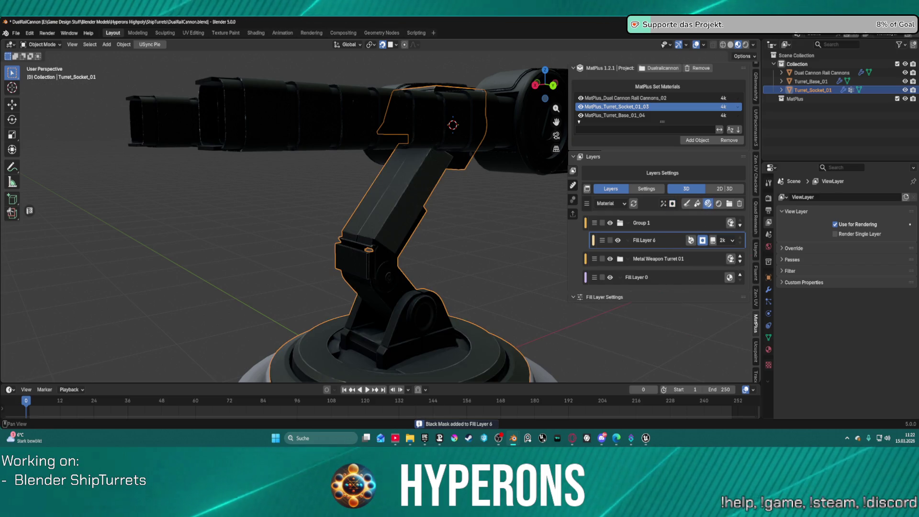
Apply the Metal Rough smart material to Group 1 on the turret socket.
{"action": "left_click", "coordinate": [691, 240]}
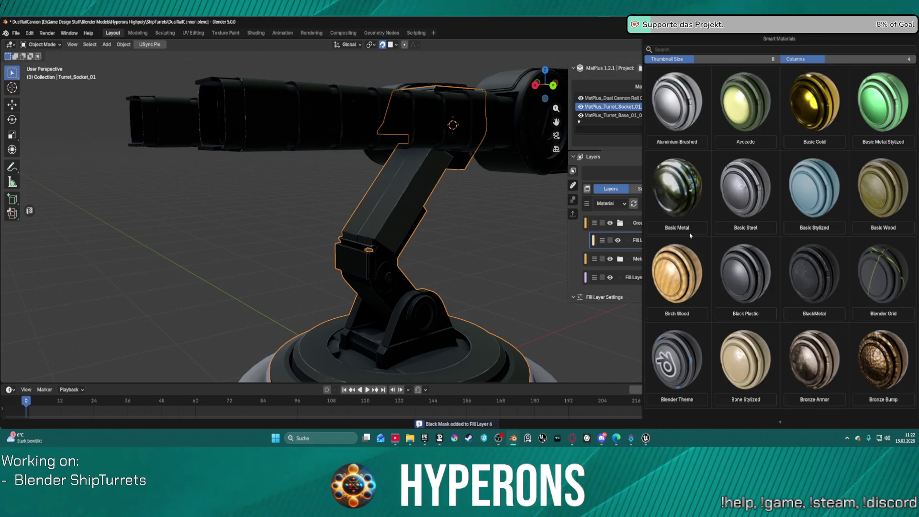
{"action": "scroll", "coordinate": [818, 217], "scroll_direction": "down", "scroll_amount": 10}
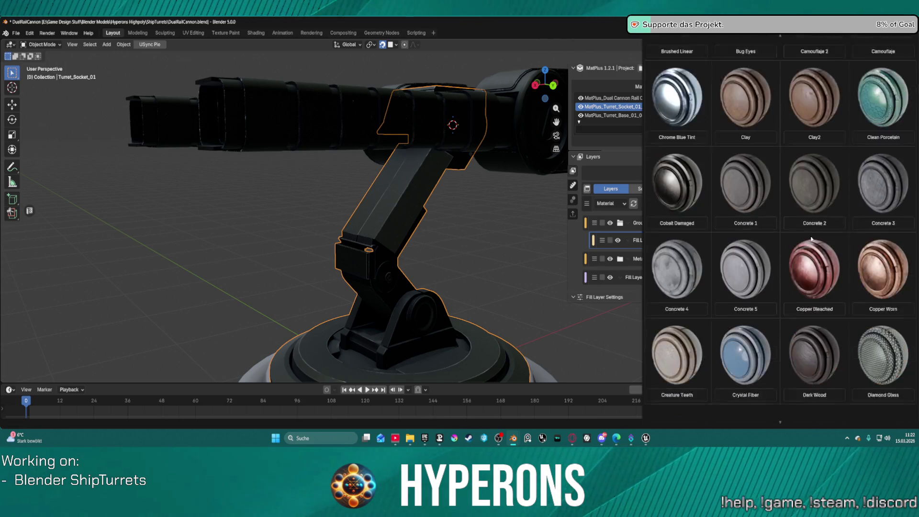
{"action": "scroll", "coordinate": [808, 227], "scroll_direction": "down", "scroll_amount": 10}
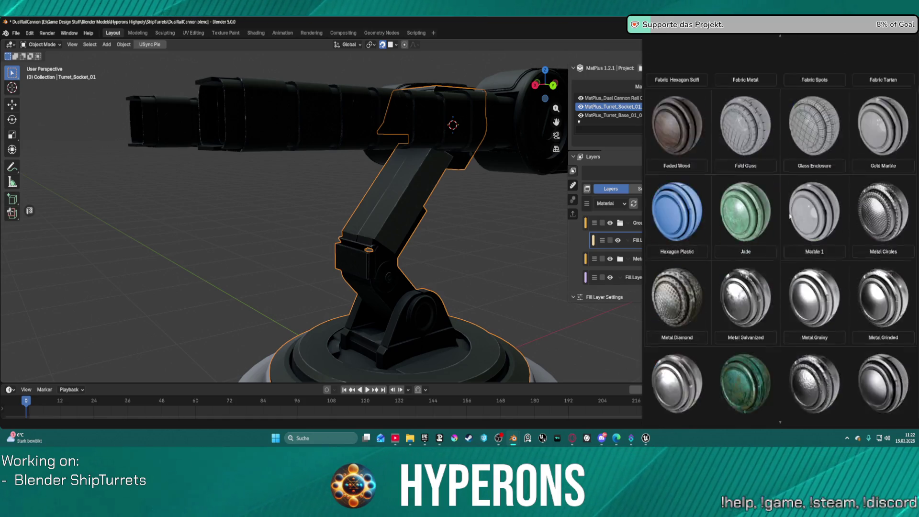
{"action": "scroll", "coordinate": [794, 214], "scroll_direction": "up", "scroll_amount": 3}
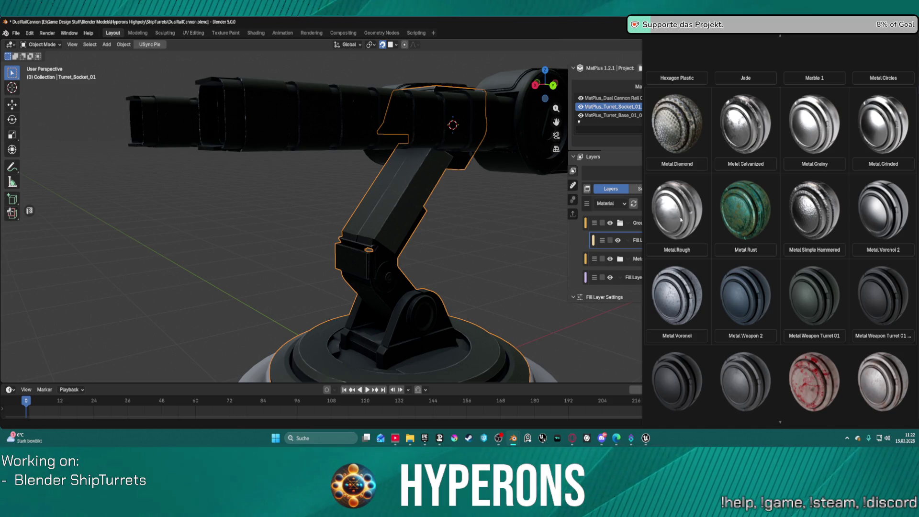
{"action": "left_click", "coordinate": [681, 219]}
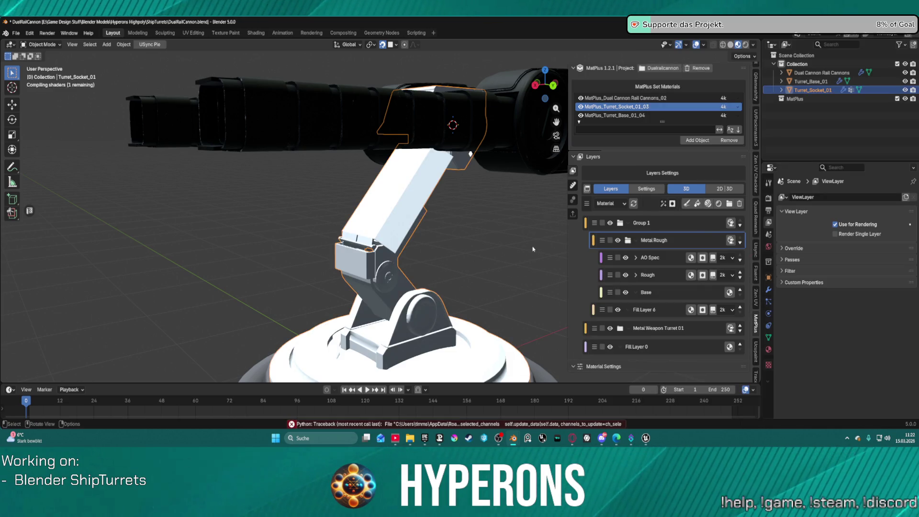
{"action": "mouse_move", "coordinate": [455, 248]}
{"action": "middle_mouse_down"}
{"action": "mouse_move", "coordinate": [375, 258]}
{"action": "mouse_move", "coordinate": [417, 306]}
{"action": "middle_mouse_up"}
Toggle Group 1's visibility off and on to compare the socket's look.
{"action": "left_click", "coordinate": [611, 223]}
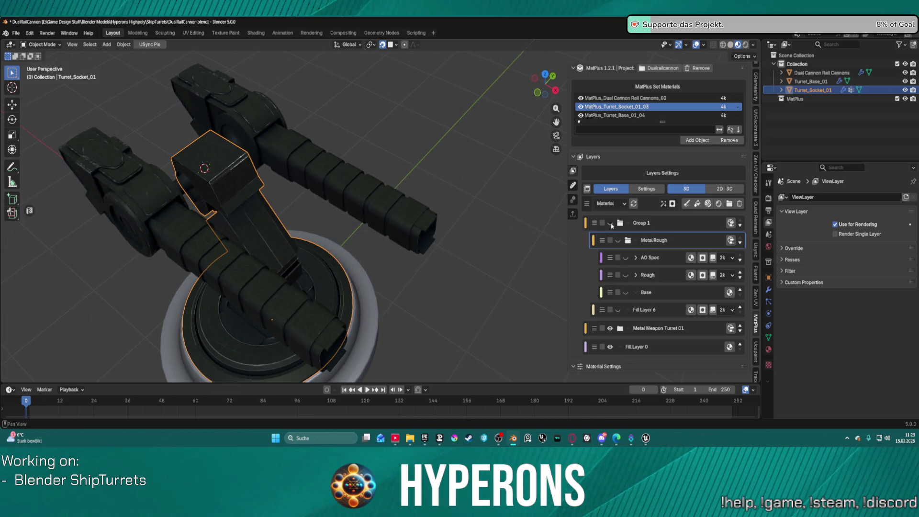
{"action": "left_click", "coordinate": [611, 224]}
{"action": "left_click", "coordinate": [611, 223]}
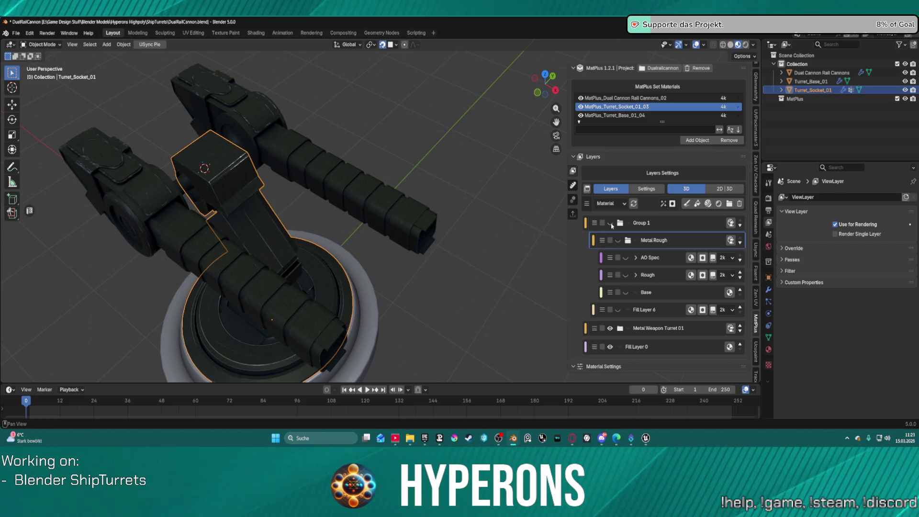
{"action": "left_click", "coordinate": [611, 224]}
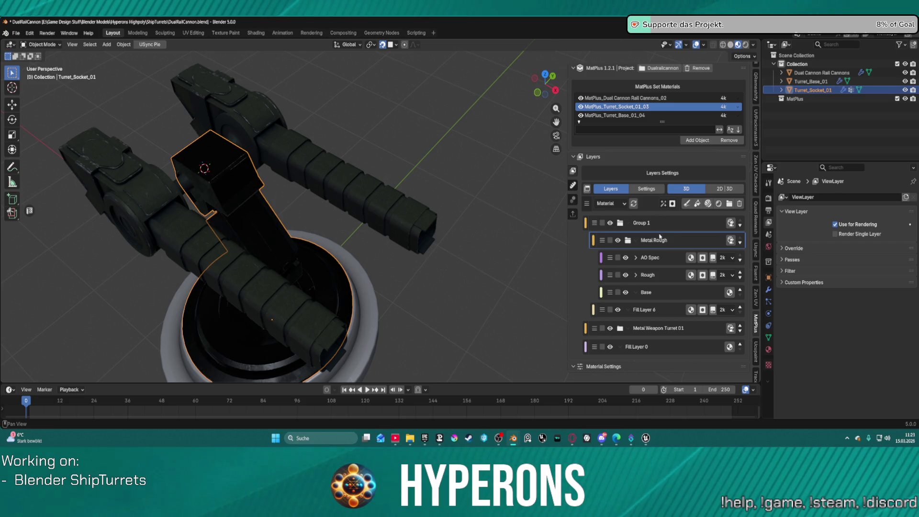
Give the Metal Rough layer a black mask and add a Mask UV layer to it.
{"action": "left_click", "coordinate": [672, 205]}
{"action": "left_click", "coordinate": [672, 204]}
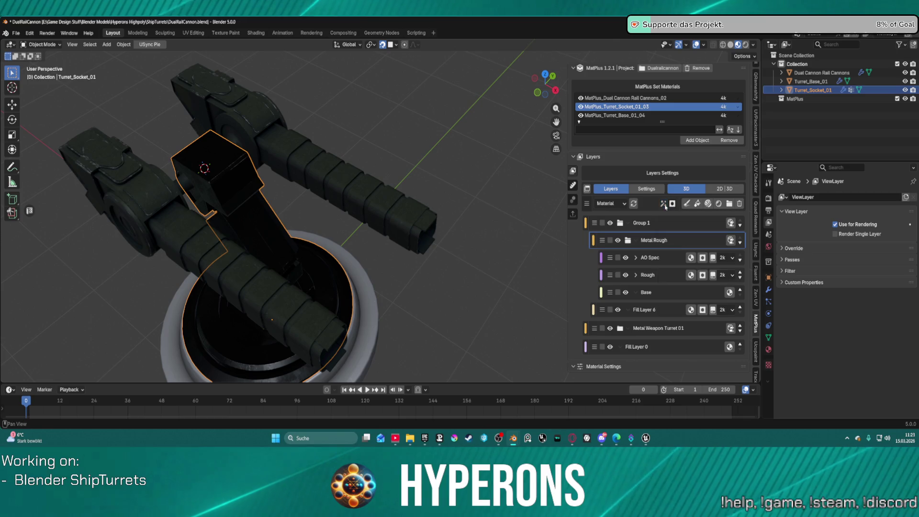
{"action": "left_click", "coordinate": [672, 205]}
{"action": "left_click", "coordinate": [683, 227]}
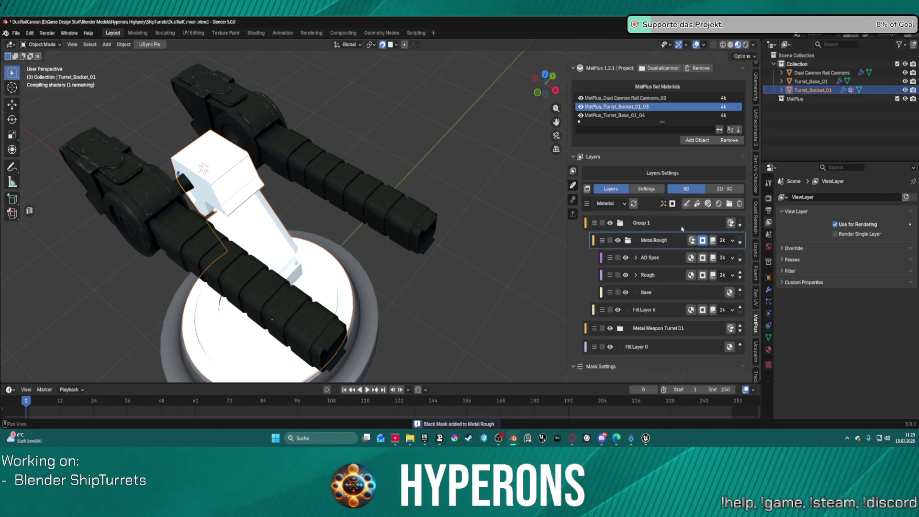
{"action": "left_click", "coordinate": [664, 204]}
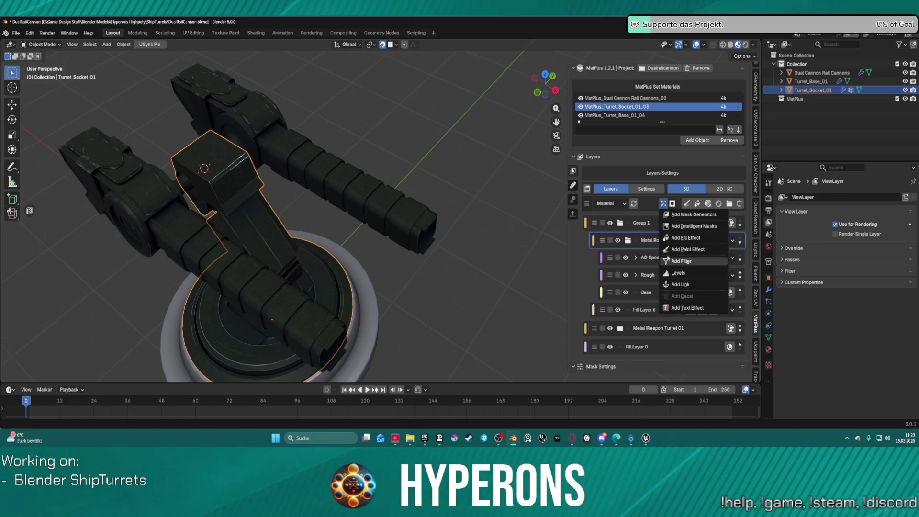
{"action": "left_click", "coordinate": [666, 206]}
{"action": "left_click", "coordinate": [668, 206]}
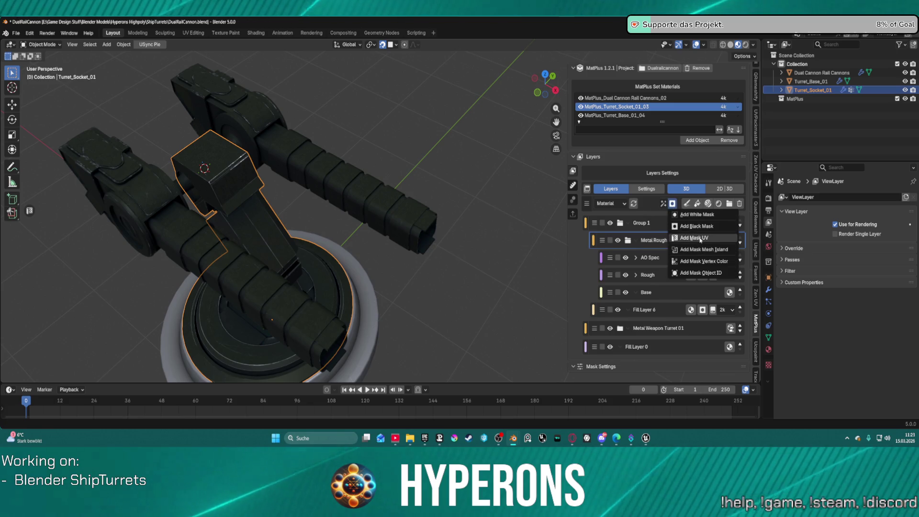
{"action": "left_click", "coordinate": [688, 240]}
Orbit to a low close view of the socket arm and begin UV-seam picking for the mask.
{"action": "mouse_move", "coordinate": [479, 268]}
{"action": "middle_mouse_down"}
{"action": "mouse_move", "coordinate": [460, 259]}
{"action": "mouse_move", "coordinate": [444, 228]}
{"action": "mouse_move", "coordinate": [484, 232]}
{"action": "mouse_move", "coordinate": [404, 205]}
{"action": "middle_mouse_up"}
{"action": "scroll", "coordinate": [386, 219], "scroll_direction": "up", "scroll_amount": 6}
{"action": "scroll", "coordinate": [396, 222], "scroll_direction": "down", "scroll_amount": 3}
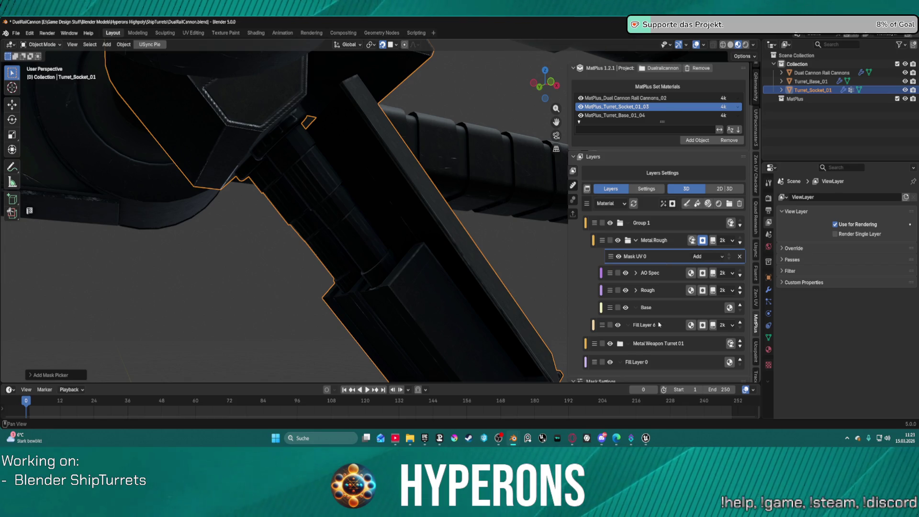
{"action": "scroll", "coordinate": [660, 325], "scroll_direction": "down", "scroll_amount": 2}
{"action": "left_click", "coordinate": [713, 370]}
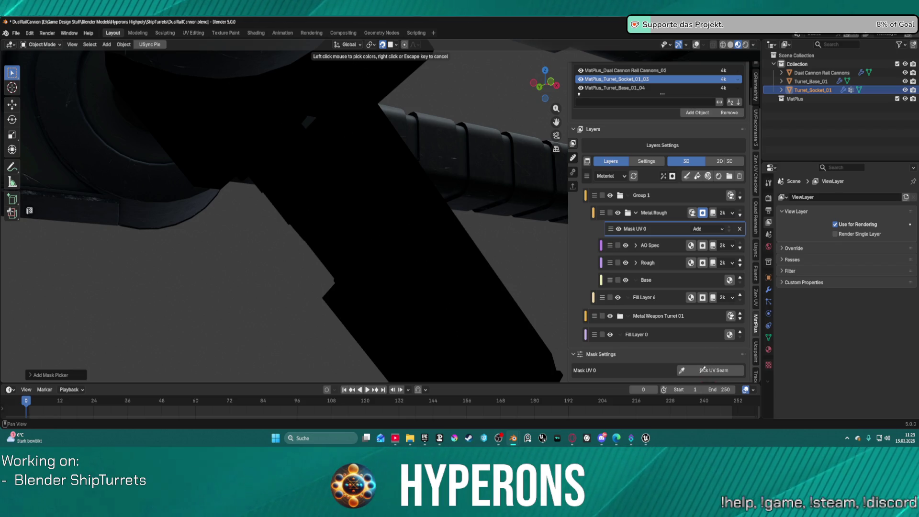
Sample the socket arm's UV-seam island for Mask UV 0 and save DualRailCannon.blend.
{"action": "mouse_move", "coordinate": [479, 239]}
{"action": "middle_mouse_down"}
{"action": "mouse_move", "coordinate": [389, 263]}
{"action": "mouse_move", "coordinate": [523, 157]}
{"action": "mouse_move", "coordinate": [469, 156]}
{"action": "middle_mouse_up"}
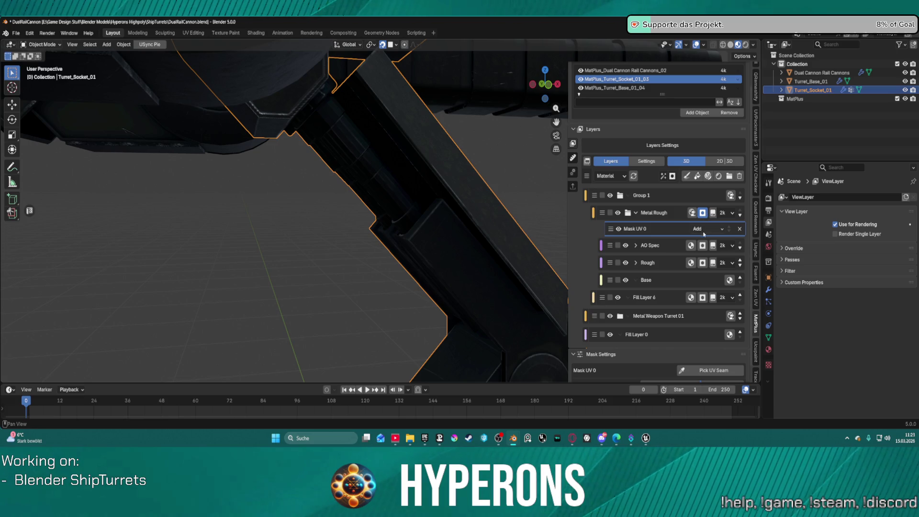
{"action": "left_click", "coordinate": [711, 368]}
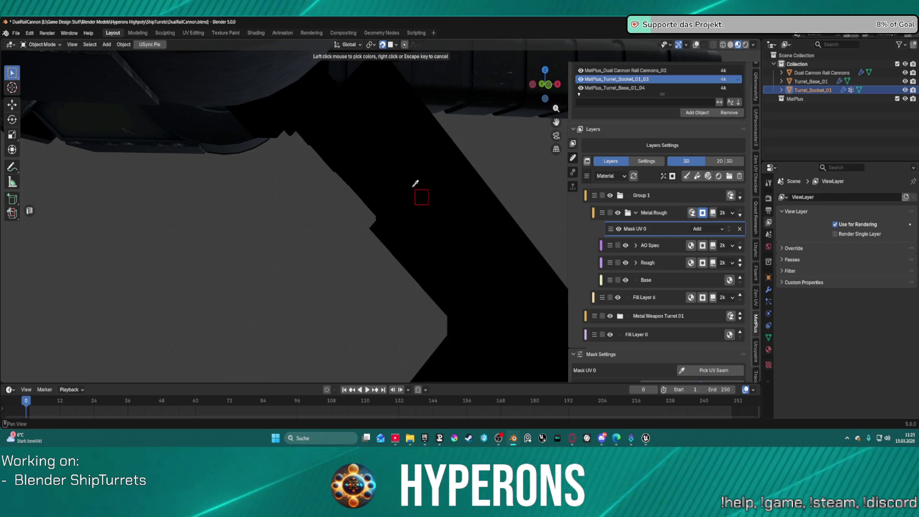
{"action": "left_click", "coordinate": [377, 183]}
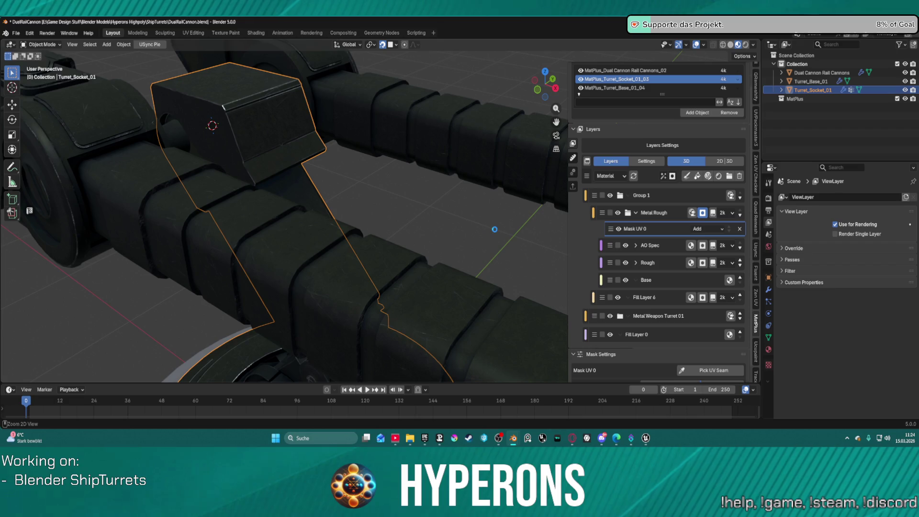
{"action": "key", "text": "ctrl+s"}
Orbit, pan and zoom around the turret arm to inspect the new mask.
{"action": "mouse_move", "coordinate": [483, 210]}
{"action": "middle_mouse_down"}
{"action": "mouse_move", "coordinate": [522, 165]}
{"action": "mouse_move", "coordinate": [483, 212]}
{"action": "mouse_move", "coordinate": [455, 191]}
{"action": "mouse_move", "coordinate": [419, 124]}
{"action": "mouse_move", "coordinate": [349, 152]}
{"action": "mouse_move", "coordinate": [383, 139]}
{"action": "mouse_move", "coordinate": [416, 149]}
{"action": "middle_mouse_up"}
{"action": "scroll", "coordinate": [351, 152], "scroll_direction": "up", "scroll_amount": 2}
{"action": "scroll", "coordinate": [353, 152], "scroll_direction": "down", "scroll_amount": 3}
{"action": "middle_click_drag", "start_coordinate": [391, 138], "coordinate": [452, 204], "text": "shift"}
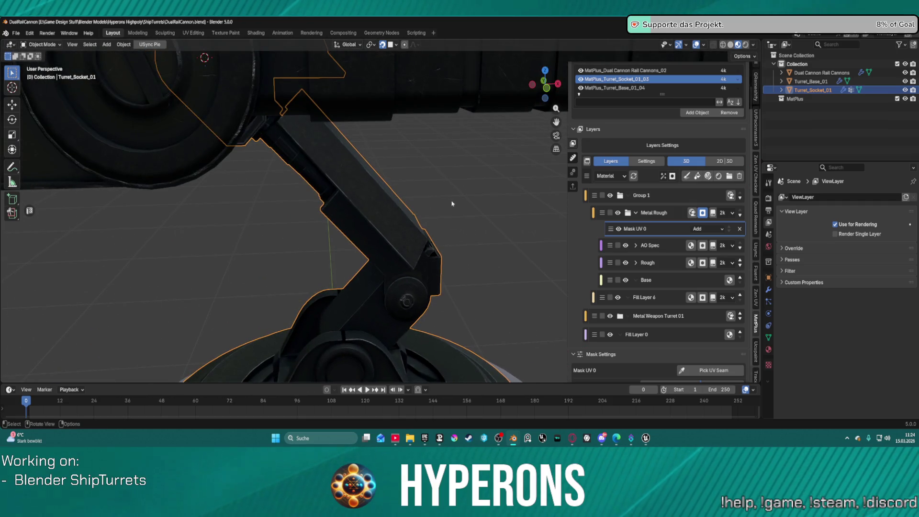
{"action": "scroll", "coordinate": [437, 188], "scroll_direction": "down", "scroll_amount": 3}
{"action": "scroll", "coordinate": [198, 112], "scroll_direction": "up", "scroll_amount": 1}
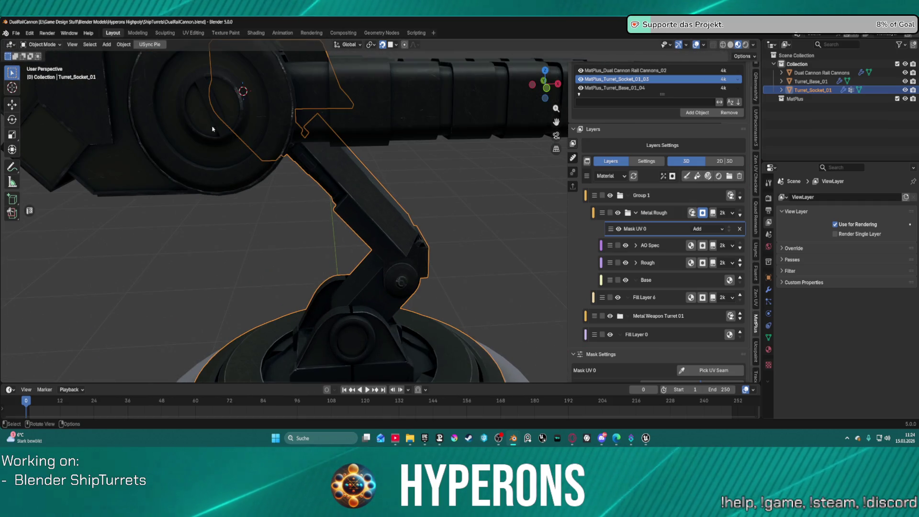
{"action": "scroll", "coordinate": [198, 112], "scroll_direction": "down", "scroll_amount": 1}
{"action": "scroll", "coordinate": [400, 143], "scroll_direction": "up", "scroll_amount": 6}
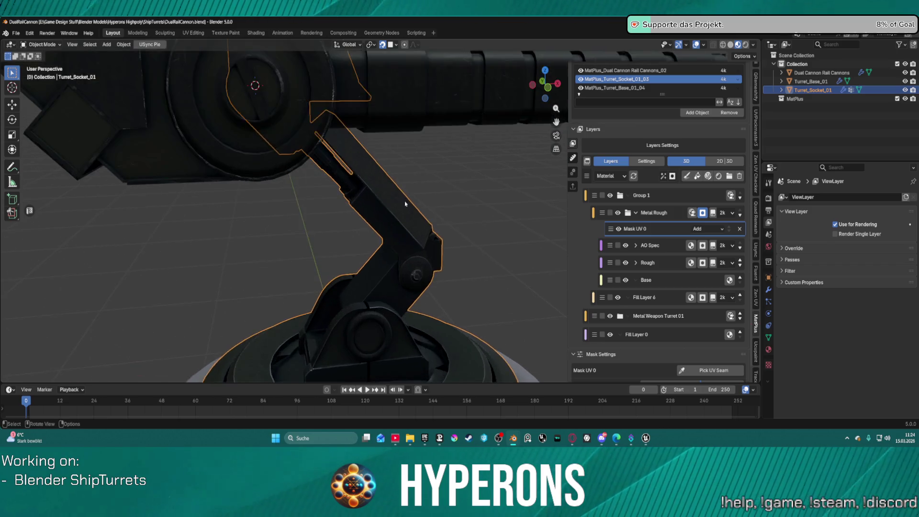
{"action": "mouse_move", "coordinate": [405, 201]}
{"action": "middle_mouse_down"}
{"action": "mouse_move", "coordinate": [438, 193]}
{"action": "mouse_move", "coordinate": [381, 203]}
{"action": "mouse_move", "coordinate": [362, 180]}
{"action": "middle_mouse_up"}
{"action": "scroll", "coordinate": [361, 180], "scroll_direction": "down", "scroll_amount": 5}
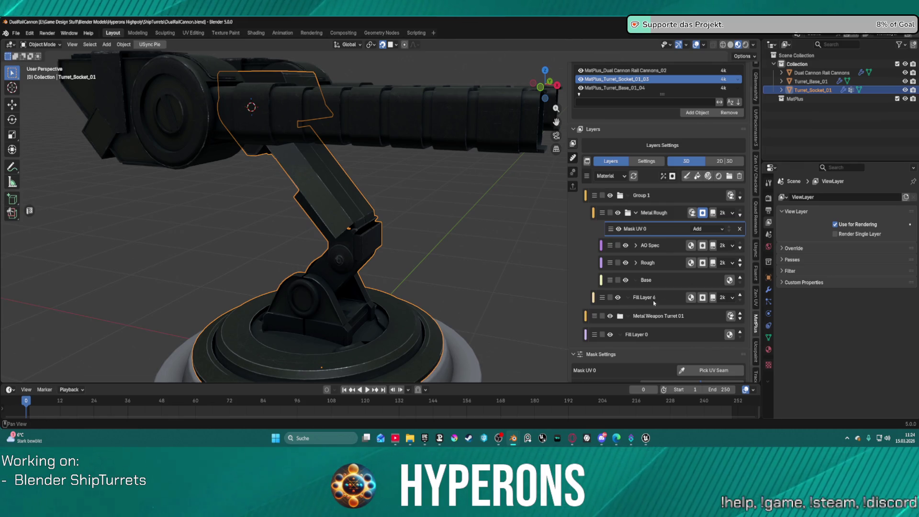
{"action": "middle_click_drag", "start_coordinate": [489, 253], "coordinate": [557, 240]}
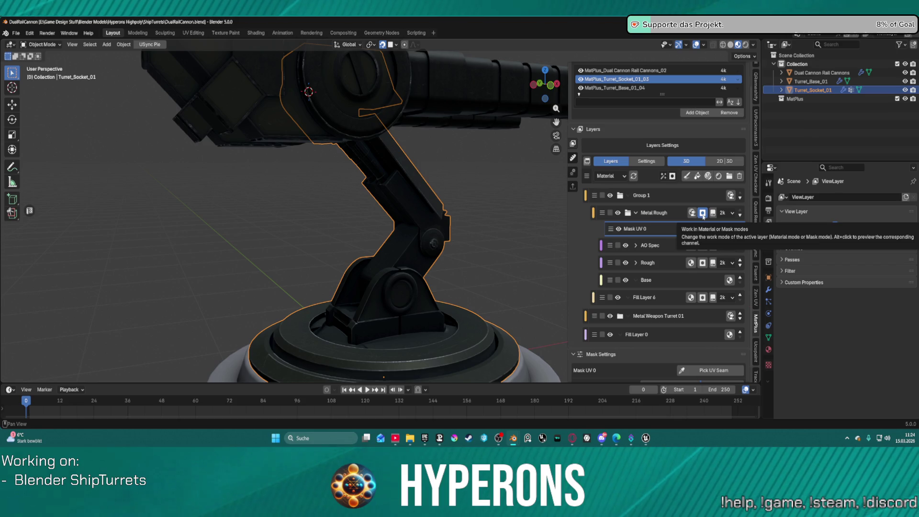
{"action": "scroll", "coordinate": [675, 234], "scroll_direction": "up", "scroll_amount": 1}
Select the Metal Rough layer in Group 1 and remove its mask.
{"action": "left_click", "coordinate": [674, 216]}
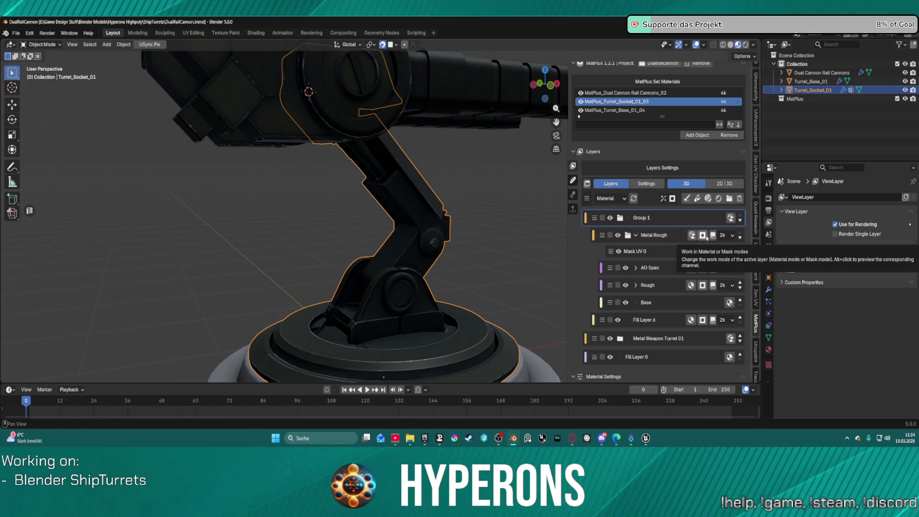
{"action": "left_click", "coordinate": [713, 235]}
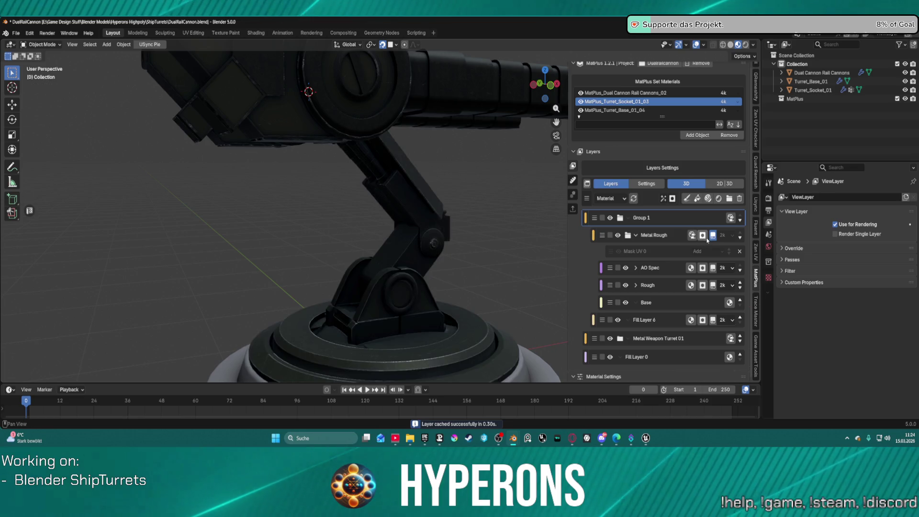
{"action": "left_click", "coordinate": [672, 252]}
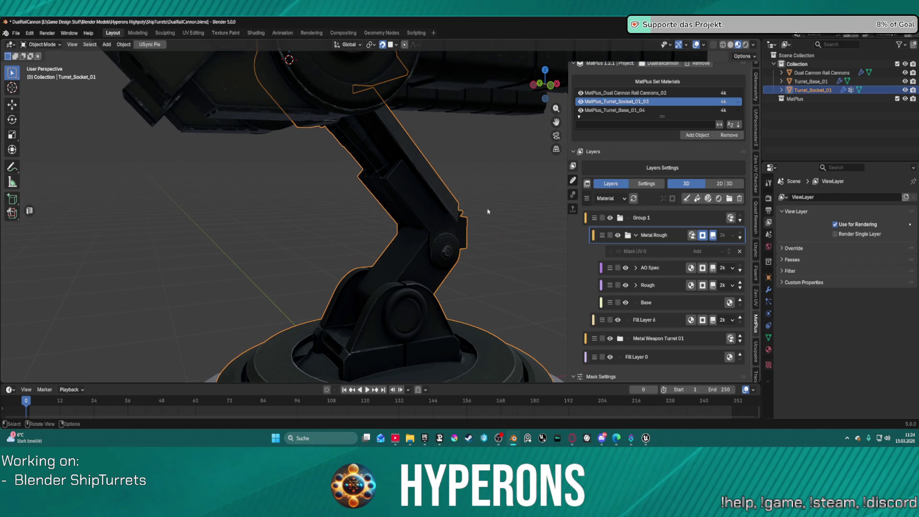
{"action": "left_click", "coordinate": [635, 235]}
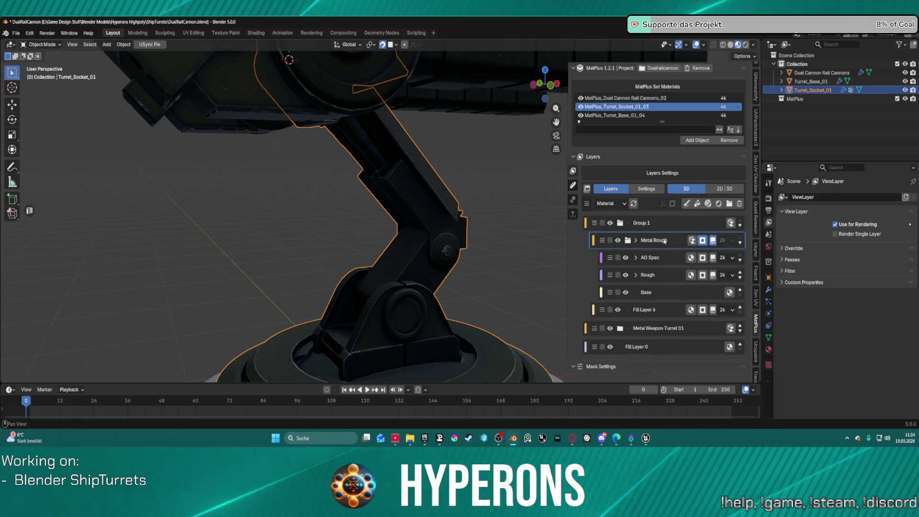
{"action": "left_click", "coordinate": [712, 243]}
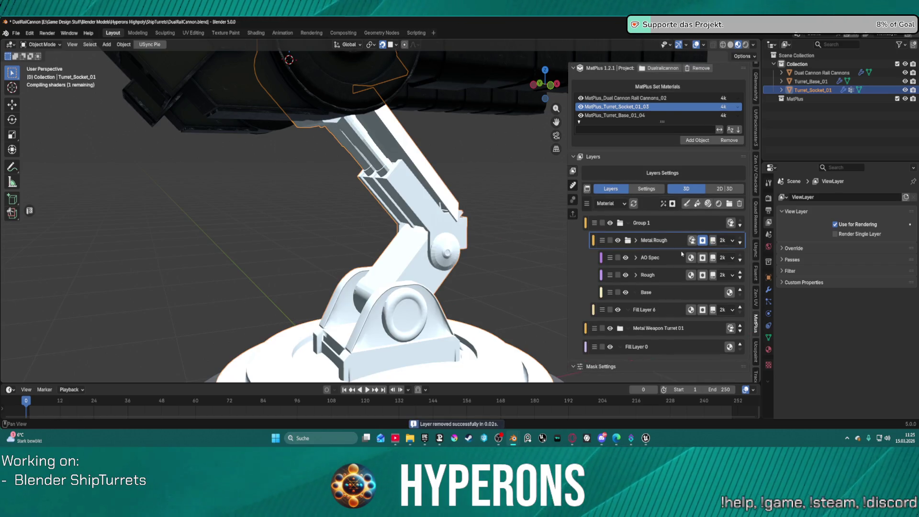
{"action": "left_click", "coordinate": [650, 261]}
{"action": "left_click", "coordinate": [636, 241]}
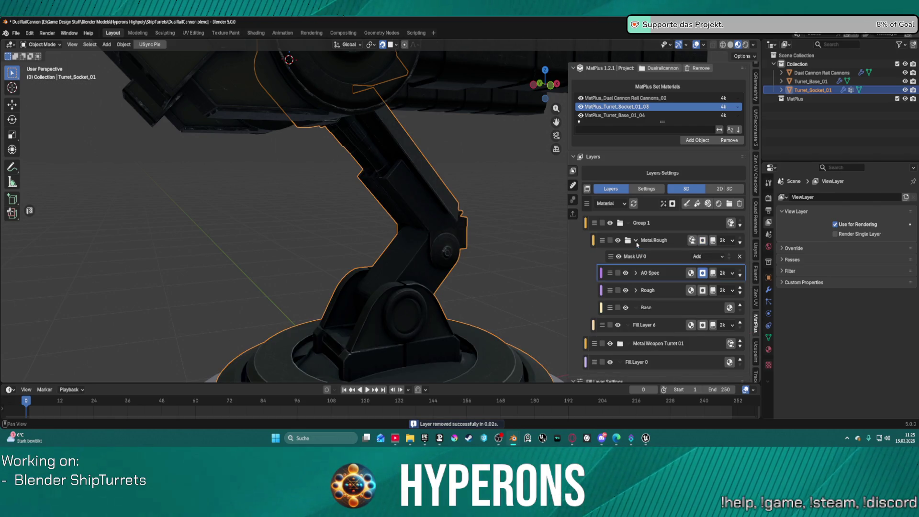
{"action": "left_click", "coordinate": [669, 259]}
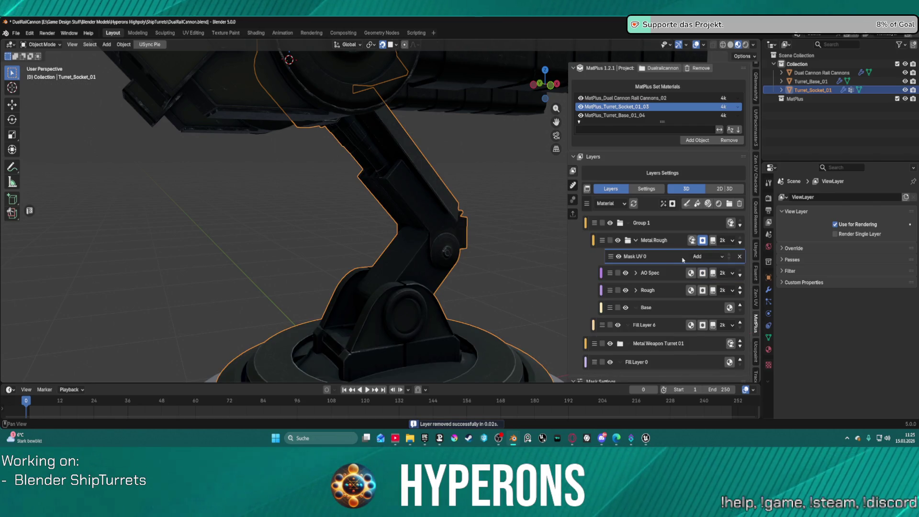
Cancel a UV-seam pick, then delete Group 1 and all its layers.
{"action": "scroll", "coordinate": [683, 260], "scroll_direction": "down", "scroll_amount": 2}
{"action": "left_click", "coordinate": [721, 355]}
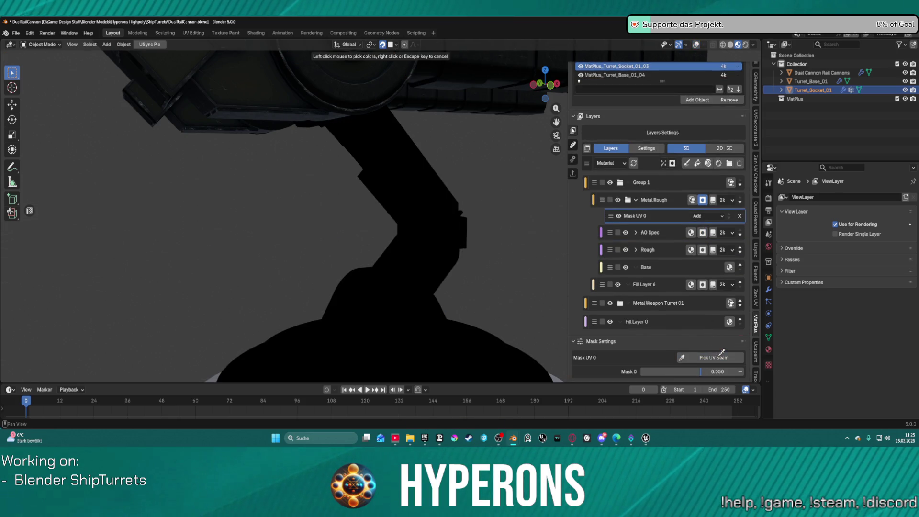
{"action": "key", "text": "Escape"}
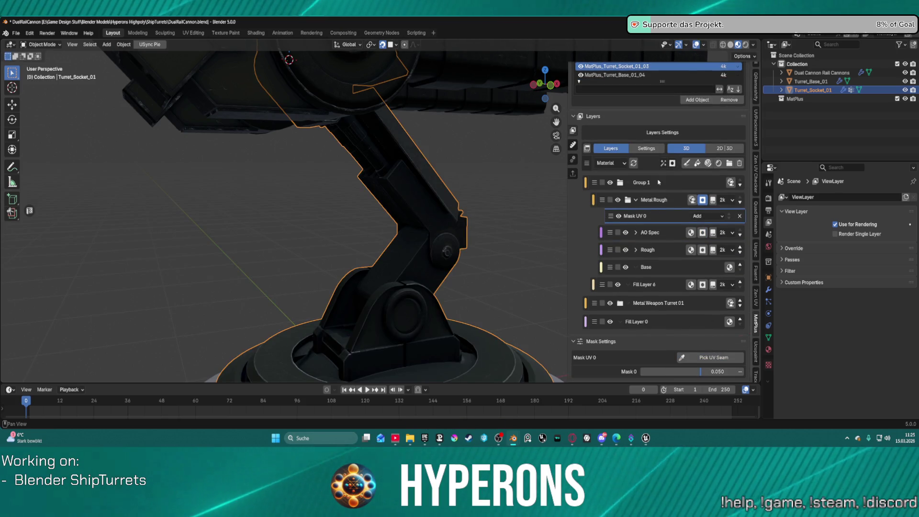
{"action": "scroll", "coordinate": [666, 217], "scroll_direction": "up", "scroll_amount": 2}
{"action": "left_click", "coordinate": [666, 217]}
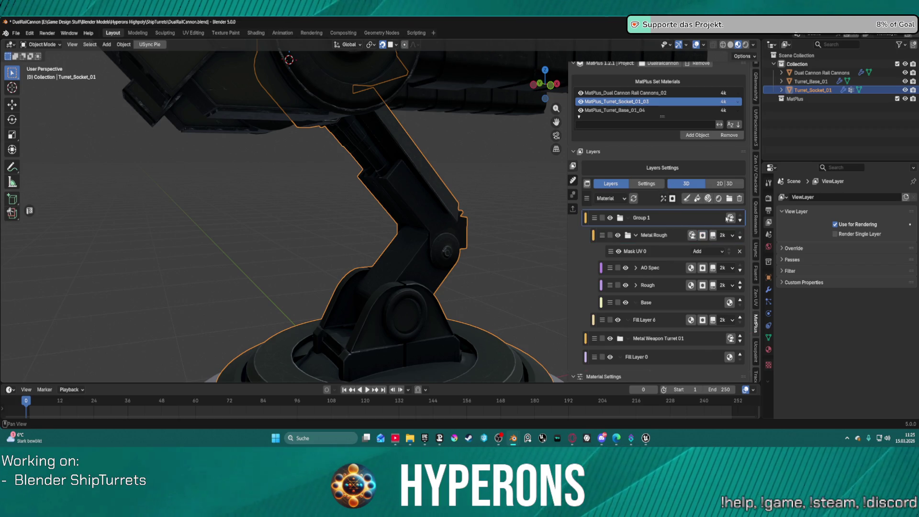
{"action": "left_click", "coordinate": [741, 199]}
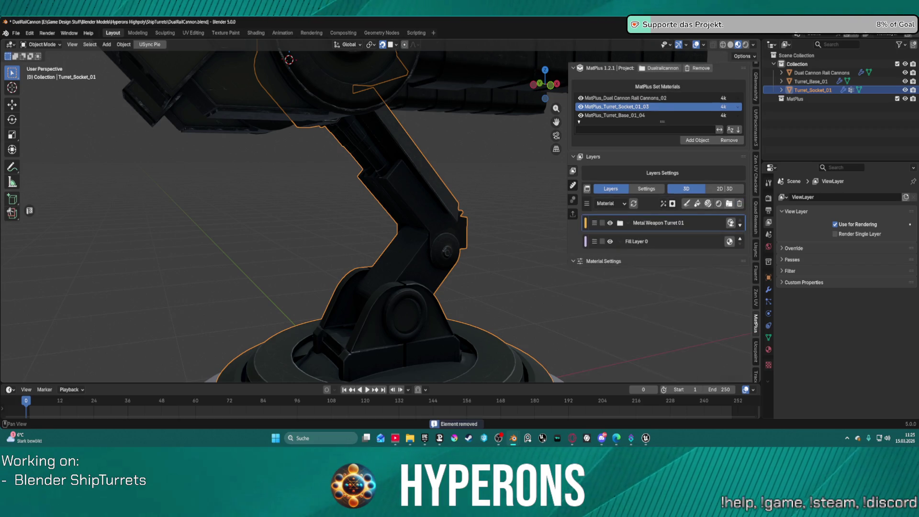
{"action": "left_click", "coordinate": [692, 240]}
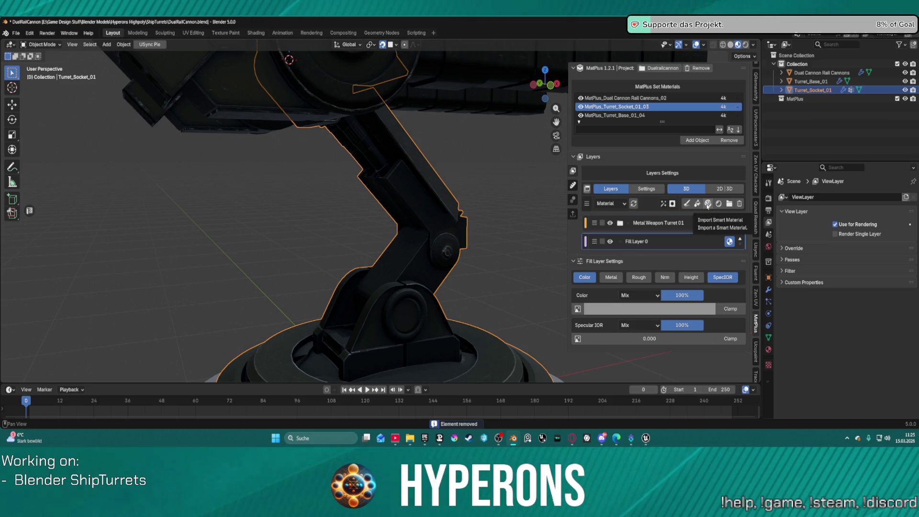
{"action": "left_click", "coordinate": [699, 229]}
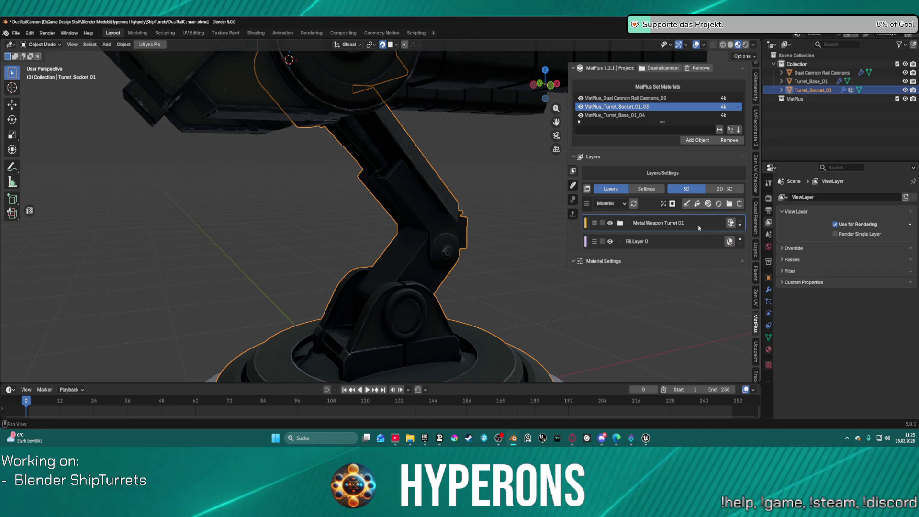
{"action": "left_click", "coordinate": [673, 204]}
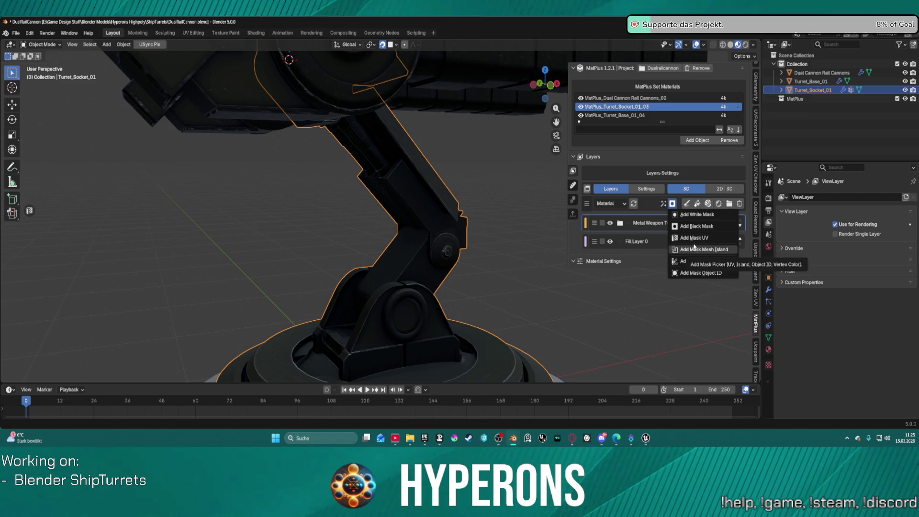
{"action": "left_click", "coordinate": [698, 251]}
{"action": "left_click", "coordinate": [682, 243]}
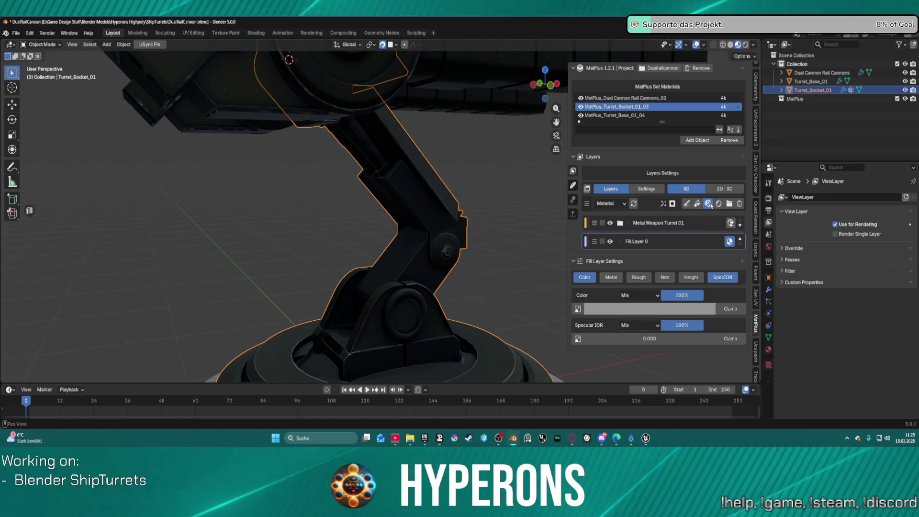
Add the Basic Metal smart material as a layer and give it a UV mask.
{"action": "left_click", "coordinate": [709, 204]}
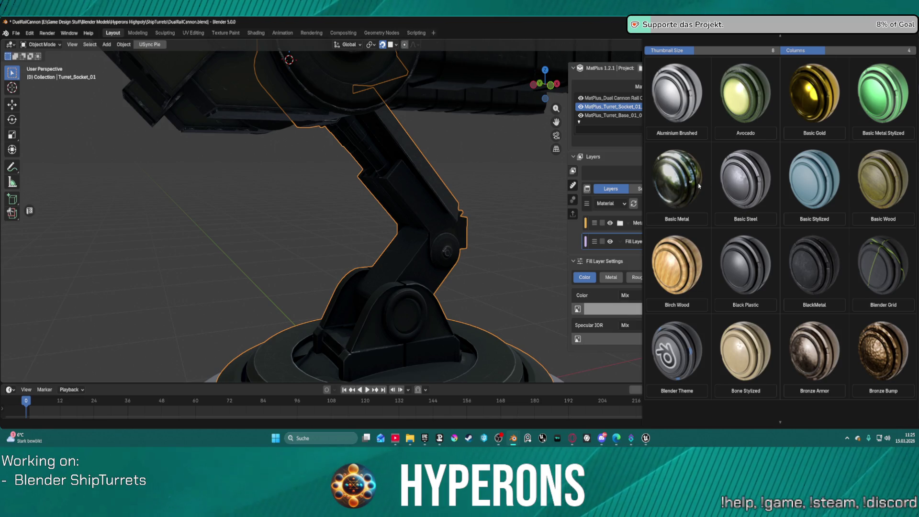
{"action": "left_click", "coordinate": [687, 196]}
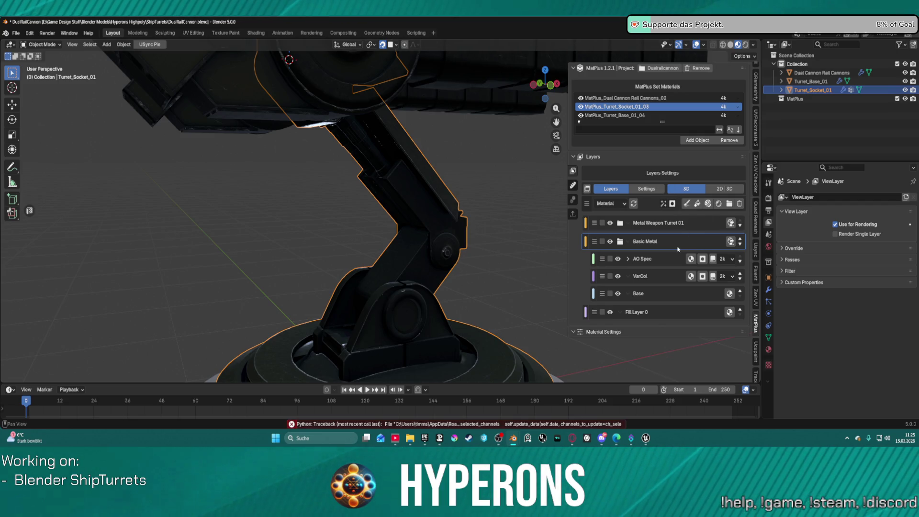
{"action": "left_click", "coordinate": [672, 203]}
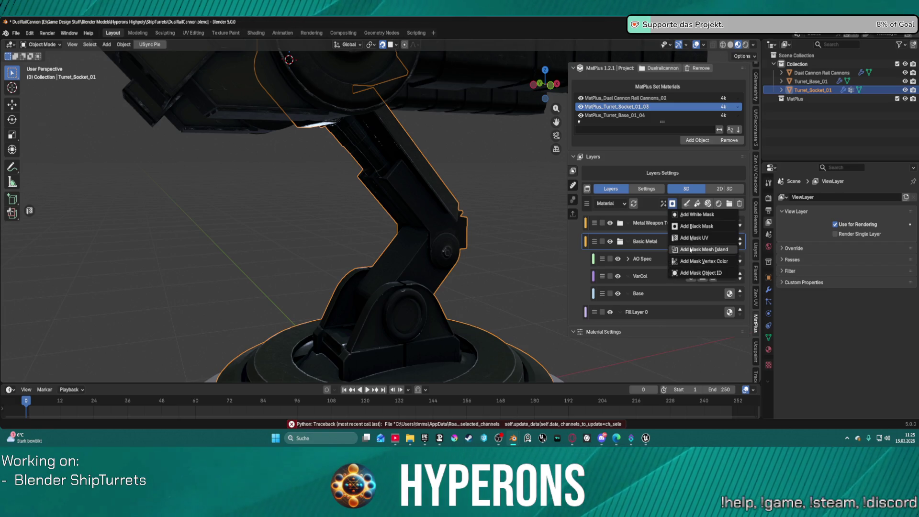
{"action": "left_click", "coordinate": [691, 238]}
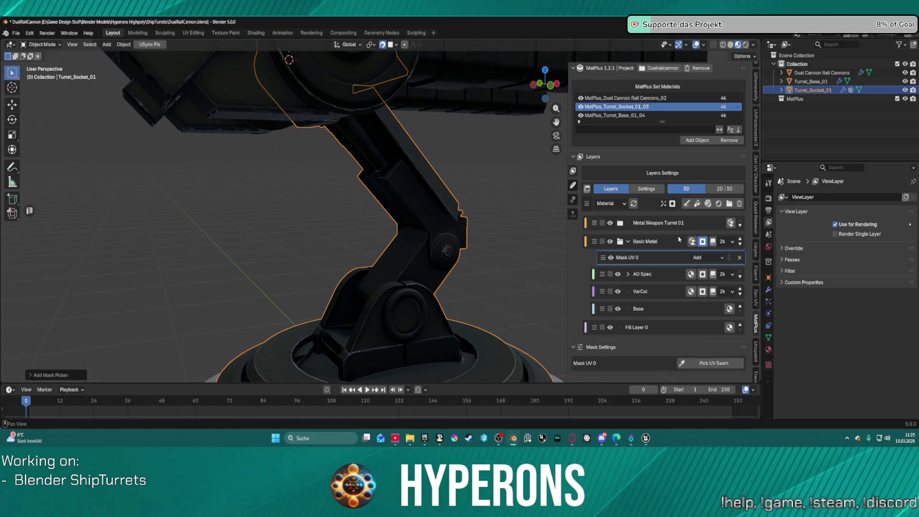
{"action": "left_click", "coordinate": [707, 363]}
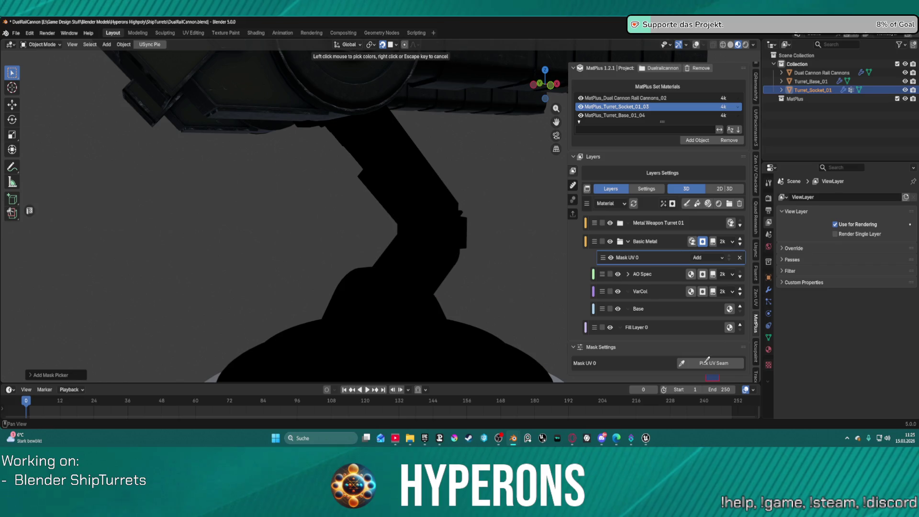
{"action": "key", "text": "Escape"}
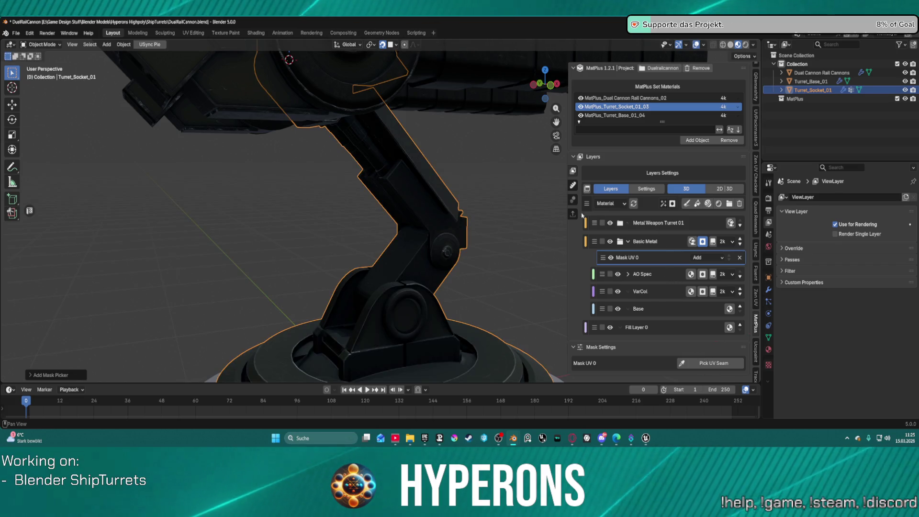
Orbit out to the whole turret and switch to the Dual Cannon Rail Cannons material.
{"action": "scroll", "coordinate": [431, 216], "scroll_direction": "down", "scroll_amount": 5}
{"action": "mouse_move", "coordinate": [459, 206]}
{"action": "middle_mouse_down"}
{"action": "mouse_move", "coordinate": [496, 224]}
{"action": "mouse_move", "coordinate": [574, 208]}
{"action": "middle_mouse_up"}
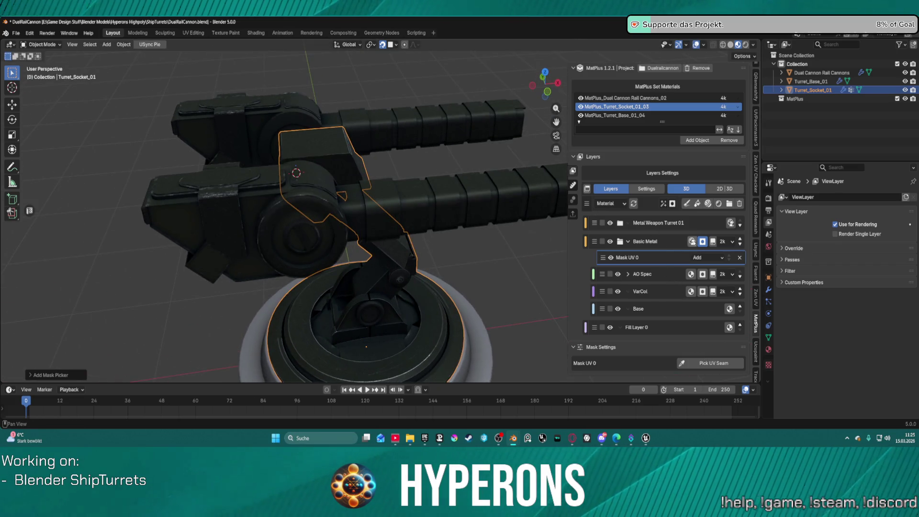
{"action": "left_click", "coordinate": [621, 98]}
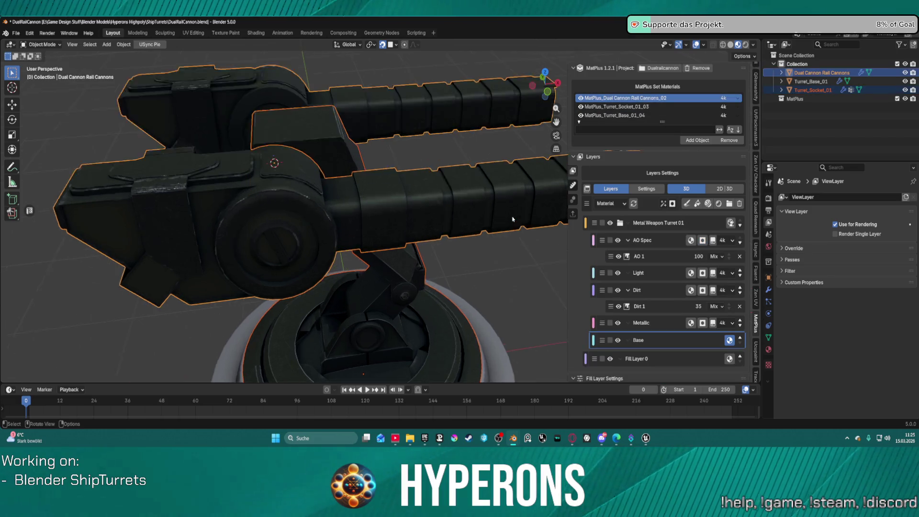
Add Group 1 holding Fill Layer 6 with a Mask UV, sampling the seam on the cannons.
{"action": "left_click", "coordinate": [623, 223]}
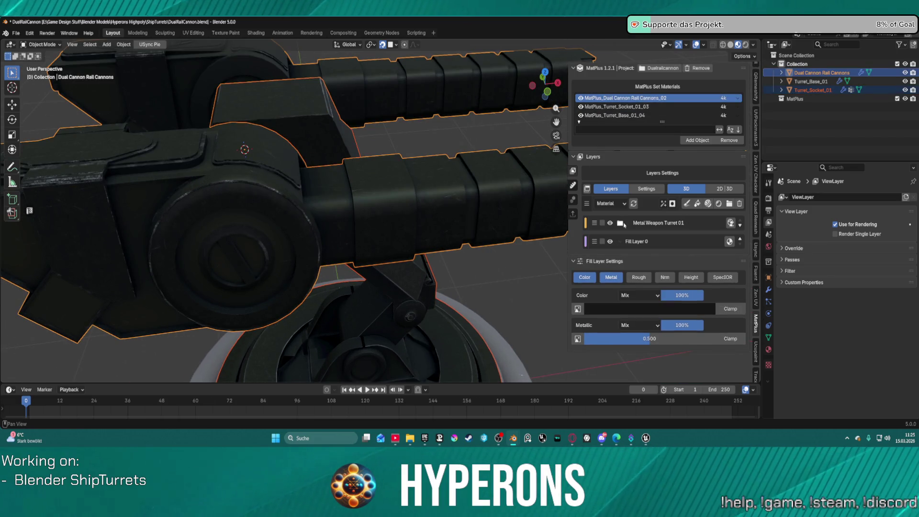
{"action": "left_click", "coordinate": [698, 204]}
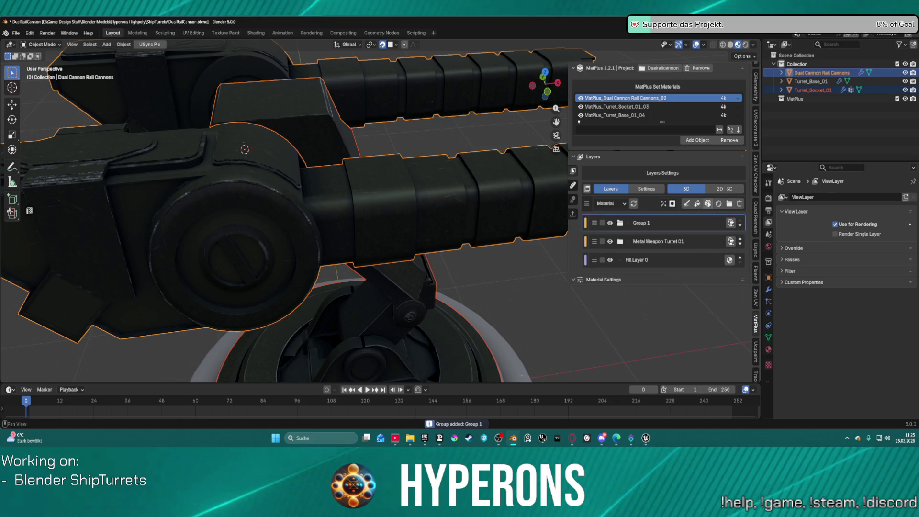
{"action": "left_click", "coordinate": [708, 204]}
{"action": "left_click", "coordinate": [687, 204]}
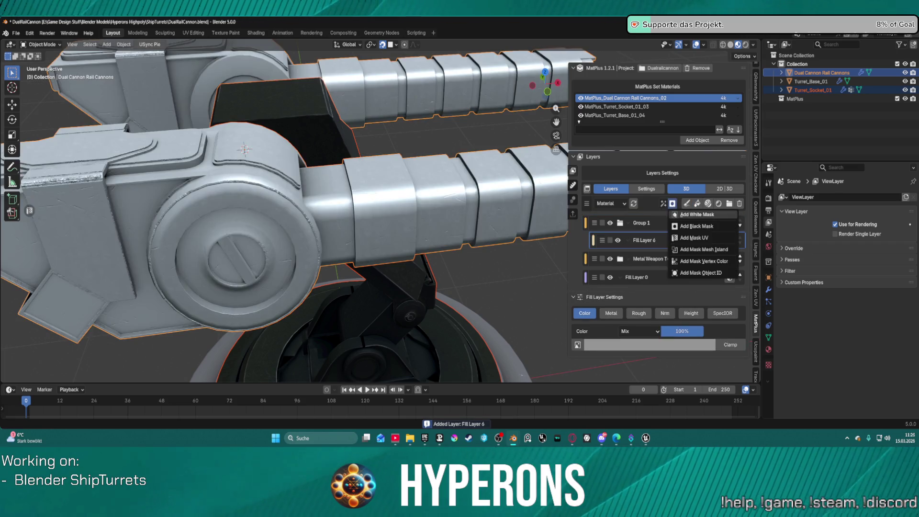
{"action": "left_click", "coordinate": [702, 242]}
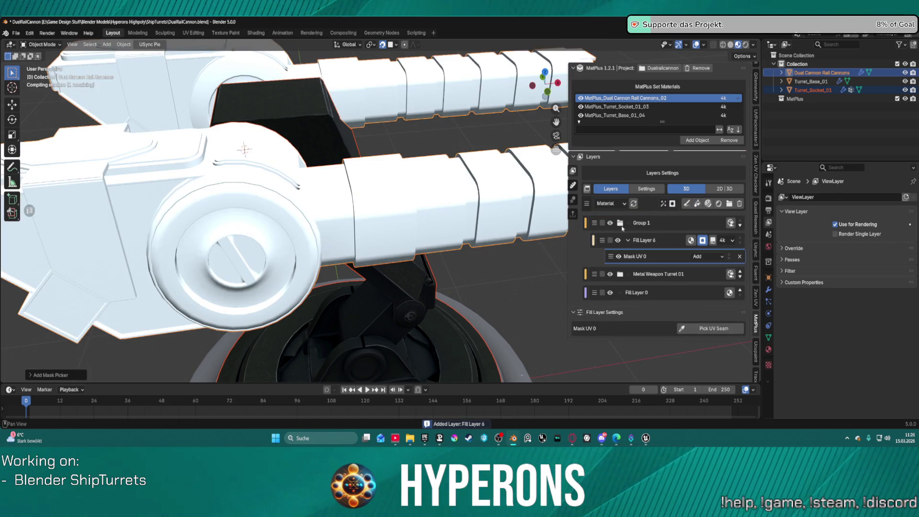
{"action": "left_click", "coordinate": [724, 325]}
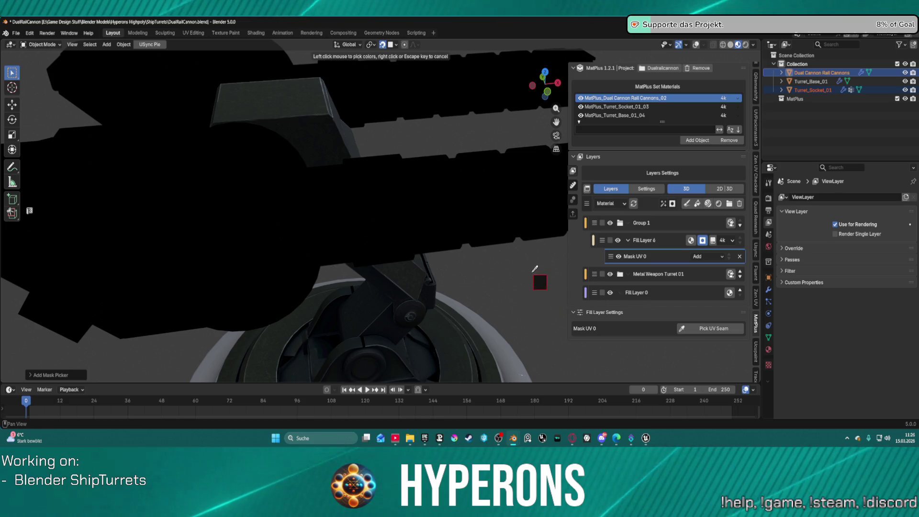
{"action": "left_click", "coordinate": [484, 257]}
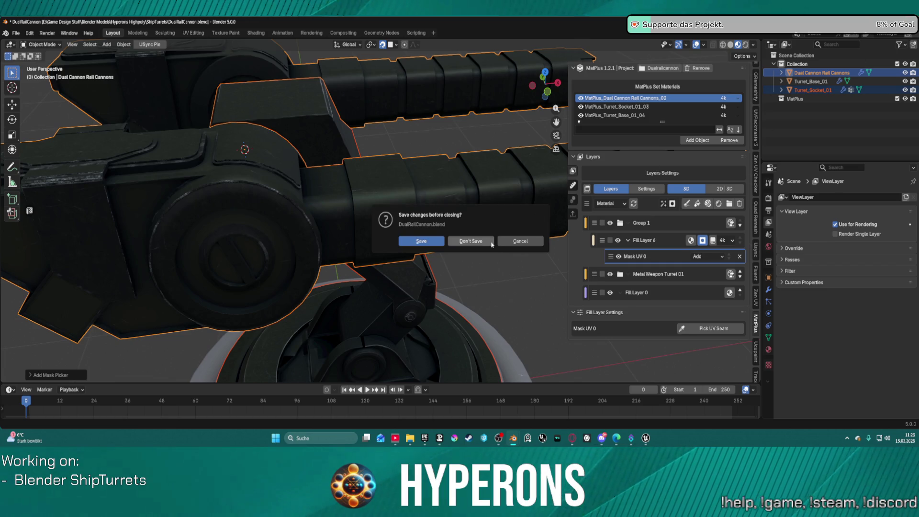
Answer the save prompt and relaunch DualRailCannon.blend from Blender's taskbar recent files.
{"action": "left_click", "coordinate": [472, 241]}
{"action": "key", "text": "alt+Tab"}
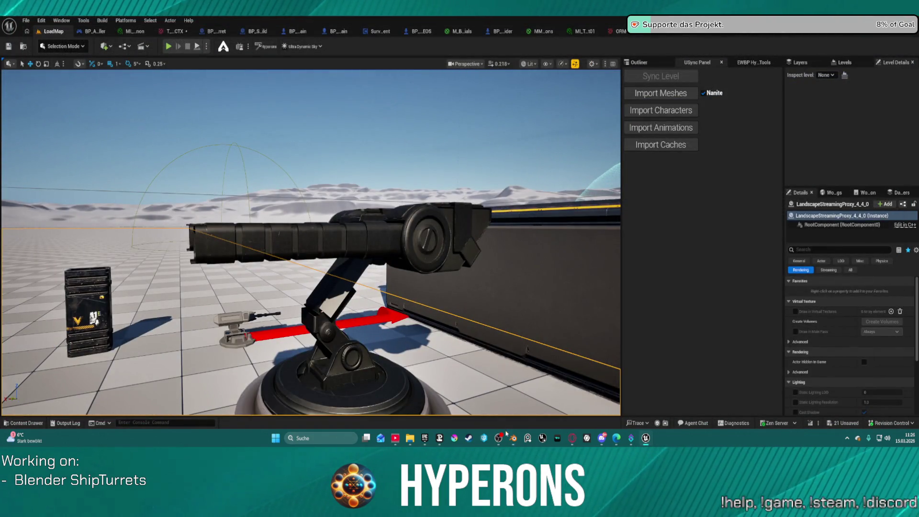
{"action": "right_click", "coordinate": [513, 446]}
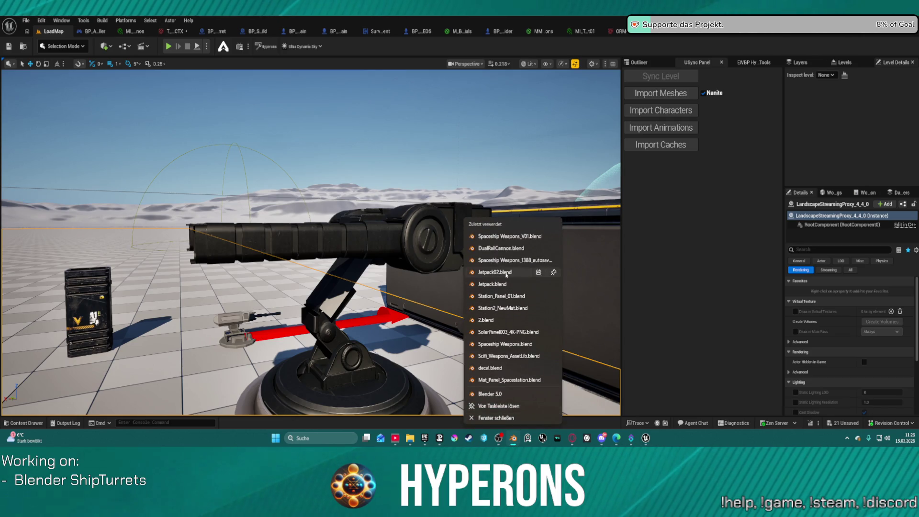
{"action": "left_click", "coordinate": [498, 249]}
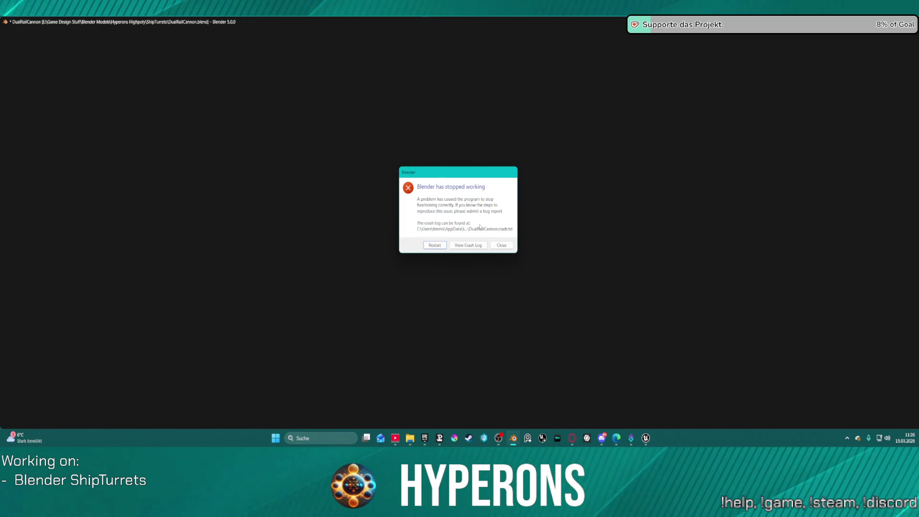
Restart Blender from the crash dialog so it reopens DualRailCannon.blend.
{"action": "left_click", "coordinate": [430, 245]}
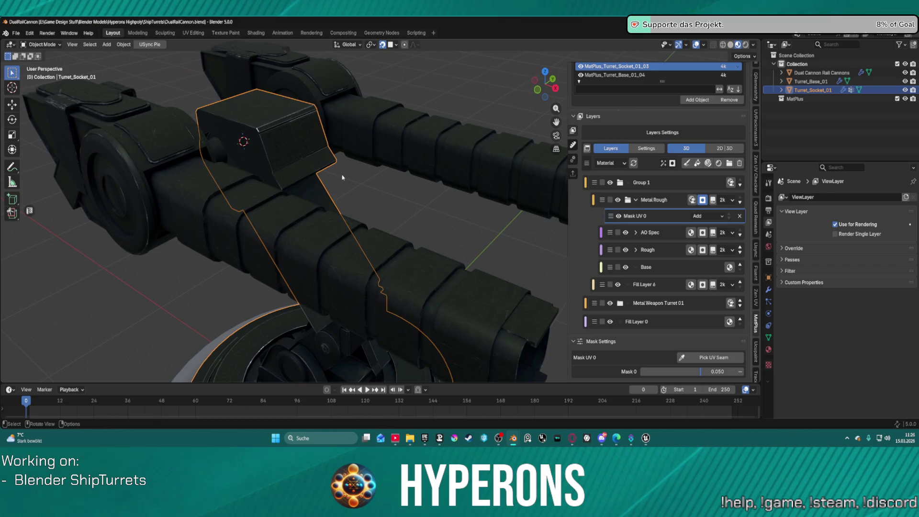
Pick a UV seam on the turret socket for the mask.
{"action": "scroll", "coordinate": [343, 178], "scroll_direction": "down", "scroll_amount": 2}
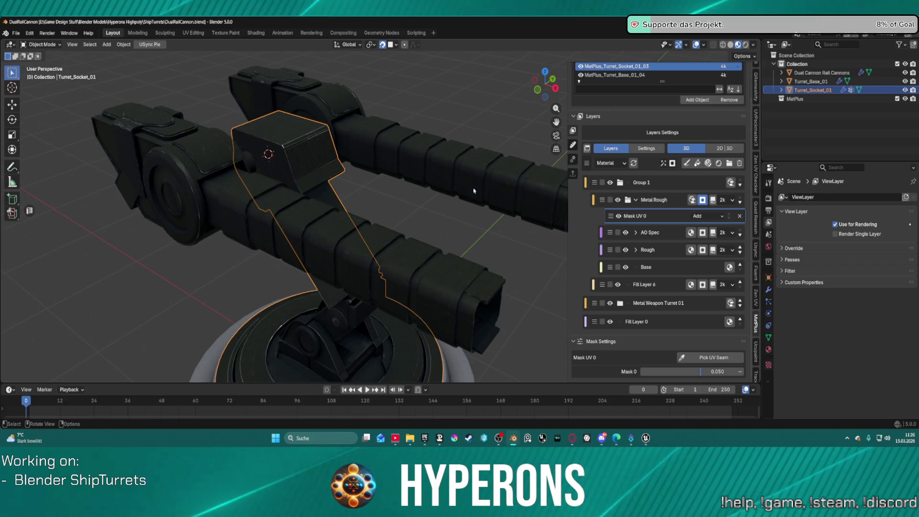
{"action": "left_click", "coordinate": [713, 357]}
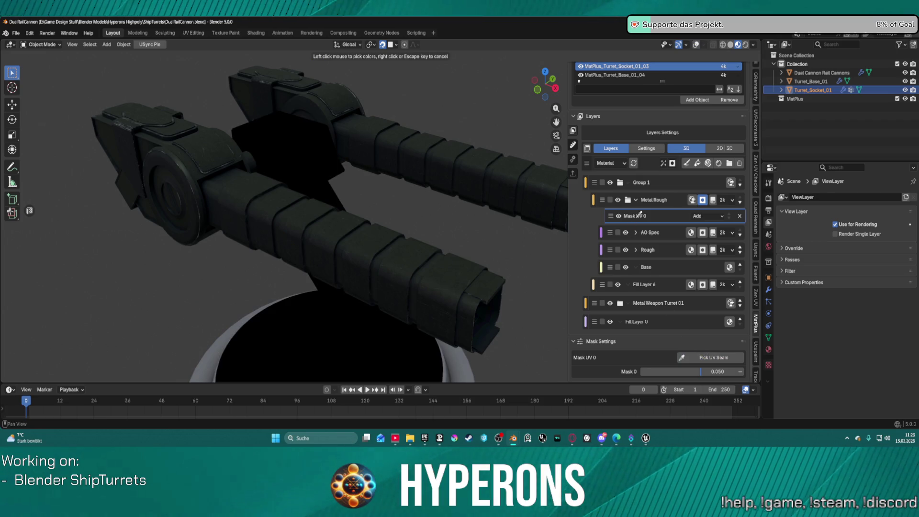
{"action": "left_click", "coordinate": [433, 168]}
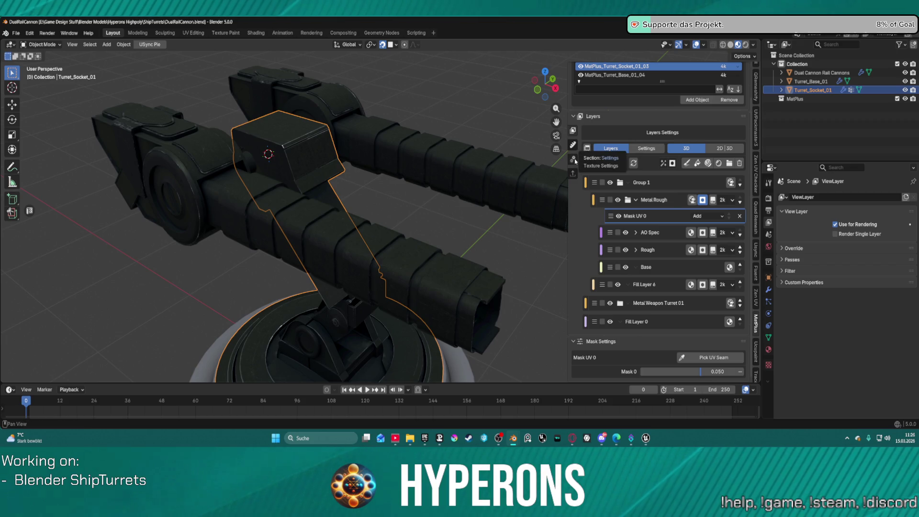
View MatPlus export and quality settings, then the socket's bake results: 9/9 maps at 2048x2048.
{"action": "left_click", "coordinate": [574, 173]}
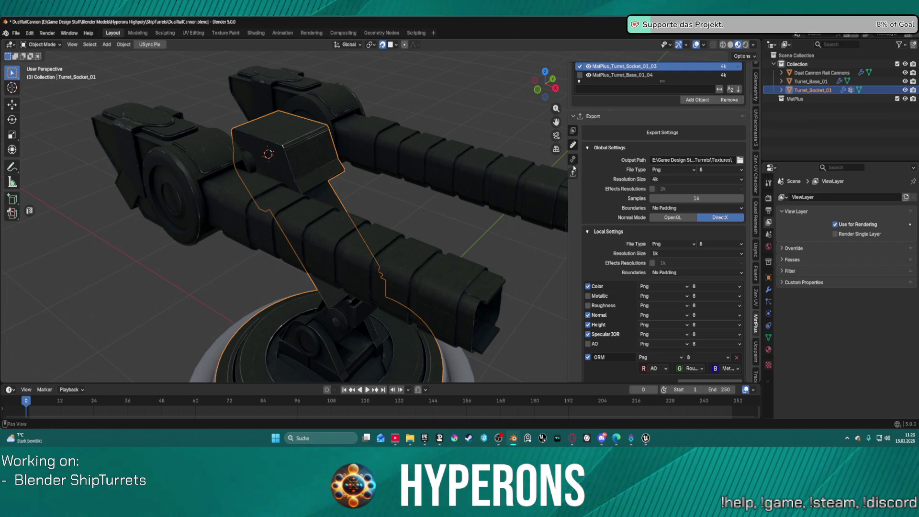
{"action": "left_click", "coordinate": [575, 161]}
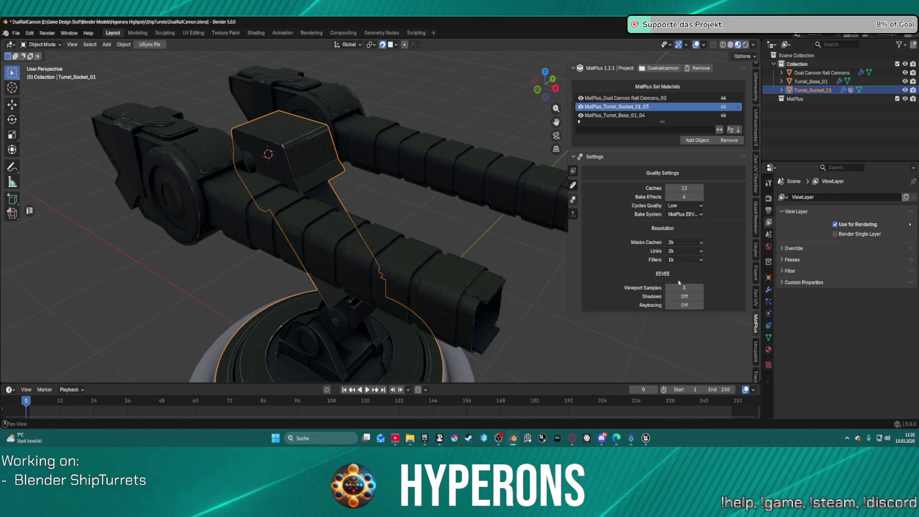
{"action": "left_click", "coordinate": [575, 185]}
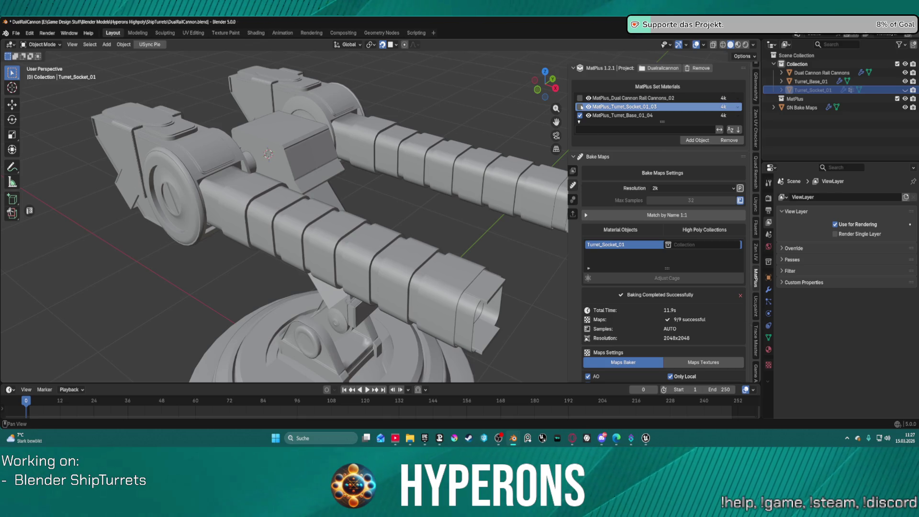
Show the AO map's distance and intensity bake settings from the map list.
{"action": "scroll", "coordinate": [634, 271], "scroll_direction": "down", "scroll_amount": 6}
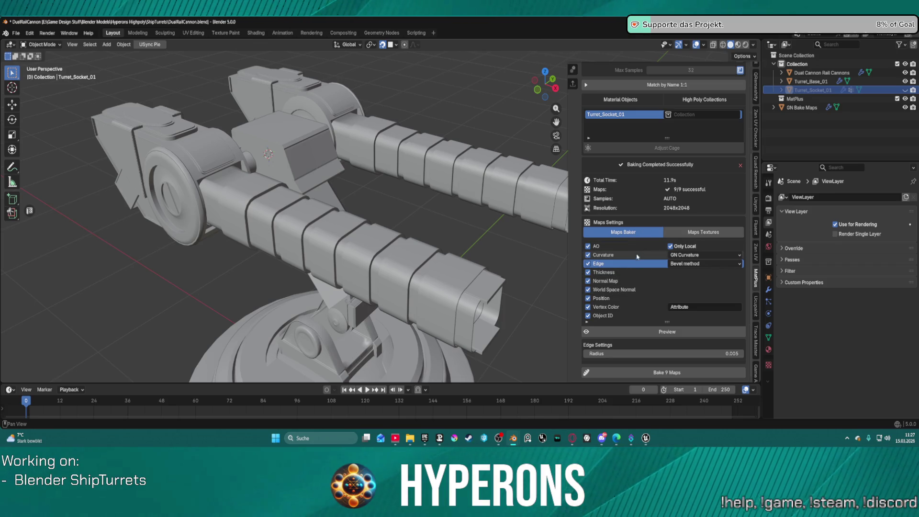
{"action": "left_click", "coordinate": [587, 324]}
{"action": "left_click", "coordinate": [588, 323]}
{"action": "left_click", "coordinate": [589, 324]}
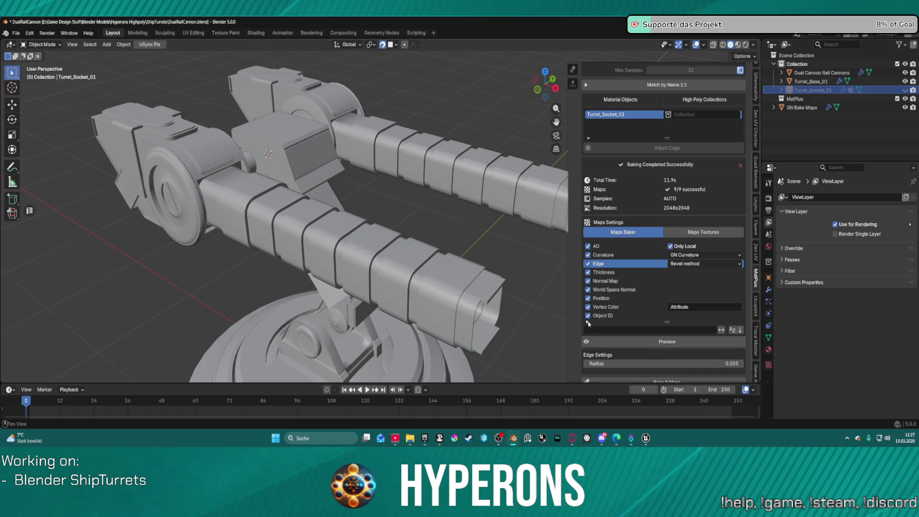
{"action": "left_click", "coordinate": [596, 247]}
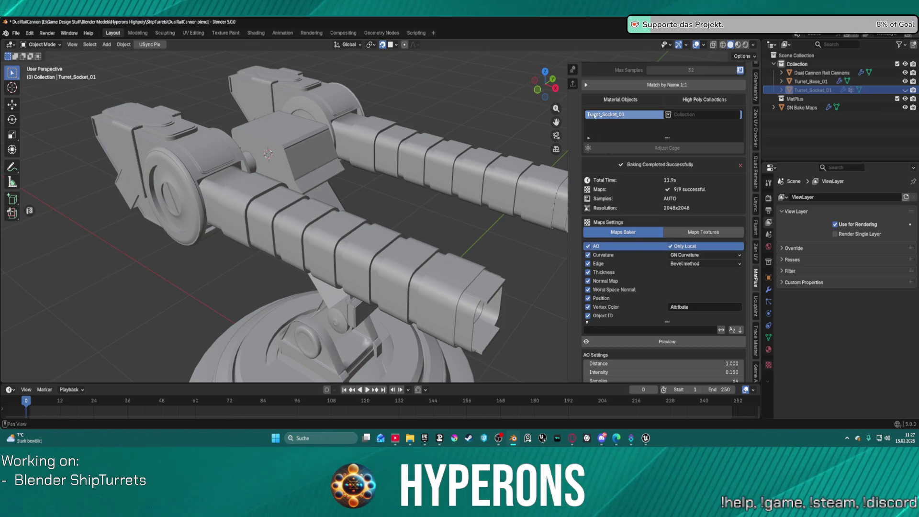
Scroll back up and return to the socket's material layer stack.
{"action": "scroll", "coordinate": [663, 112], "scroll_direction": "up", "scroll_amount": 5}
{"action": "scroll", "coordinate": [663, 112], "scroll_direction": "up", "scroll_amount": 1}
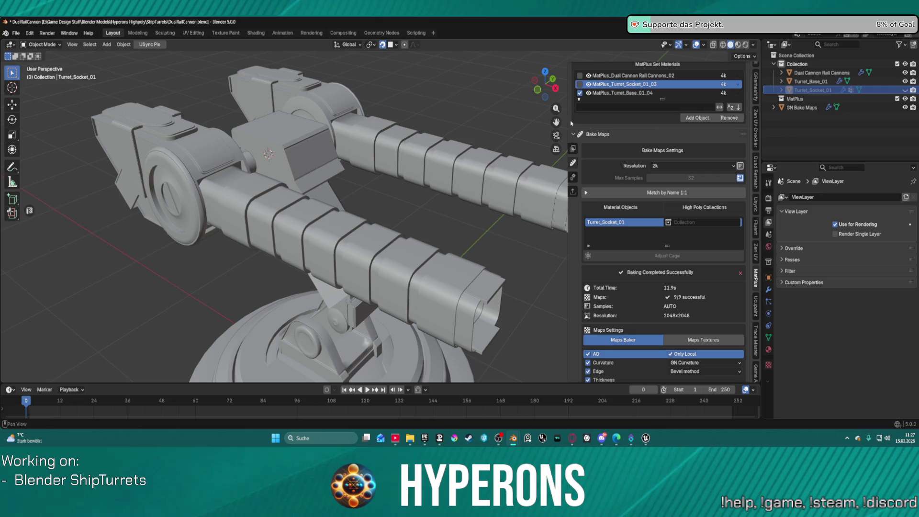
{"action": "left_click", "coordinate": [574, 149]}
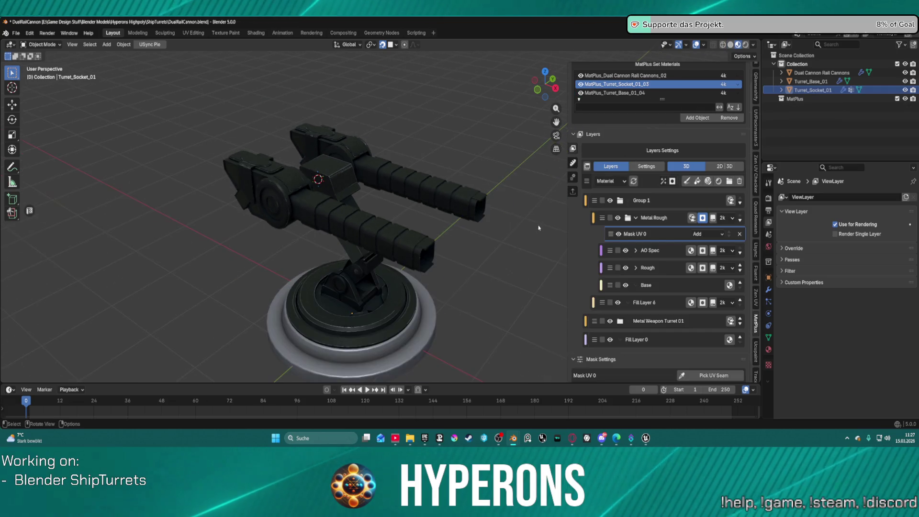
Delete the Metal Rough folder, with its mask and AO Spec, Rough and Base layers.
{"action": "scroll", "coordinate": [486, 246], "scroll_direction": "up", "scroll_amount": 3}
{"action": "mouse_move", "coordinate": [486, 246]}
{"action": "middle_mouse_down"}
{"action": "mouse_move", "coordinate": [476, 202]}
{"action": "mouse_move", "coordinate": [481, 133]}
{"action": "mouse_move", "coordinate": [265, 205]}
{"action": "middle_mouse_up"}
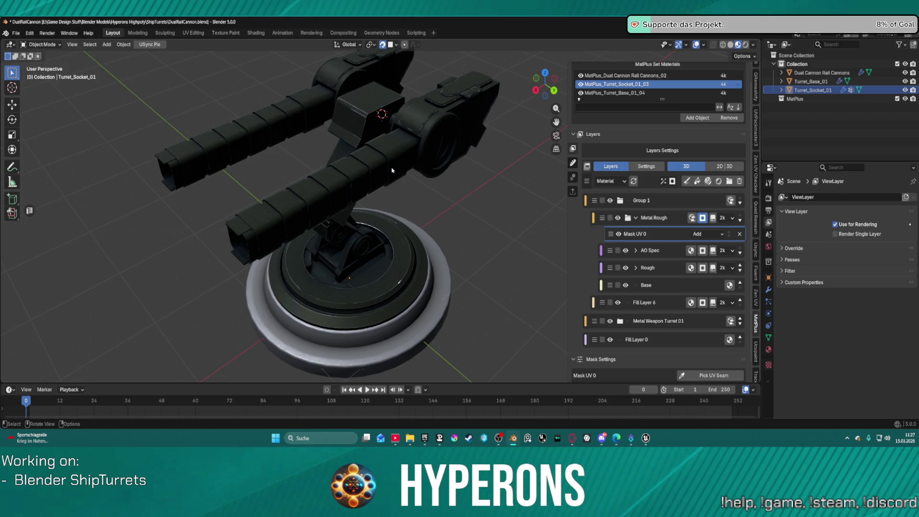
{"action": "scroll", "coordinate": [605, 308], "scroll_direction": "down", "scroll_amount": 1}
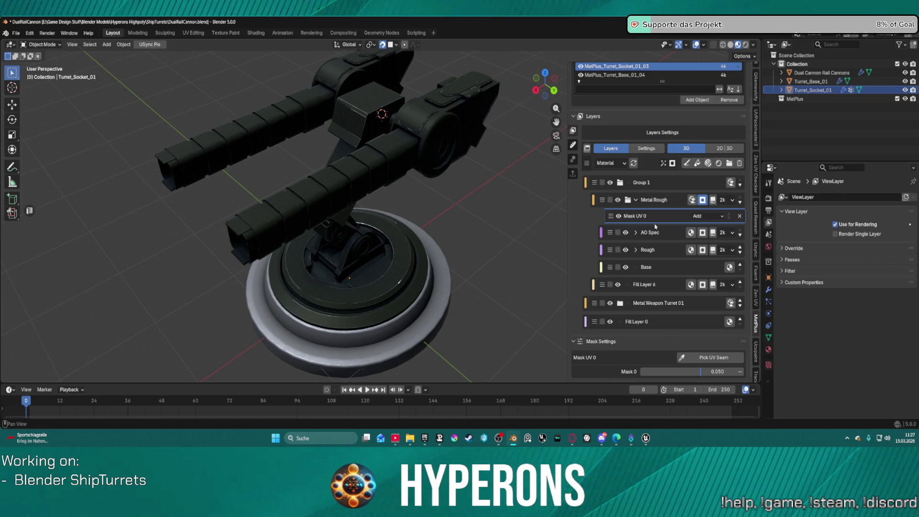
{"action": "left_click", "coordinate": [666, 206]}
{"action": "scroll", "coordinate": [666, 206], "scroll_direction": "up", "scroll_amount": 2}
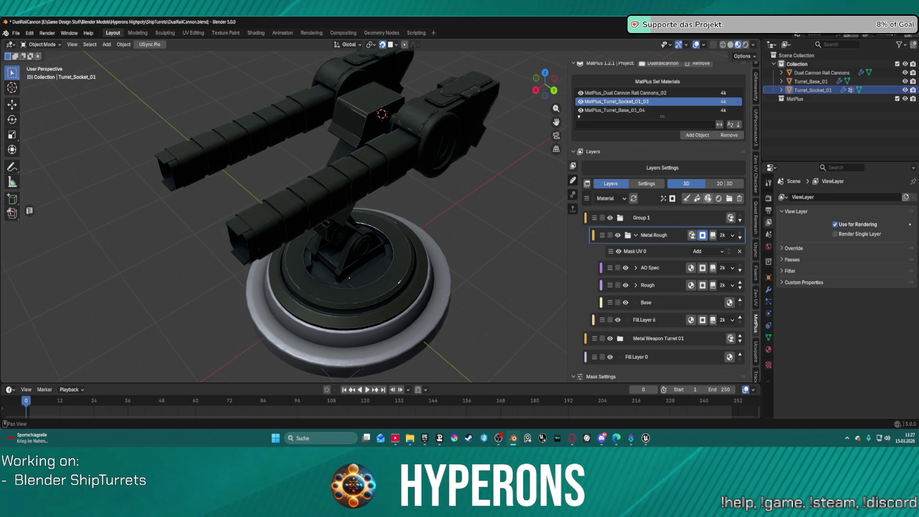
{"action": "left_click", "coordinate": [739, 200]}
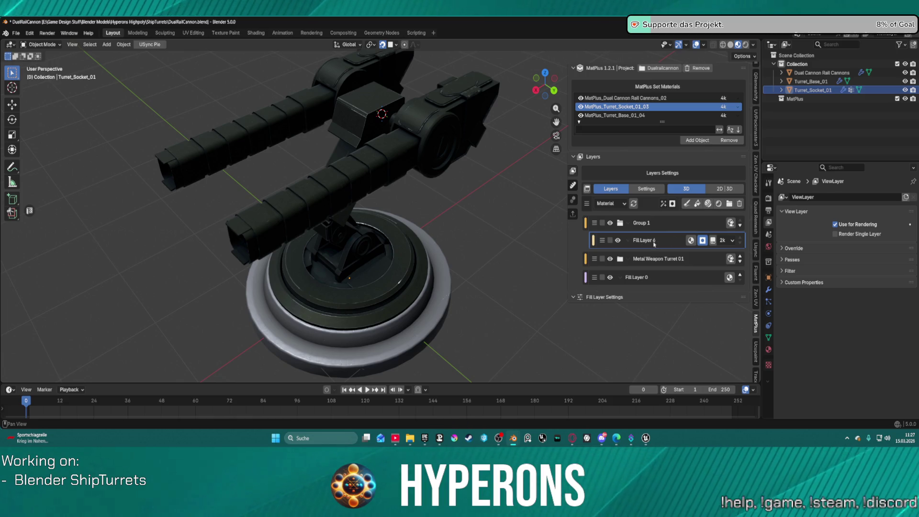
Add Fill Layer 6 to Group 1 with a UV mask, trying then cancelling Pick UV Seam.
{"action": "left_click", "coordinate": [741, 204]}
{"action": "left_click", "coordinate": [698, 204]}
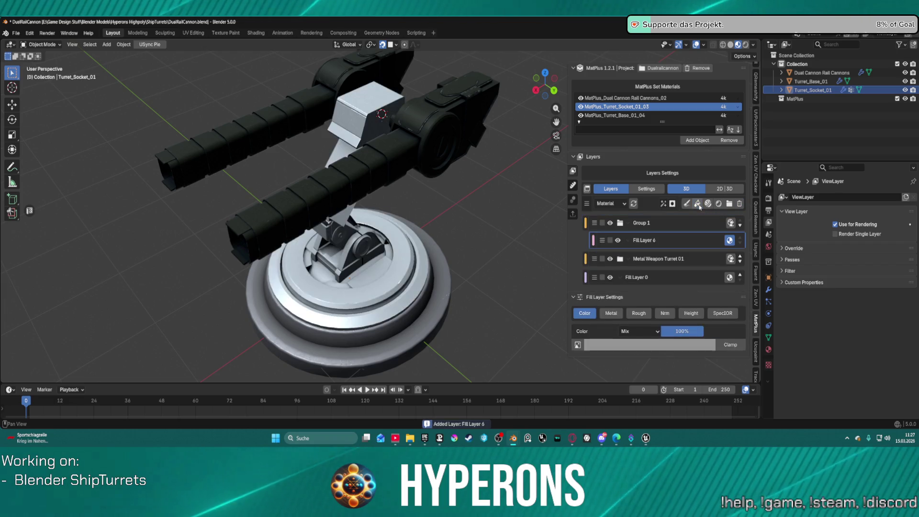
{"action": "left_click", "coordinate": [673, 204]}
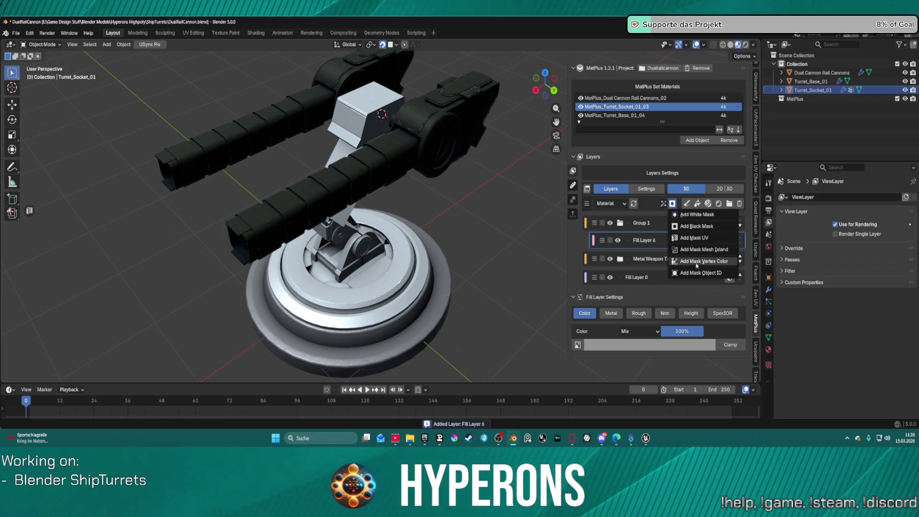
{"action": "left_click", "coordinate": [694, 238]}
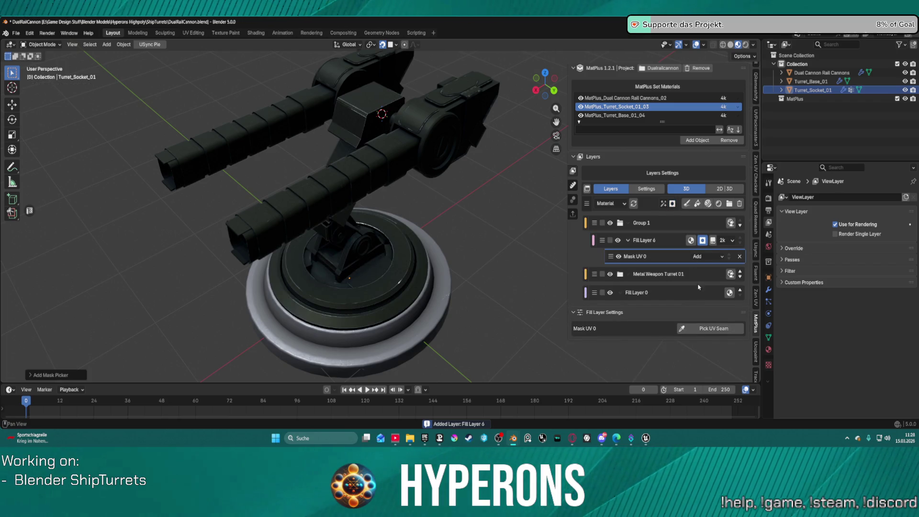
{"action": "left_click", "coordinate": [705, 329]}
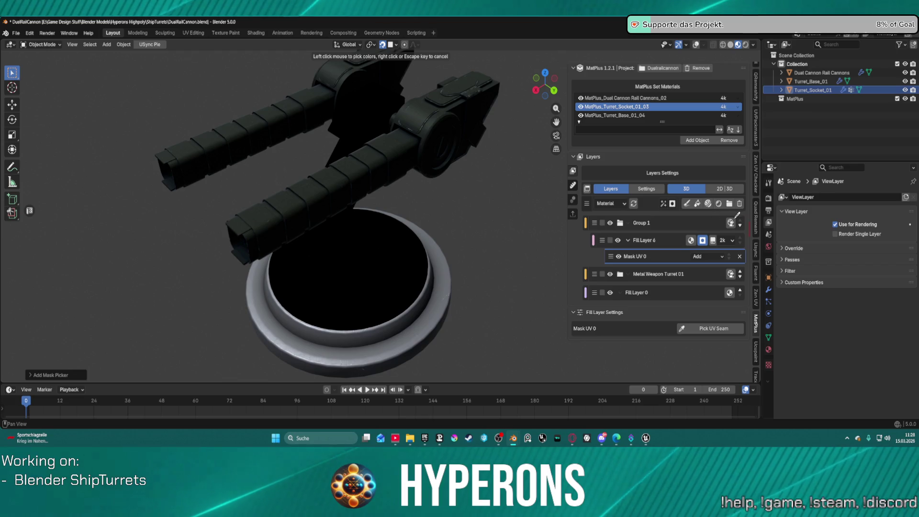
{"action": "key", "text": "Escape"}
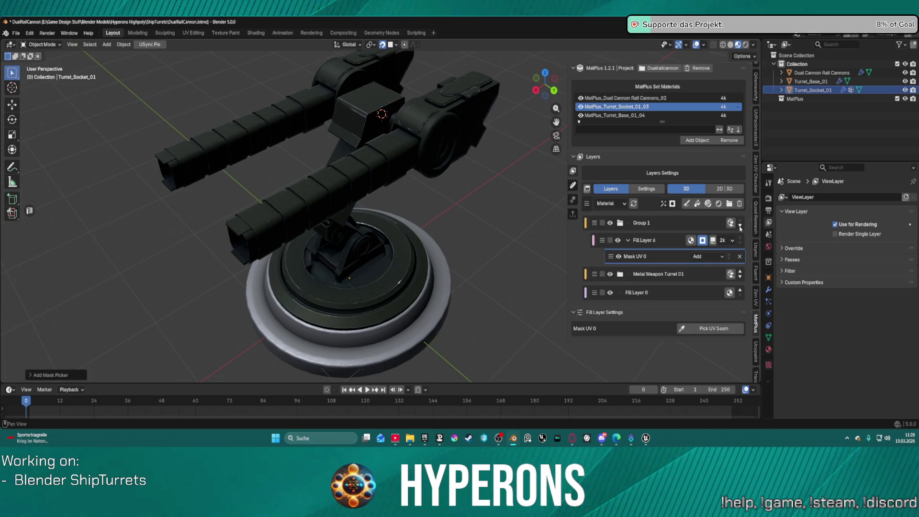
Reorder the socket's layers so Metal Weapon Turret 01 sits above Group 1.
{"action": "left_click", "coordinate": [740, 227]}
{"action": "left_click", "coordinate": [741, 227]}
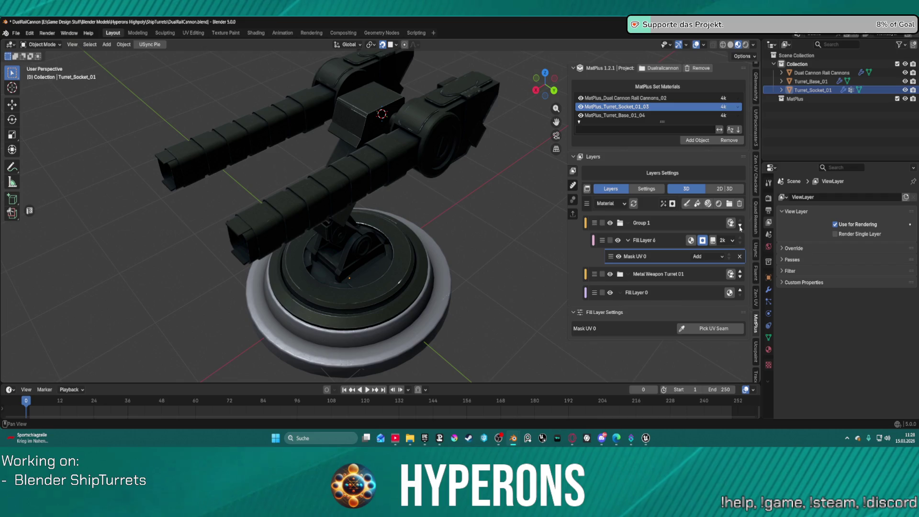
{"action": "left_click", "coordinate": [741, 227]}
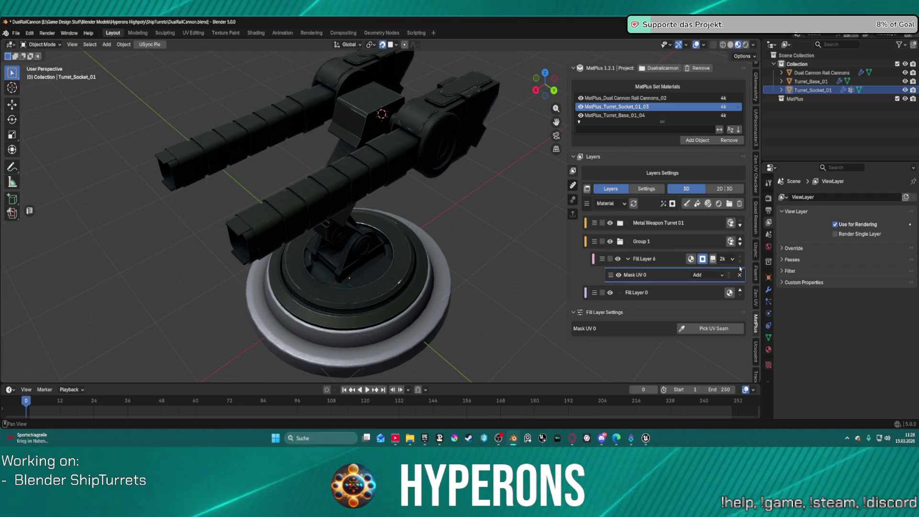
{"action": "left_click", "coordinate": [653, 265]}
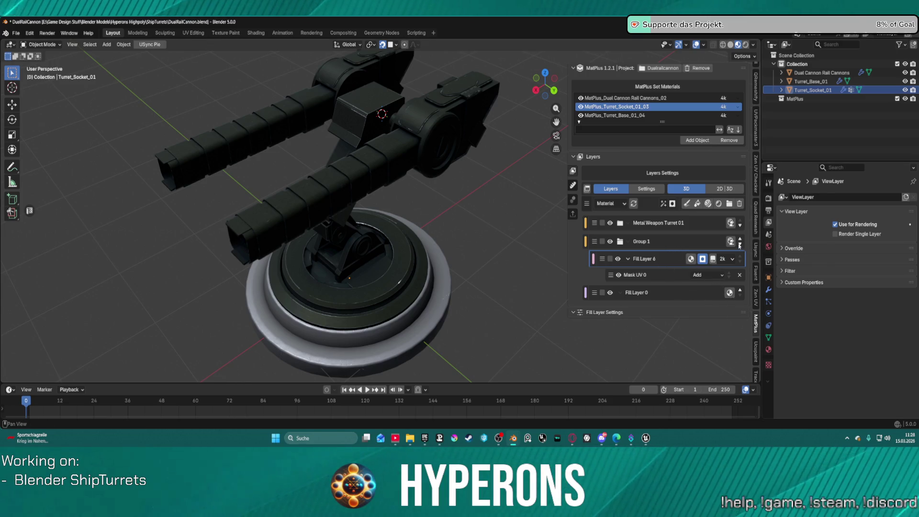
{"action": "left_click", "coordinate": [741, 245]}
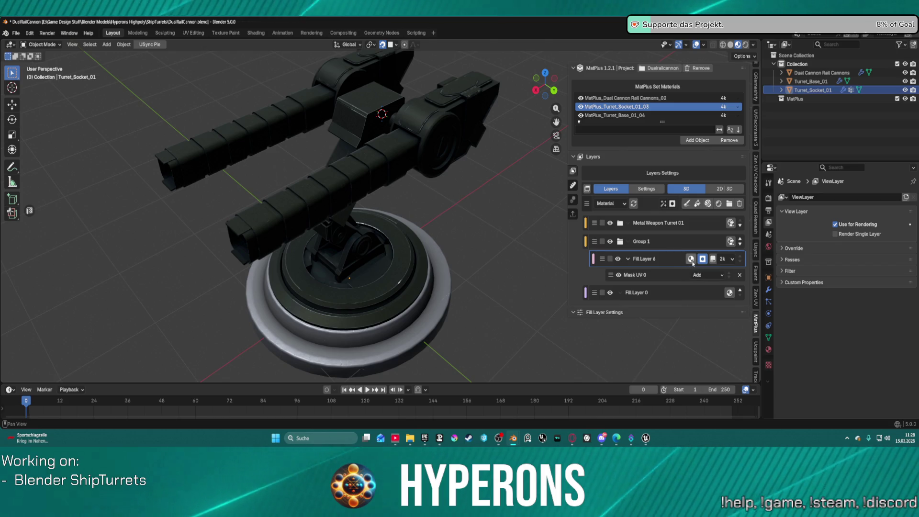
Orbit and zoom around the turret to inspect the socket material.
{"action": "mouse_move", "coordinate": [455, 220]}
{"action": "middle_mouse_down"}
{"action": "mouse_move", "coordinate": [418, 191]}
{"action": "mouse_move", "coordinate": [509, 215]}
{"action": "mouse_move", "coordinate": [602, 214]}
{"action": "mouse_move", "coordinate": [442, 247]}
{"action": "mouse_move", "coordinate": [354, 228]}
{"action": "middle_mouse_up"}
{"action": "scroll", "coordinate": [339, 226], "scroll_direction": "up", "scroll_amount": 5}
{"action": "scroll", "coordinate": [339, 226], "scroll_direction": "down", "scroll_amount": 3}
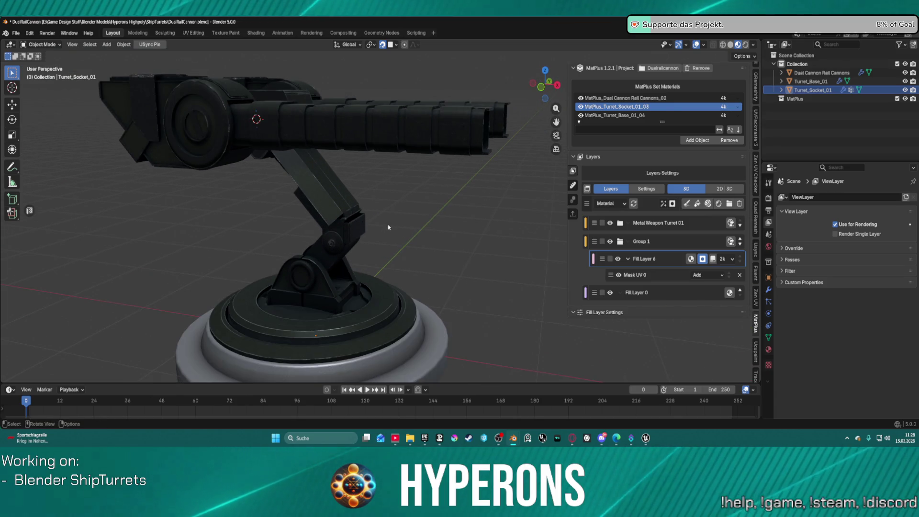
{"action": "scroll", "coordinate": [444, 238], "scroll_direction": "down", "scroll_amount": 2}
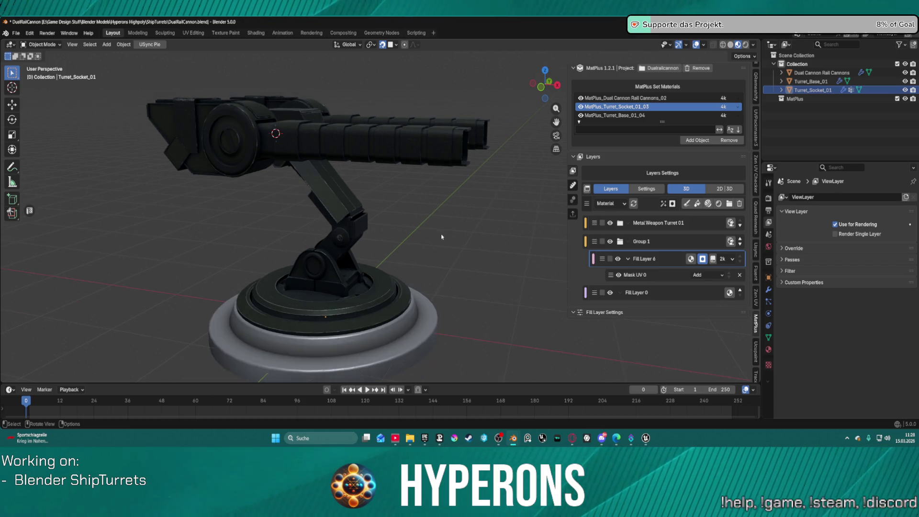
{"action": "right_click", "coordinate": [438, 226]}
{"action": "middle_click_drag", "start_coordinate": [488, 235], "coordinate": [565, 241]}
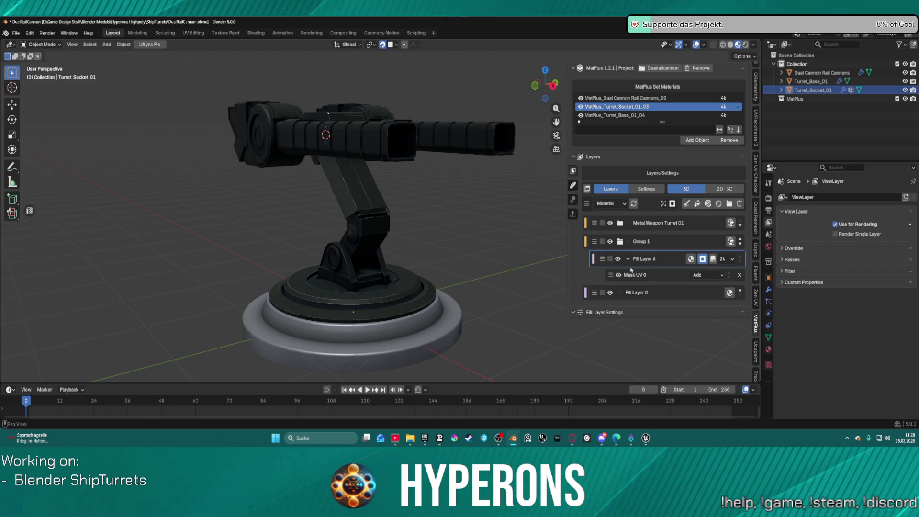
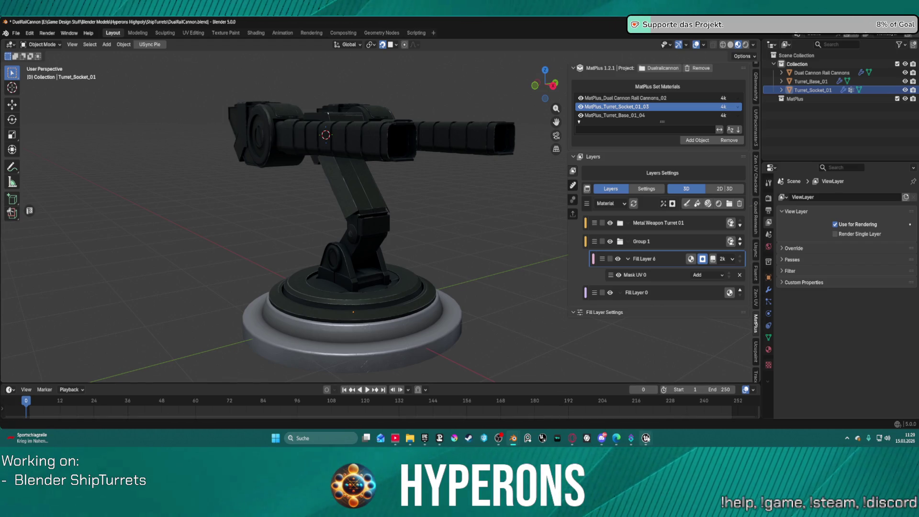
In Unreal Editor, swing the level camera toward the vehicles, props, dome and rail.
{"action": "mouse_move", "coordinate": [646, 438]}
{"action": "left_click", "coordinate": [680, 400]}
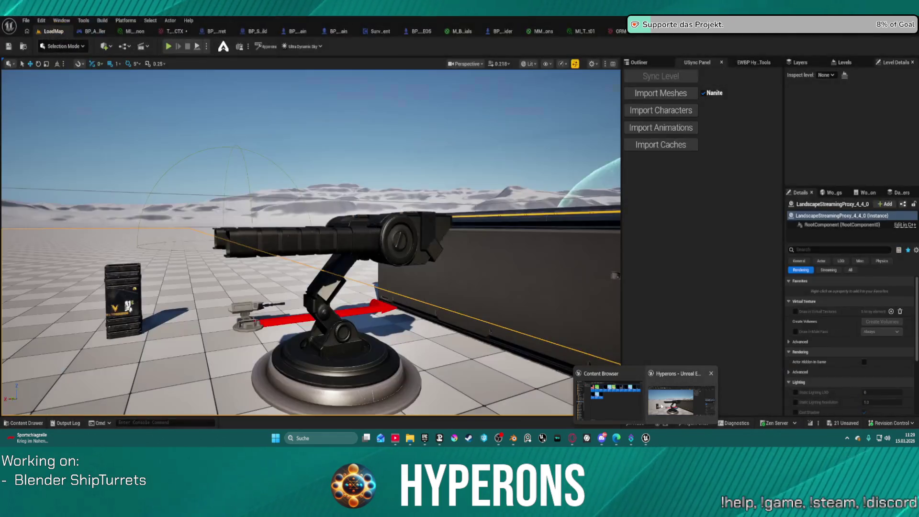
{"action": "mouse_move", "coordinate": [311, 240]}
{"action": "right_mouse_down"}
{"action": "mouse_move", "coordinate": [455, 235]}
{"action": "mouse_move", "coordinate": [383, 242]}
{"action": "right_mouse_up"}
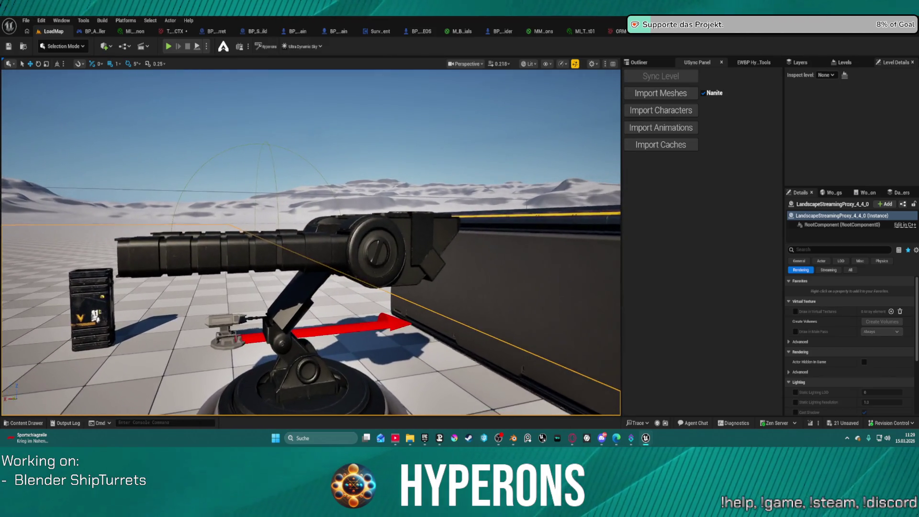
{"action": "scroll", "coordinate": [312, 243], "scroll_direction": "up", "scroll_amount": 4}
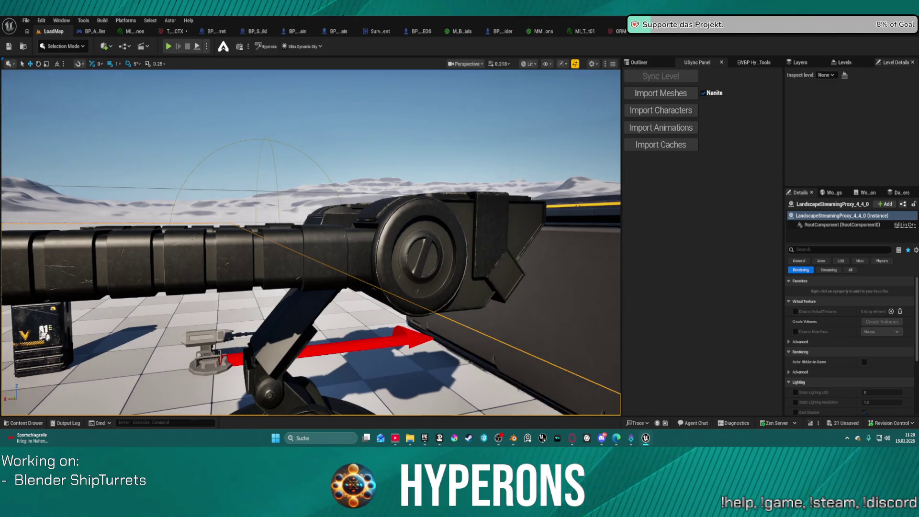
{"action": "right_click_drag", "start_coordinate": [460, 367], "coordinate": [476, 367]}
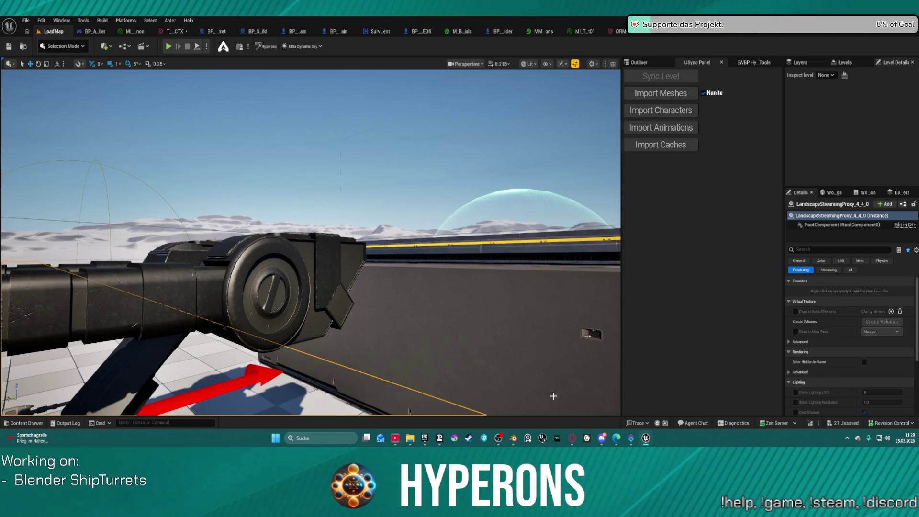
{"action": "mouse_move", "coordinate": [513, 441]}
Back in Blender, orbit closer to the turret and open the Mask UV 0 mask settings.
{"action": "left_click", "coordinate": [487, 397]}
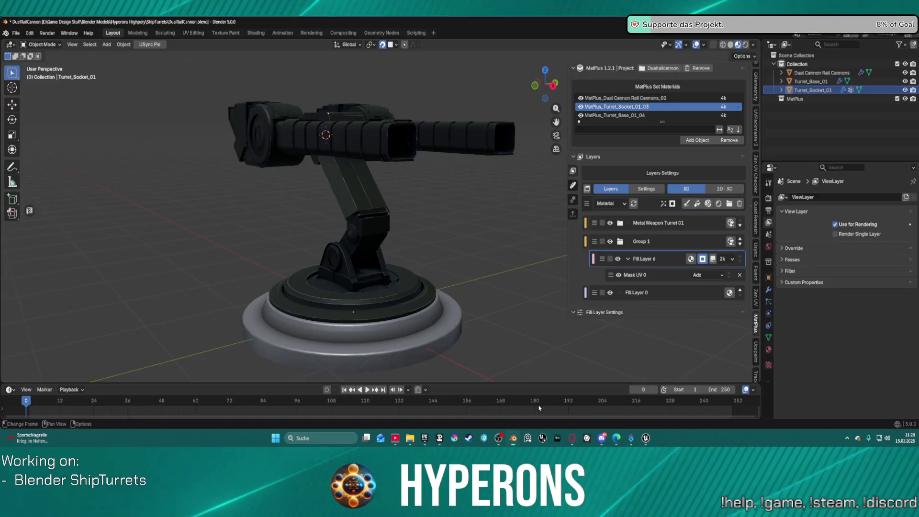
{"action": "mouse_move", "coordinate": [467, 216]}
{"action": "middle_mouse_down"}
{"action": "mouse_move", "coordinate": [374, 222]}
{"action": "mouse_move", "coordinate": [402, 234]}
{"action": "mouse_move", "coordinate": [449, 212]}
{"action": "mouse_move", "coordinate": [481, 221]}
{"action": "middle_mouse_up"}
{"action": "scroll", "coordinate": [373, 218], "scroll_direction": "up", "scroll_amount": 4}
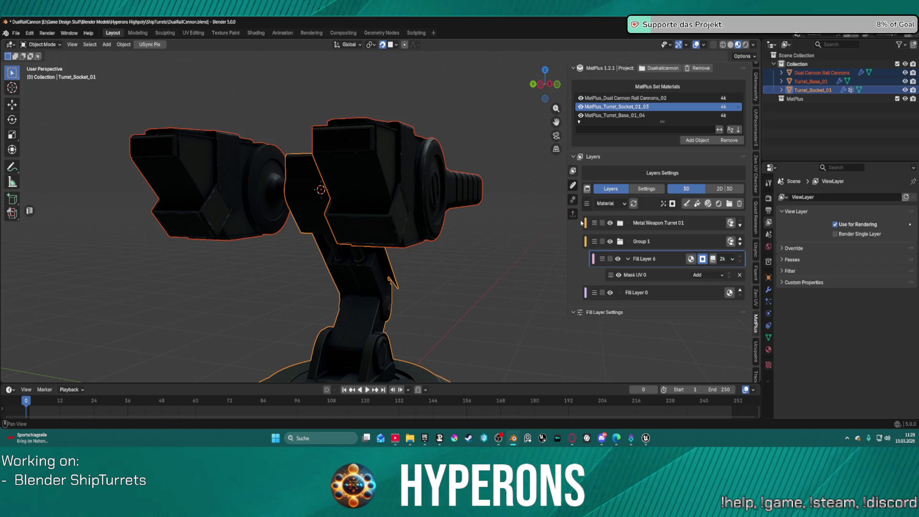
{"action": "left_click", "coordinate": [635, 277]}
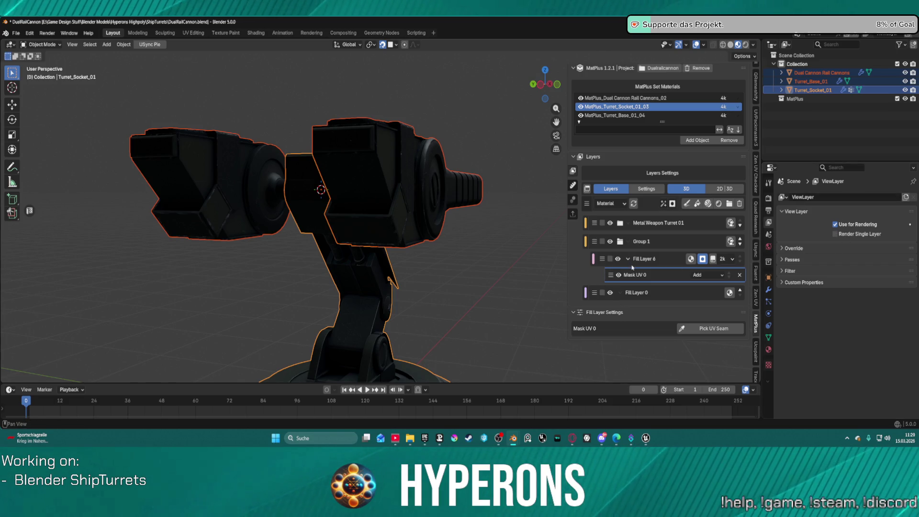
Show the Render properties' Bake panel (Combined type, Image Textures target), then bring up Discord.
{"action": "left_click", "coordinate": [769, 210]}
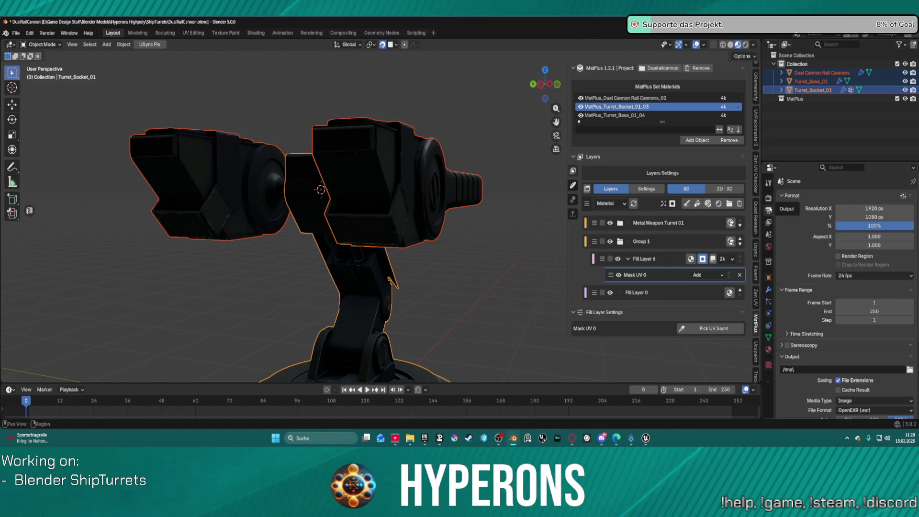
{"action": "scroll", "coordinate": [809, 295], "scroll_direction": "down", "scroll_amount": 5}
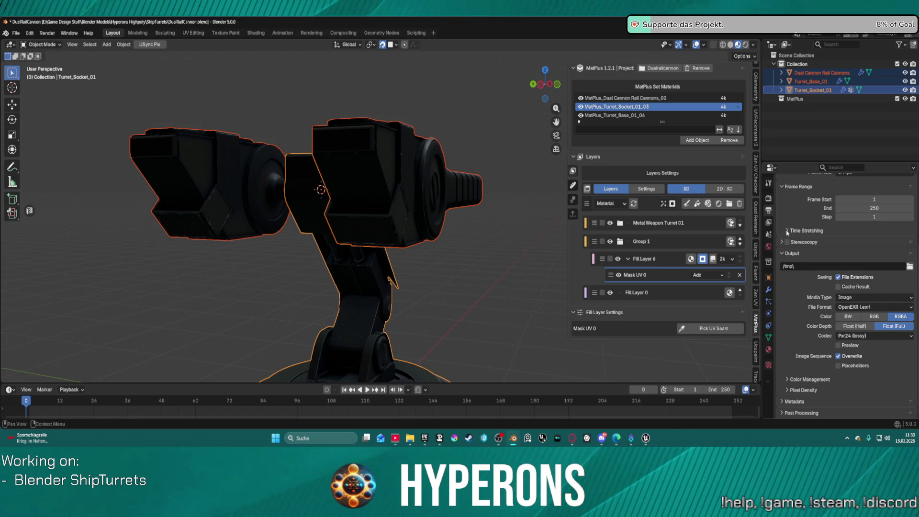
{"action": "left_click", "coordinate": [768, 198]}
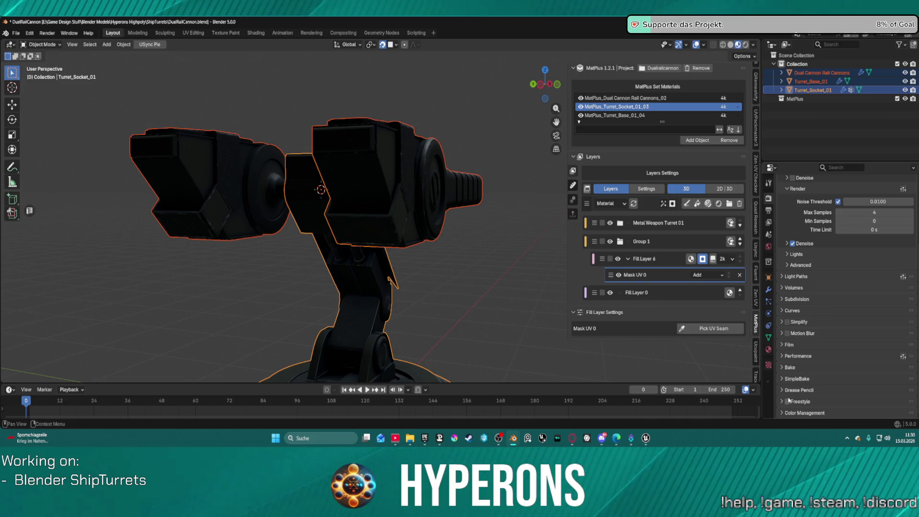
{"action": "left_click", "coordinate": [783, 367]}
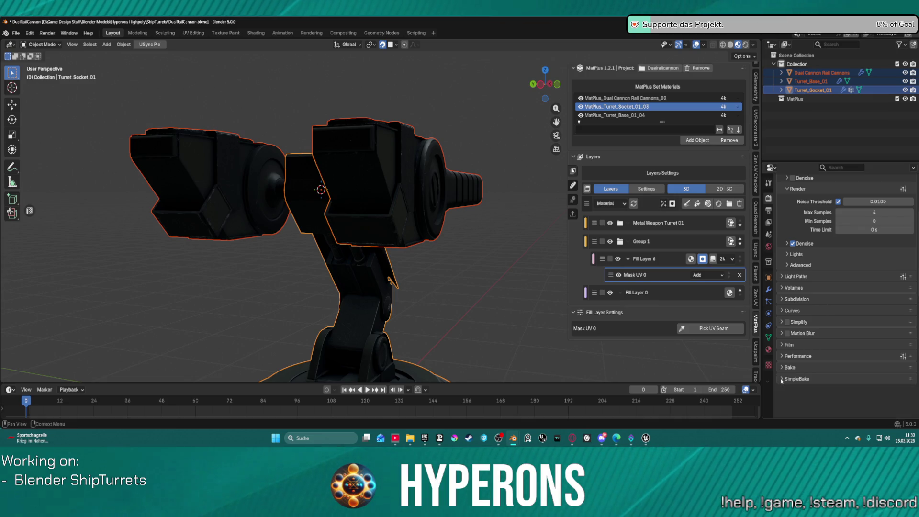
{"action": "scroll", "coordinate": [784, 370], "scroll_direction": "down", "scroll_amount": 5}
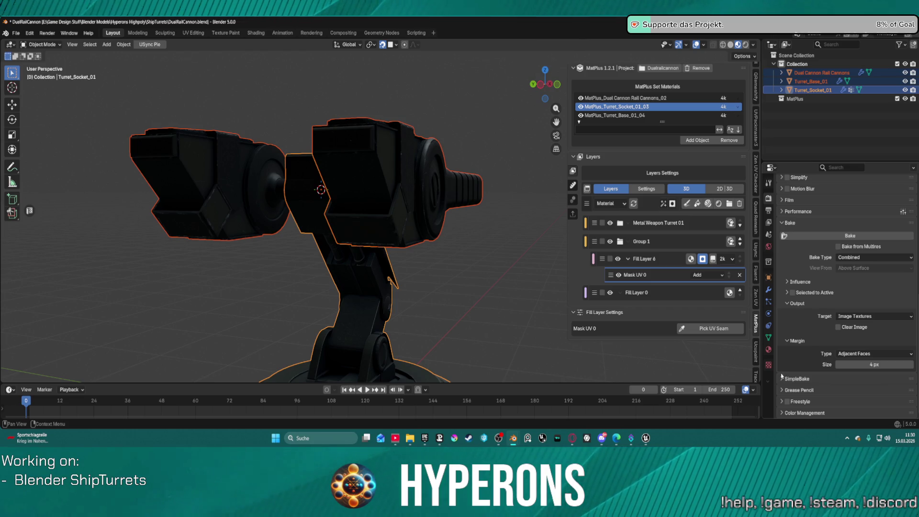
{"action": "left_click", "coordinate": [862, 259]}
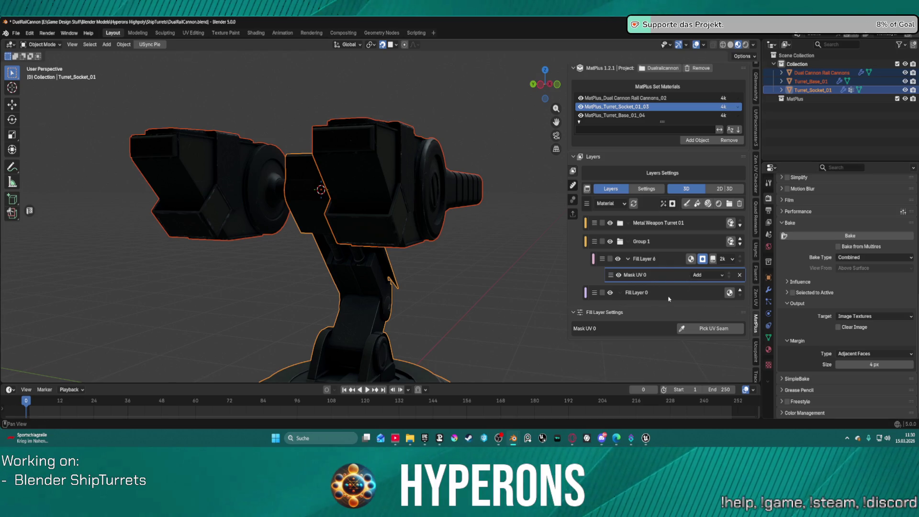
{"action": "left_click", "coordinate": [602, 439]}
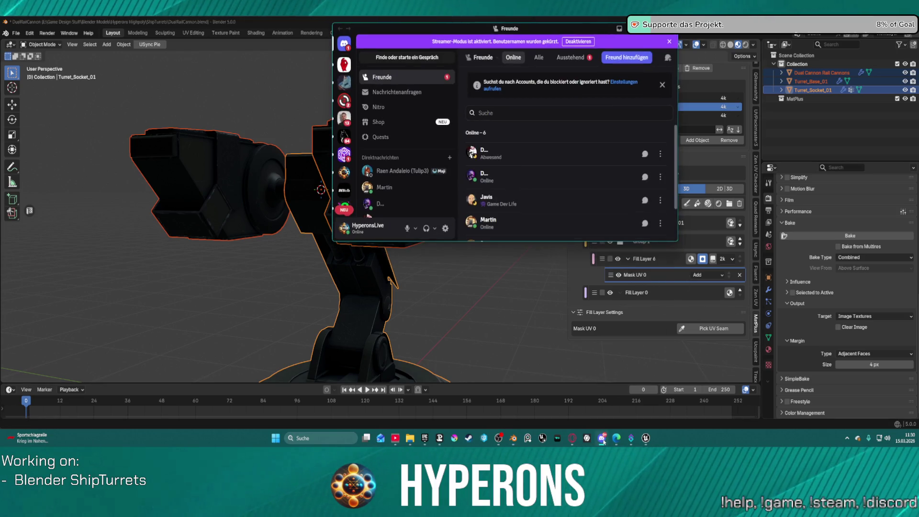
Close Discord, inspect the turret from several angles, and remove the Turret_Socket_01_03 set material.
{"action": "left_click", "coordinate": [644, 28]}
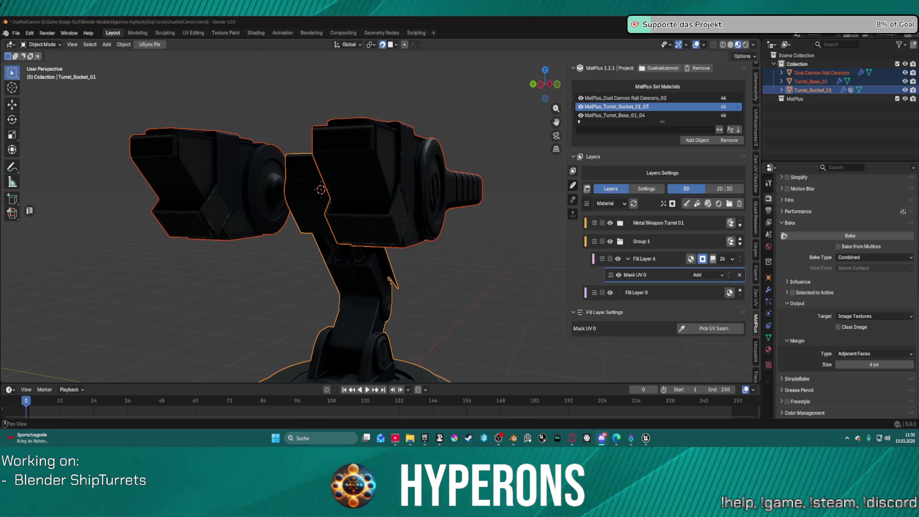
{"action": "mouse_move", "coordinate": [364, 254]}
{"action": "middle_mouse_down"}
{"action": "mouse_move", "coordinate": [436, 255]}
{"action": "mouse_move", "coordinate": [451, 300]}
{"action": "mouse_move", "coordinate": [463, 210]}
{"action": "mouse_move", "coordinate": [552, 157]}
{"action": "mouse_move", "coordinate": [565, 139]}
{"action": "middle_mouse_up"}
{"action": "scroll", "coordinate": [446, 290], "scroll_direction": "up", "scroll_amount": 5}
{"action": "scroll", "coordinate": [448, 296], "scroll_direction": "up", "scroll_amount": 2}
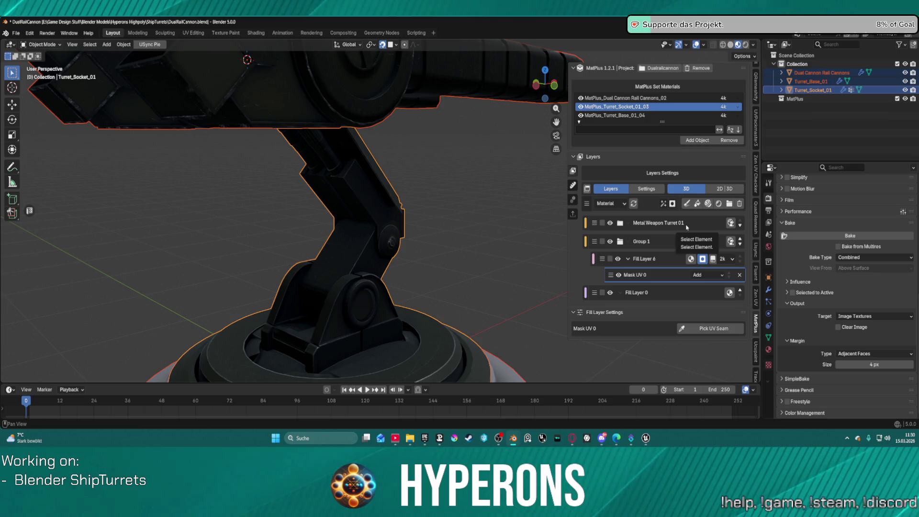
{"action": "scroll", "coordinate": [382, 215], "scroll_direction": "down", "scroll_amount": 5}
{"action": "middle_click_drag", "start_coordinate": [382, 215], "coordinate": [393, 203]}
{"action": "scroll", "coordinate": [393, 203], "scroll_direction": "up", "scroll_amount": 2}
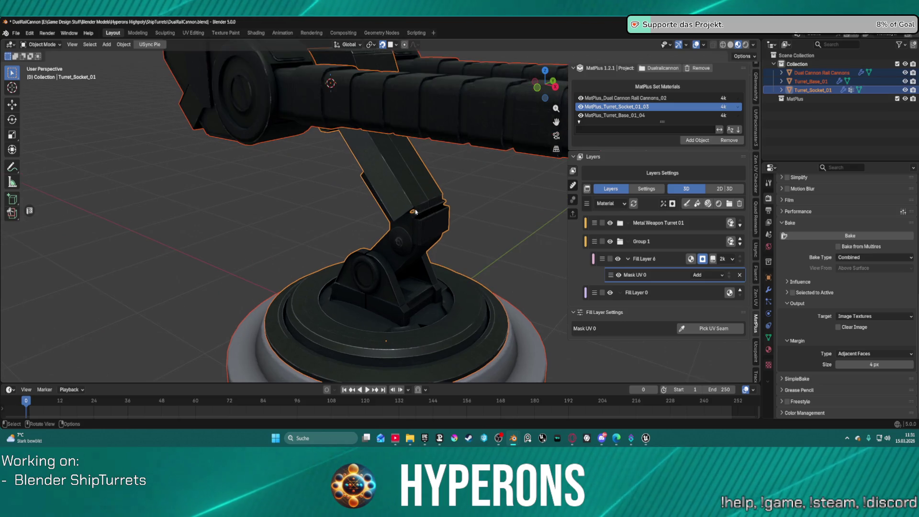
{"action": "mouse_move", "coordinate": [470, 216]}
{"action": "middle_mouse_down"}
{"action": "mouse_move", "coordinate": [477, 224]}
{"action": "mouse_move", "coordinate": [497, 209]}
{"action": "middle_mouse_up"}
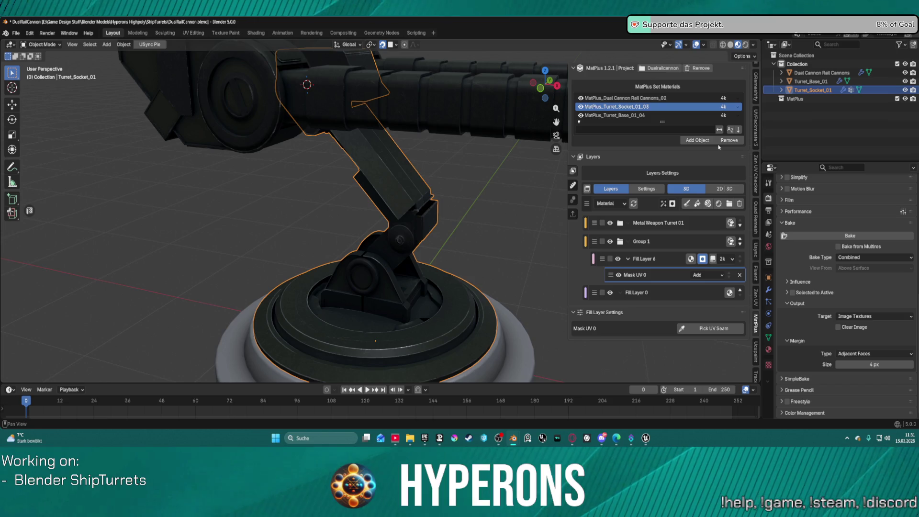
{"action": "left_click", "coordinate": [721, 141]}
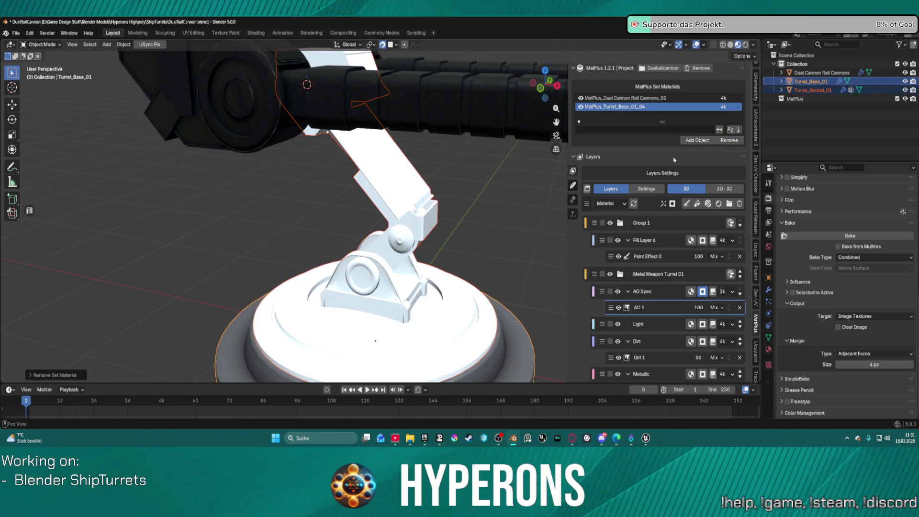
Remove the base's leftover material slot and create a new material set for Turret_Socket_01.
{"action": "left_click", "coordinate": [699, 141]}
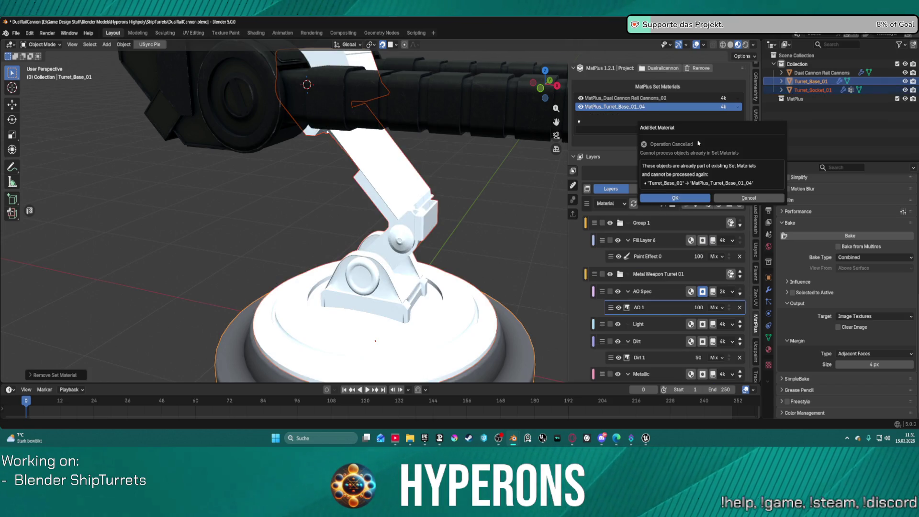
{"action": "left_click", "coordinate": [742, 198]}
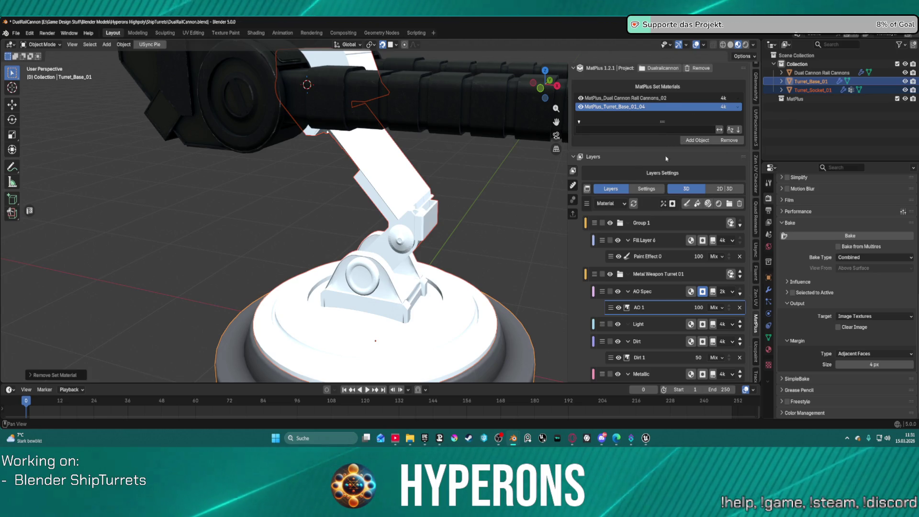
{"action": "left_click", "coordinate": [768, 350]}
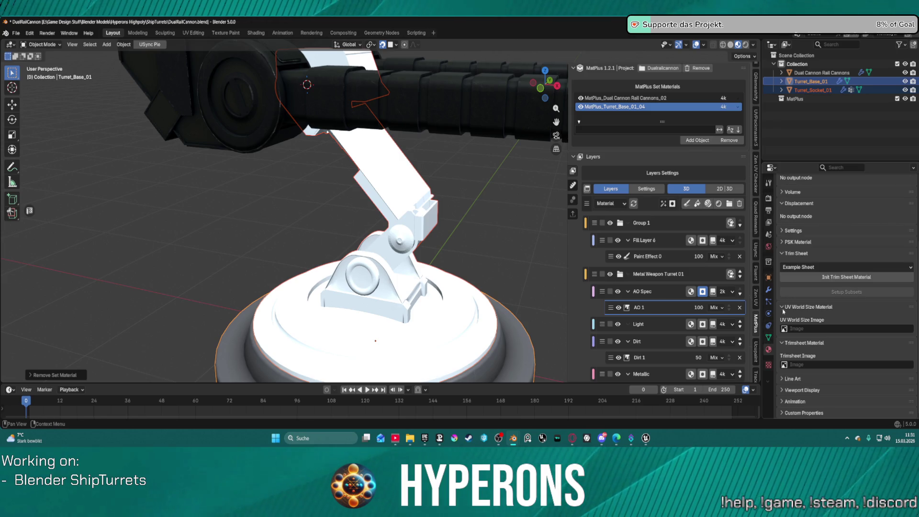
{"action": "scroll", "coordinate": [784, 311], "scroll_direction": "up", "scroll_amount": 8}
{"action": "left_click", "coordinate": [914, 207]}
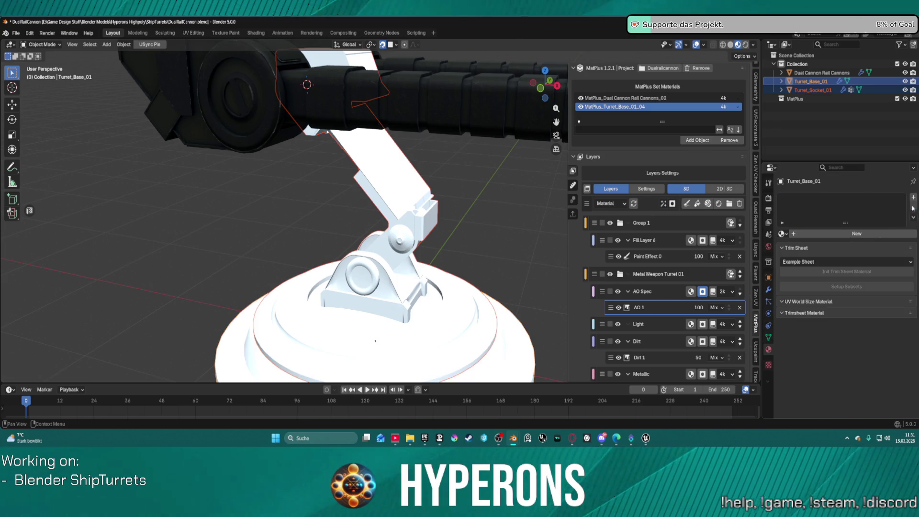
{"action": "left_click", "coordinate": [416, 194]}
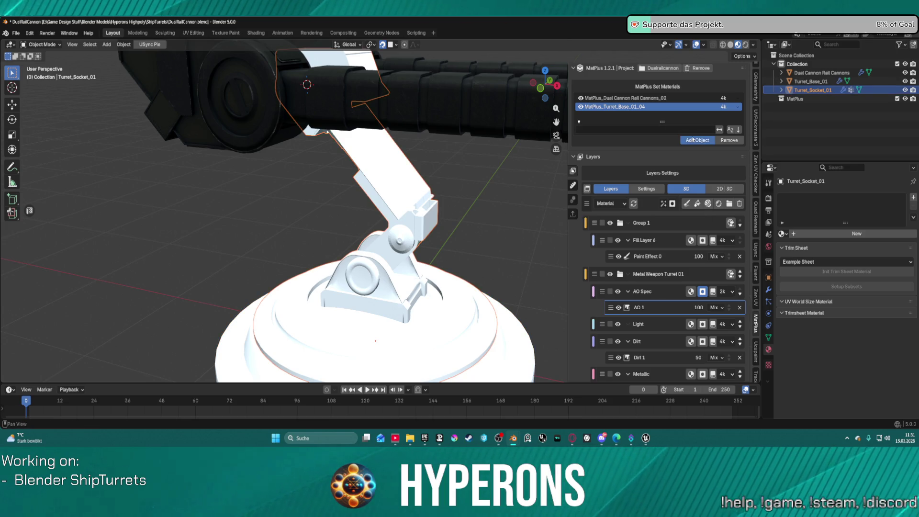
{"action": "left_click", "coordinate": [693, 139]}
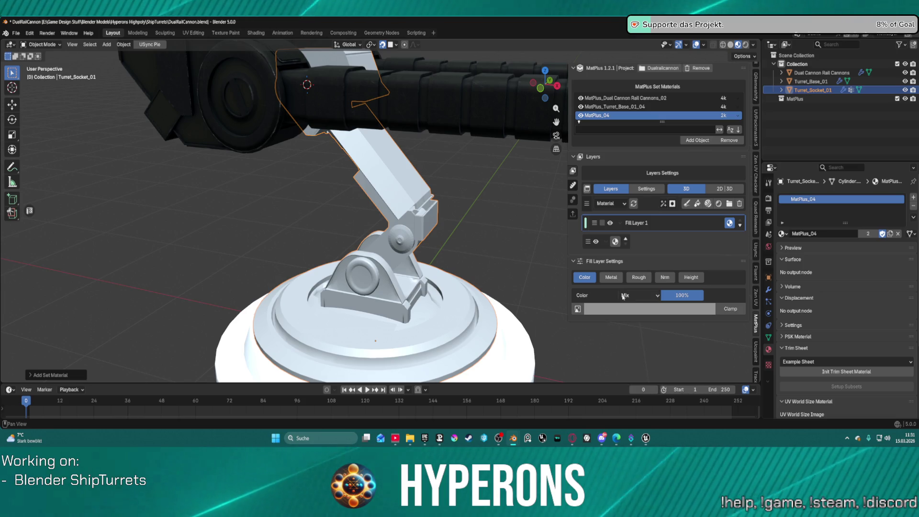
Add Fill Layer 2 with a UV mask and pick a part of the turret for it.
{"action": "middle_click_drag", "start_coordinate": [480, 255], "coordinate": [612, 286]}
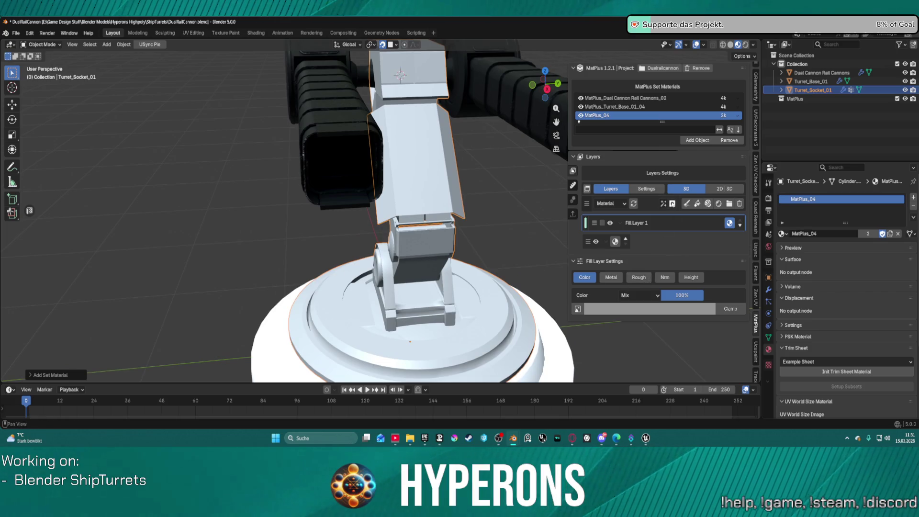
{"action": "left_click", "coordinate": [699, 204]}
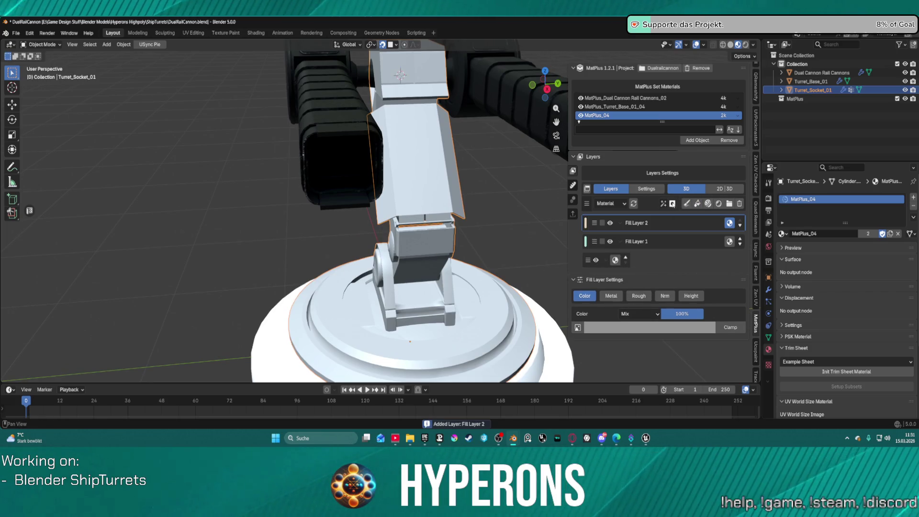
{"action": "left_click", "coordinate": [730, 223]}
{"action": "left_click", "coordinate": [689, 238]}
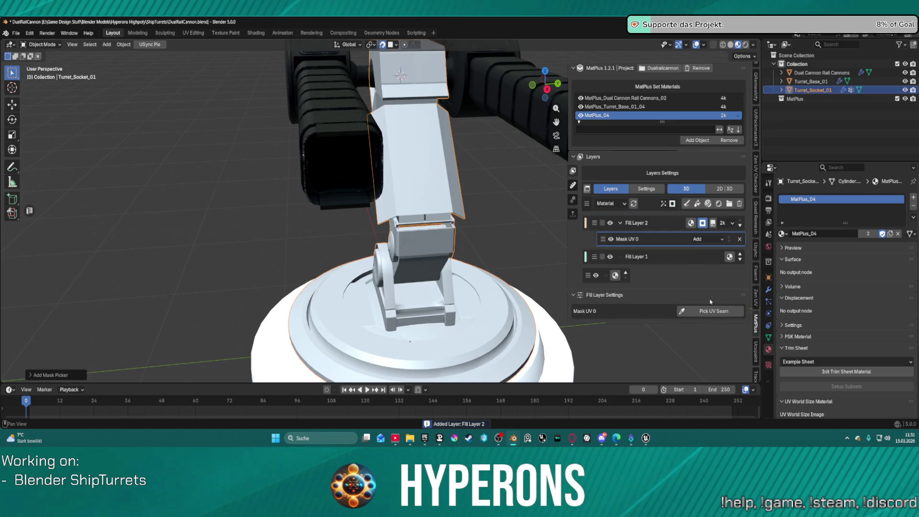
{"action": "left_click", "coordinate": [711, 309]}
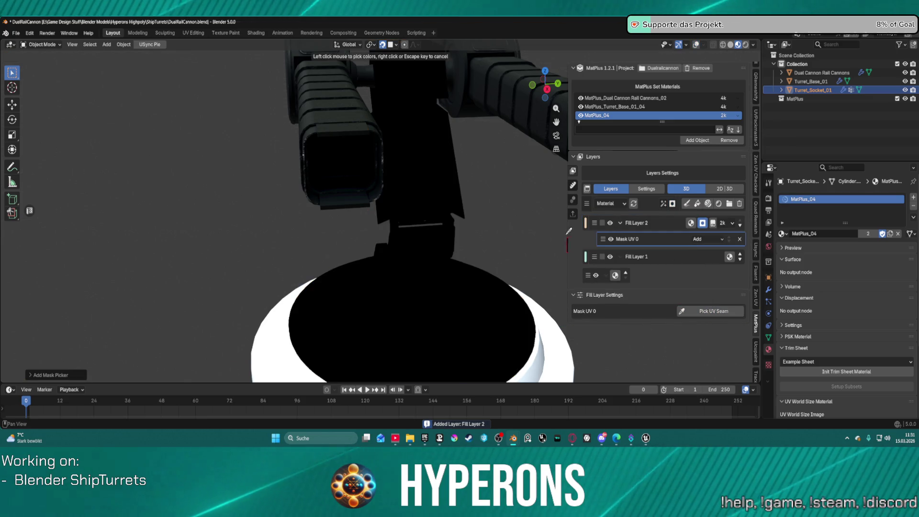
{"action": "left_click", "coordinate": [562, 216]}
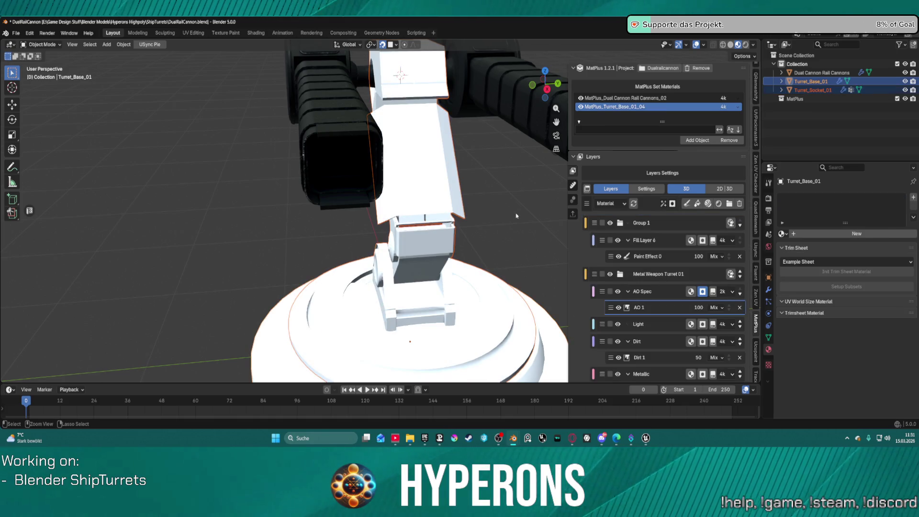
{"action": "scroll", "coordinate": [510, 216], "scroll_direction": "down", "scroll_amount": 5}
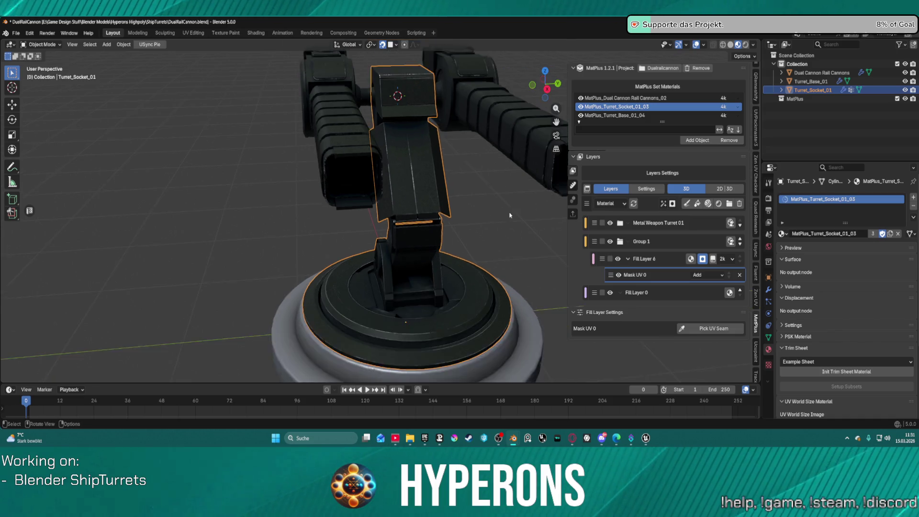
Switch the layer preview channel to Mask to view the turret's mask.
{"action": "scroll", "coordinate": [459, 230], "scroll_direction": "up", "scroll_amount": 4}
{"action": "mouse_move", "coordinate": [486, 229]}
{"action": "middle_mouse_down"}
{"action": "mouse_move", "coordinate": [344, 292]}
{"action": "mouse_move", "coordinate": [456, 265]}
{"action": "mouse_move", "coordinate": [357, 185]}
{"action": "middle_mouse_up"}
{"action": "mouse_move", "coordinate": [451, 175]}
{"action": "middle_mouse_down"}
{"action": "mouse_move", "coordinate": [380, 265]}
{"action": "mouse_move", "coordinate": [431, 239]}
{"action": "mouse_move", "coordinate": [392, 225]}
{"action": "mouse_move", "coordinate": [527, 211]}
{"action": "mouse_move", "coordinate": [503, 209]}
{"action": "mouse_move", "coordinate": [457, 229]}
{"action": "middle_mouse_up"}
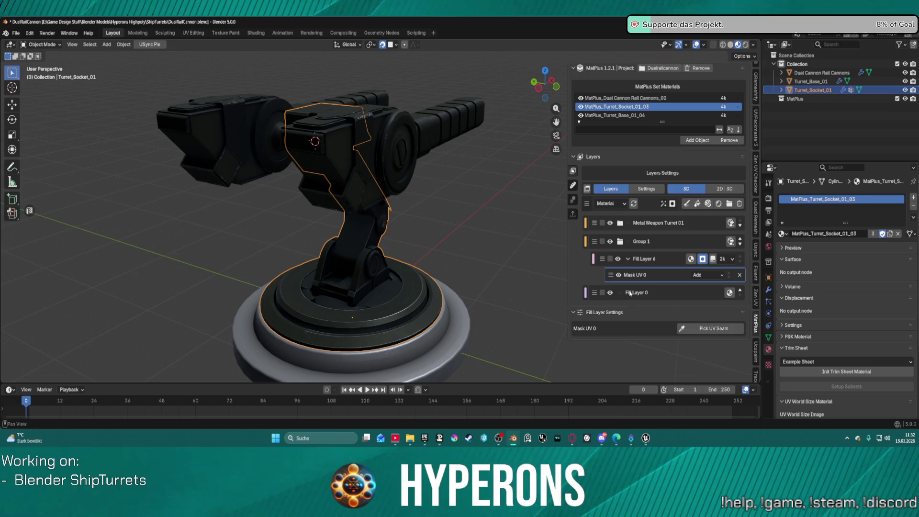
{"action": "left_click", "coordinate": [619, 205]}
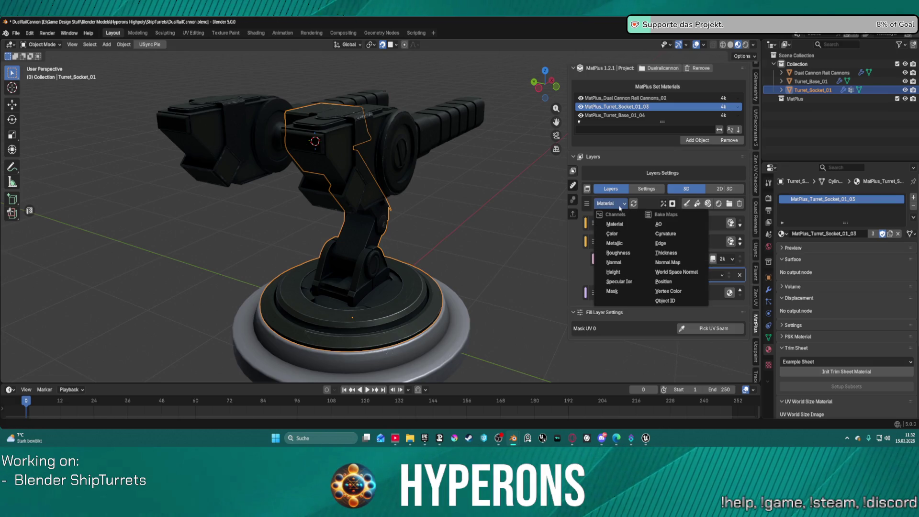
{"action": "left_click", "coordinate": [627, 295]}
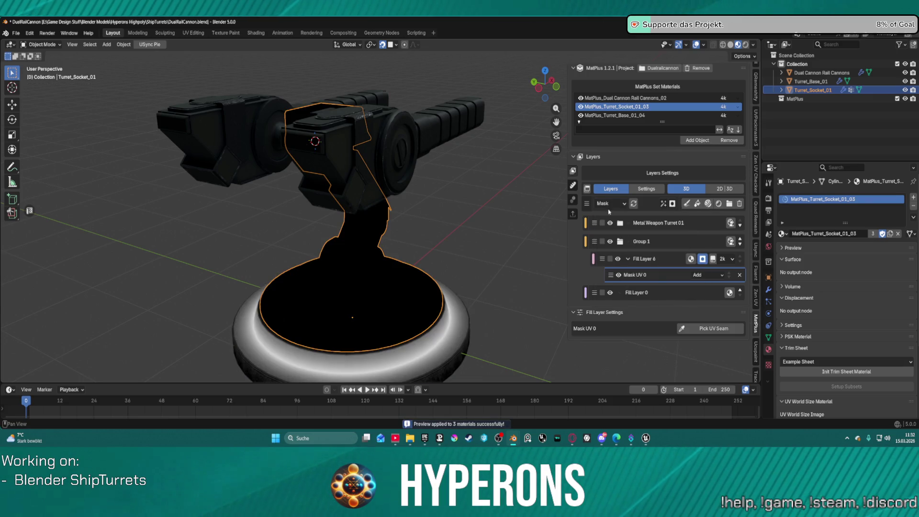
{"action": "left_click", "coordinate": [615, 204]}
{"action": "left_click", "coordinate": [615, 225]}
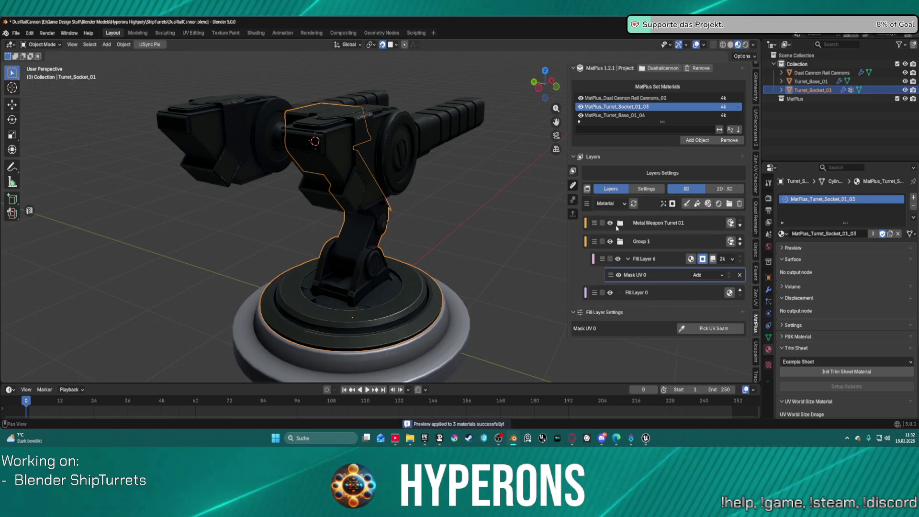
{"action": "left_click", "coordinate": [609, 204]}
{"action": "key", "text": "Escape"}
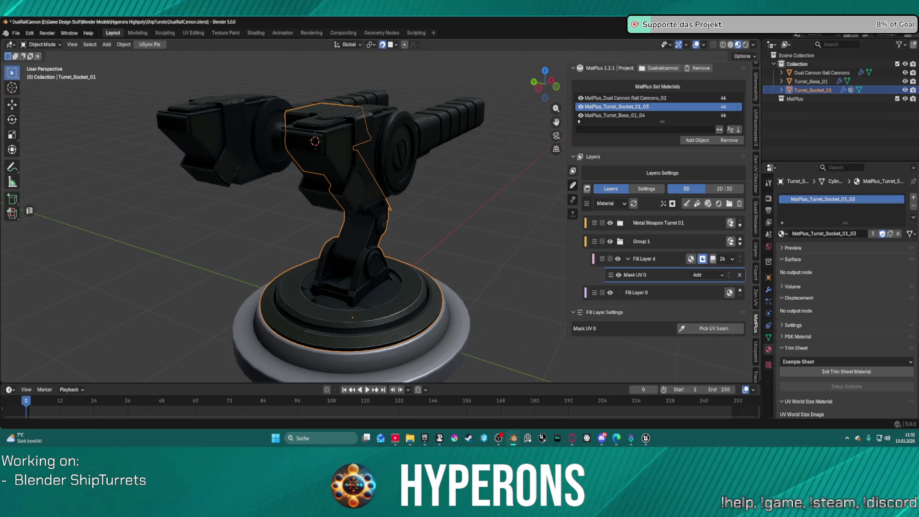
{"action": "left_click", "coordinate": [635, 275]}
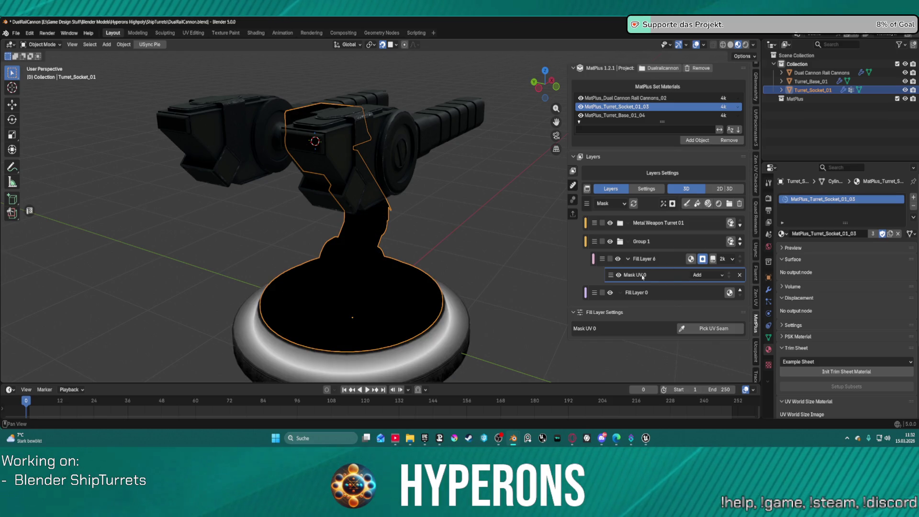
Change Mask UV 0's blending mode from Add to Mix.
{"action": "left_click", "coordinate": [713, 329]}
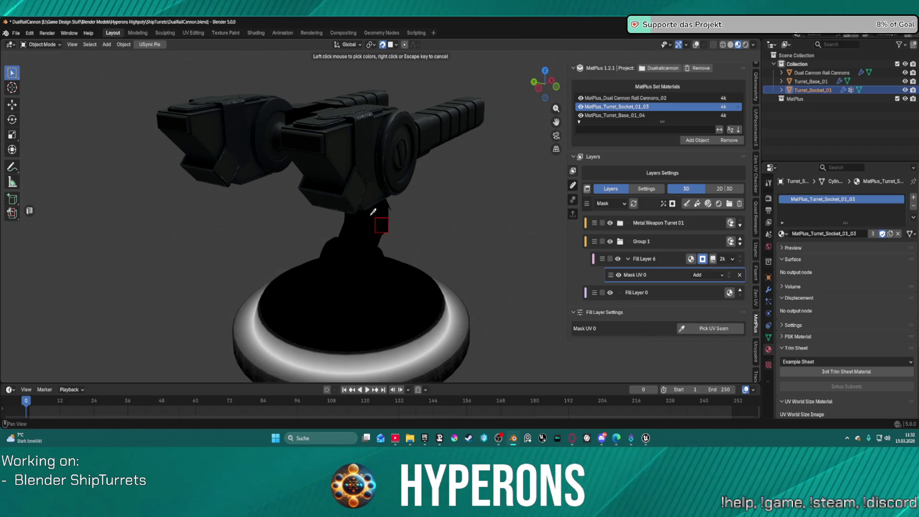
{"action": "key", "text": "Escape"}
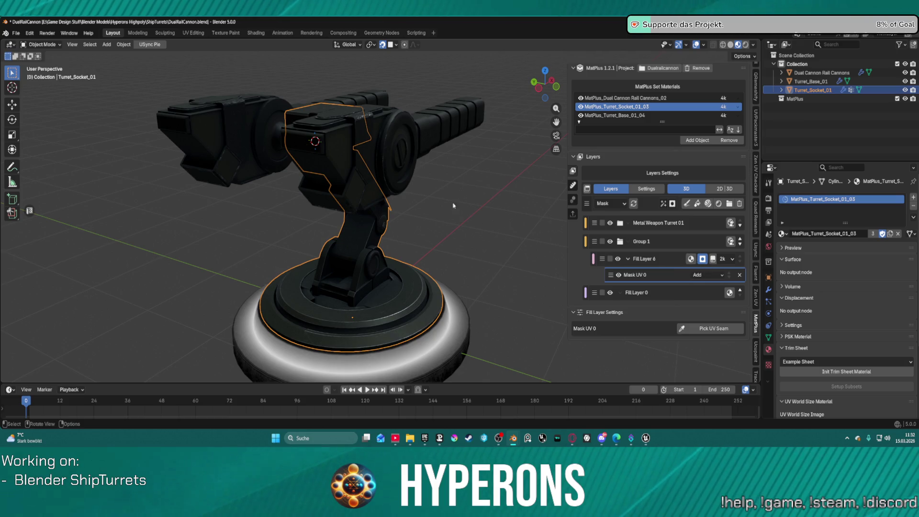
{"action": "left_click", "coordinate": [709, 277]}
{"action": "left_click", "coordinate": [709, 276]}
{"action": "left_click", "coordinate": [707, 296]}
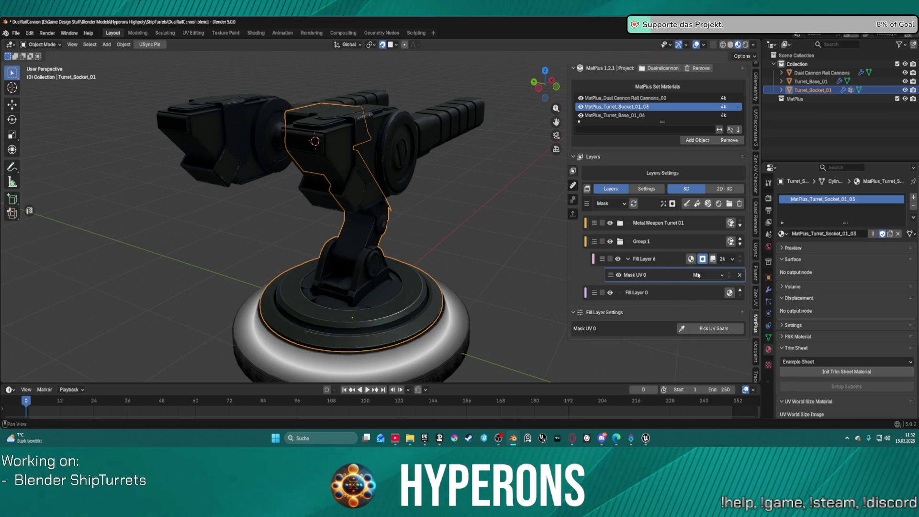
Pick a UV seam on the turret base and toggle between the base and socket material sets.
{"action": "left_click", "coordinate": [712, 328]}
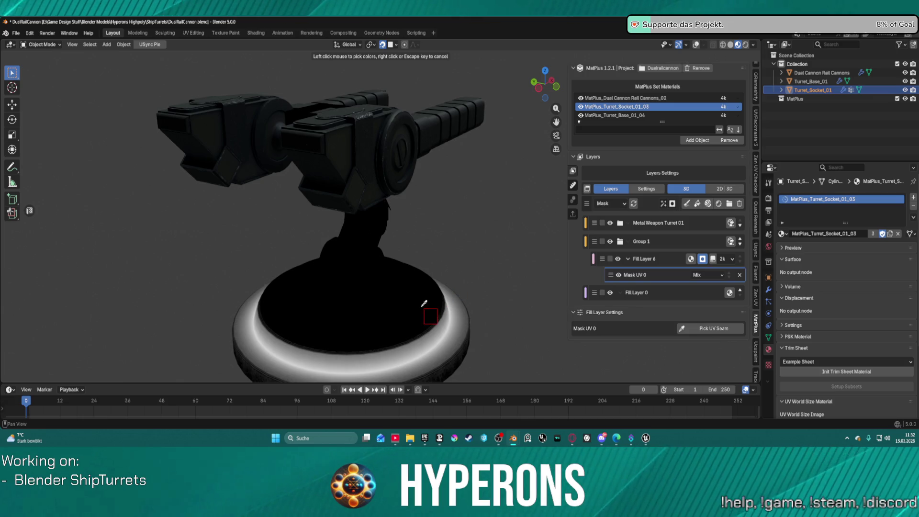
{"action": "left_click", "coordinate": [435, 277]}
{"action": "scroll", "coordinate": [474, 208], "scroll_direction": "down", "scroll_amount": 5}
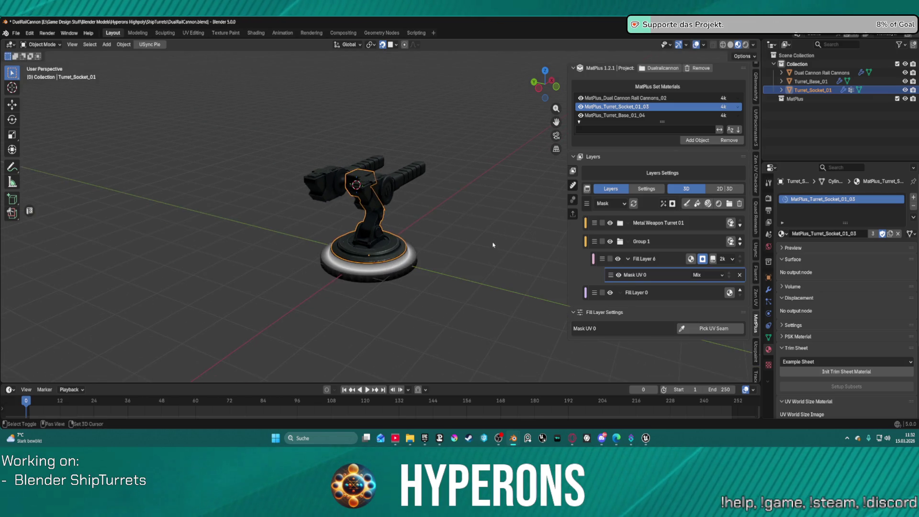
{"action": "mouse_move", "coordinate": [474, 208]}
{"action": "middle_mouse_down"}
{"action": "mouse_move", "coordinate": [455, 205]}
{"action": "mouse_move", "coordinate": [472, 206]}
{"action": "mouse_move", "coordinate": [459, 223]}
{"action": "mouse_move", "coordinate": [468, 199]}
{"action": "middle_mouse_up"}
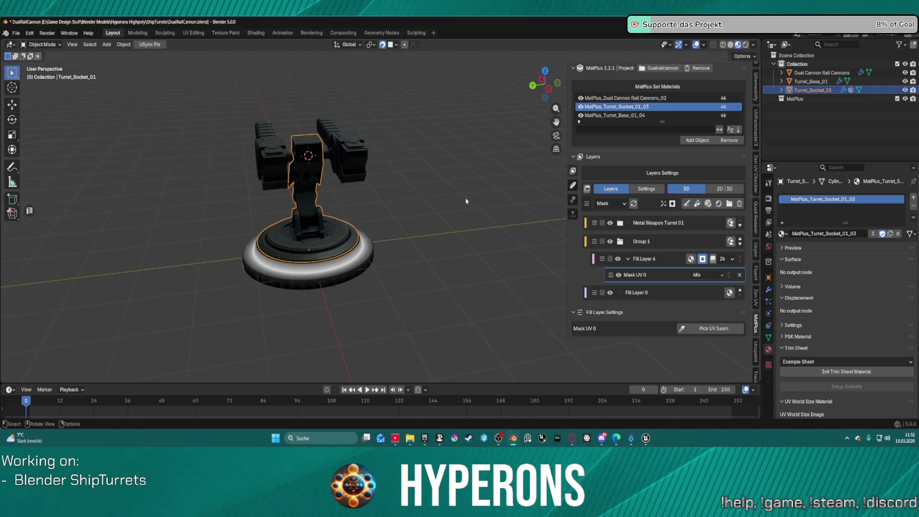
{"action": "left_click", "coordinate": [610, 204]}
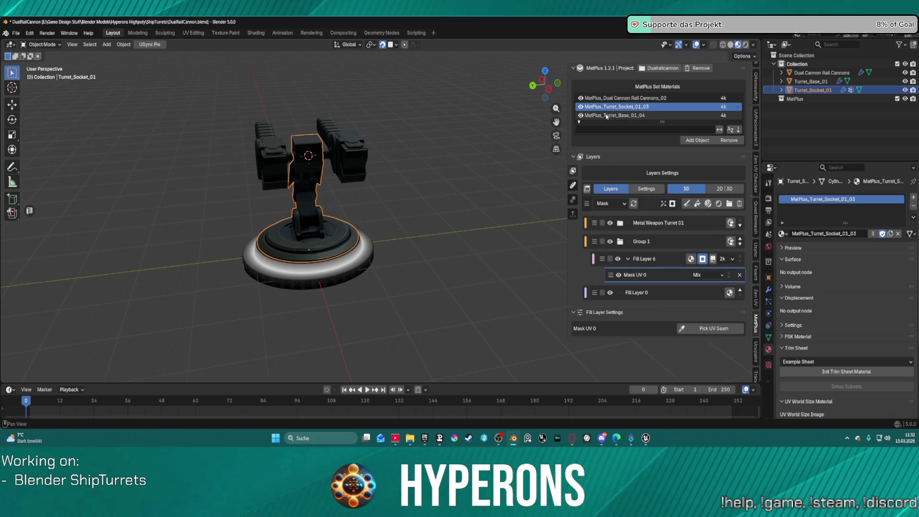
{"action": "middle_click_drag", "start_coordinate": [374, 187], "coordinate": [396, 179]}
{"action": "scroll", "coordinate": [396, 180], "scroll_direction": "up", "scroll_amount": 3}
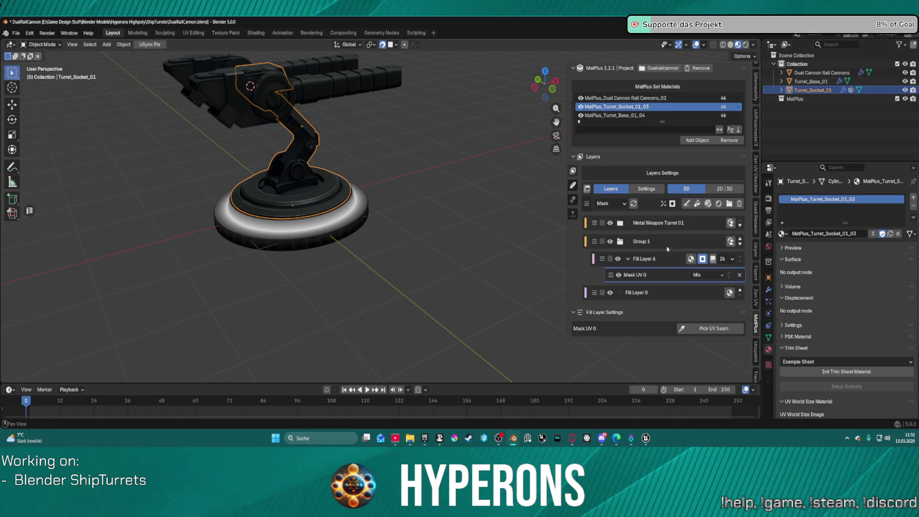
{"action": "left_click", "coordinate": [607, 116]}
{"action": "left_click", "coordinate": [606, 107]}
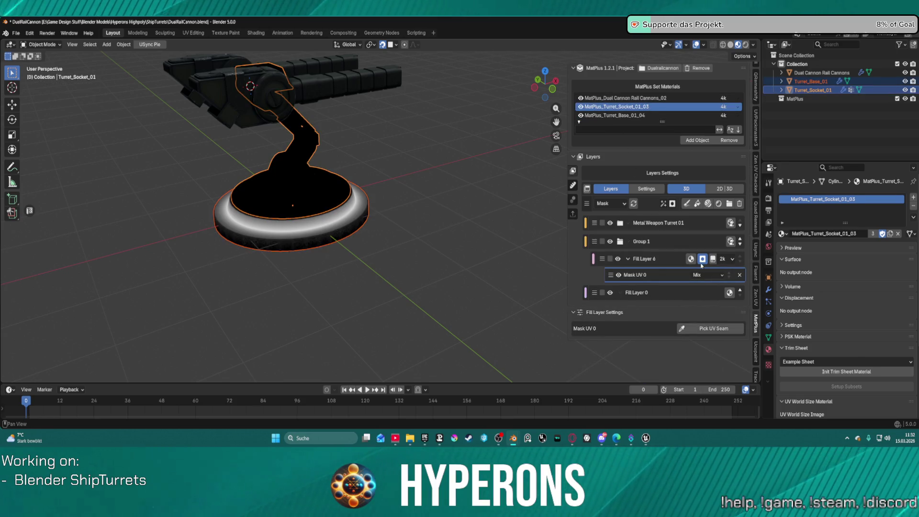
{"action": "left_click", "coordinate": [612, 204]}
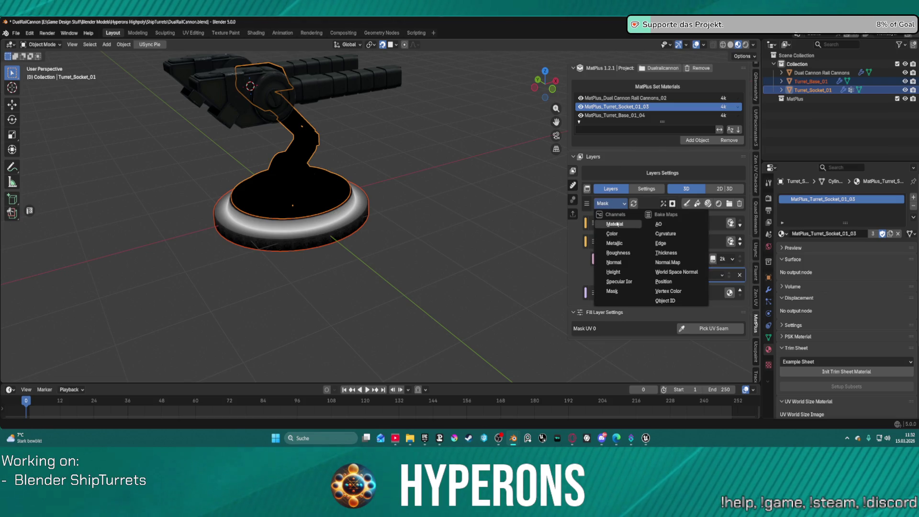
Return the preview to the full Material channel, retry UV seam picks, and toggle solid shading.
{"action": "left_click", "coordinate": [617, 218]}
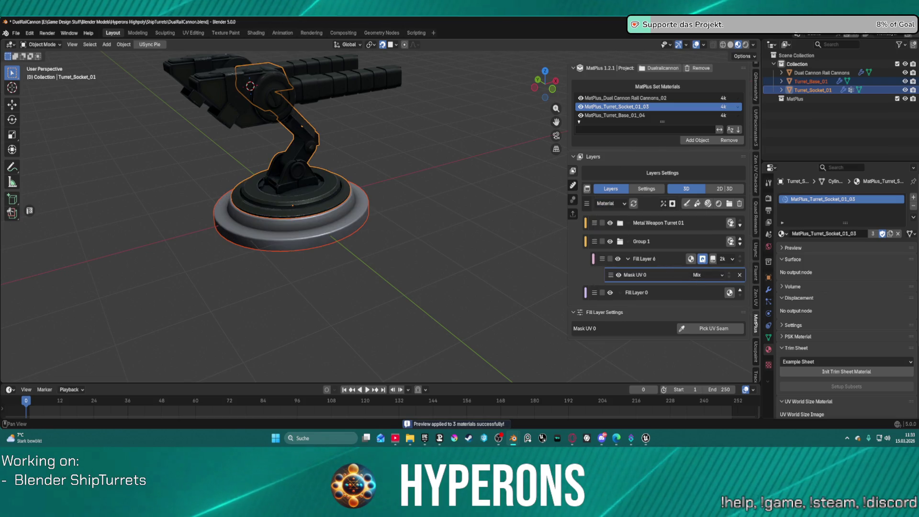
{"action": "left_click", "coordinate": [709, 329]}
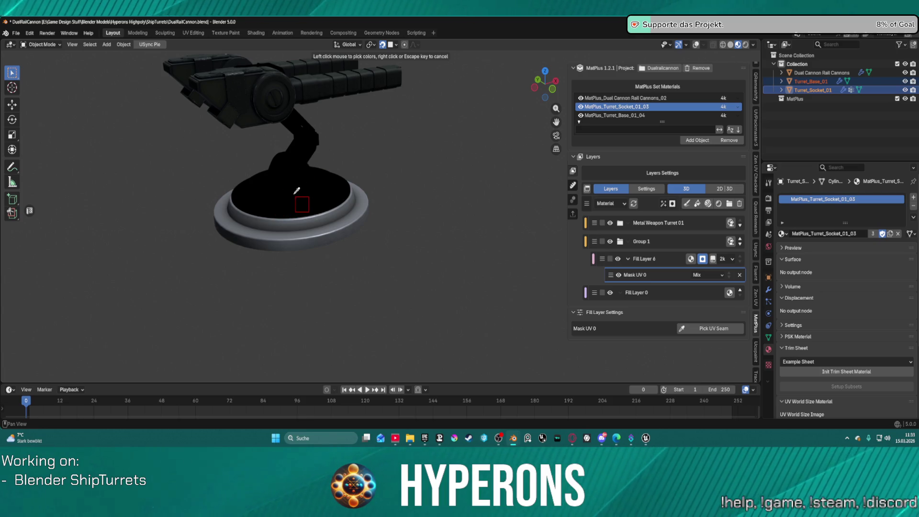
{"action": "left_click", "coordinate": [291, 194]}
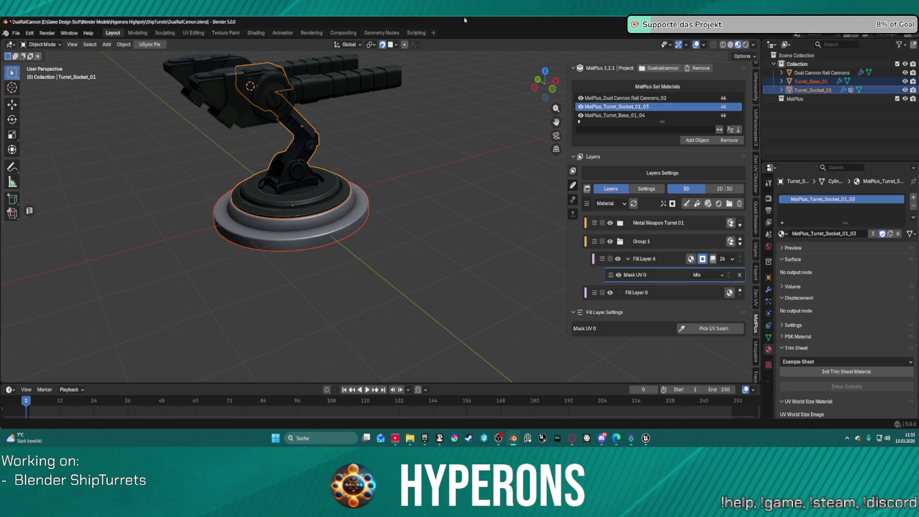
{"action": "left_click", "coordinate": [732, 45]}
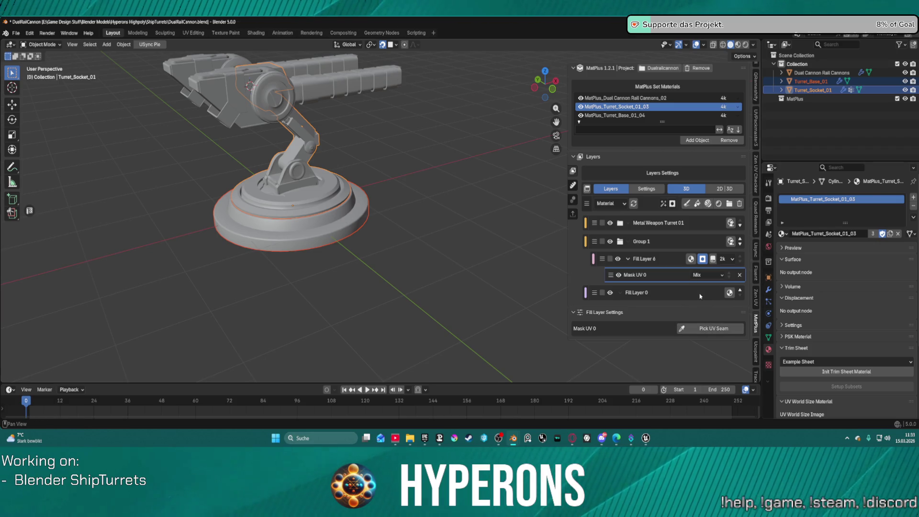
{"action": "left_click", "coordinate": [712, 327]}
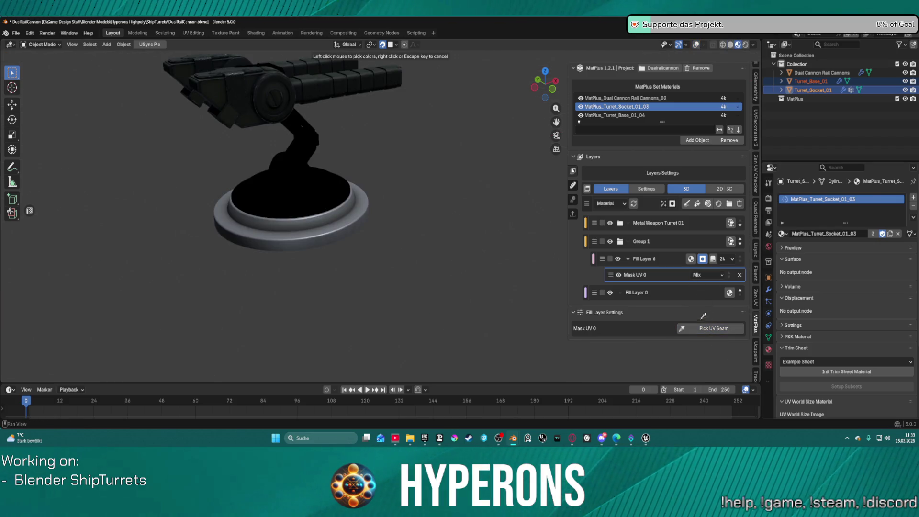
{"action": "left_click", "coordinate": [367, 208]}
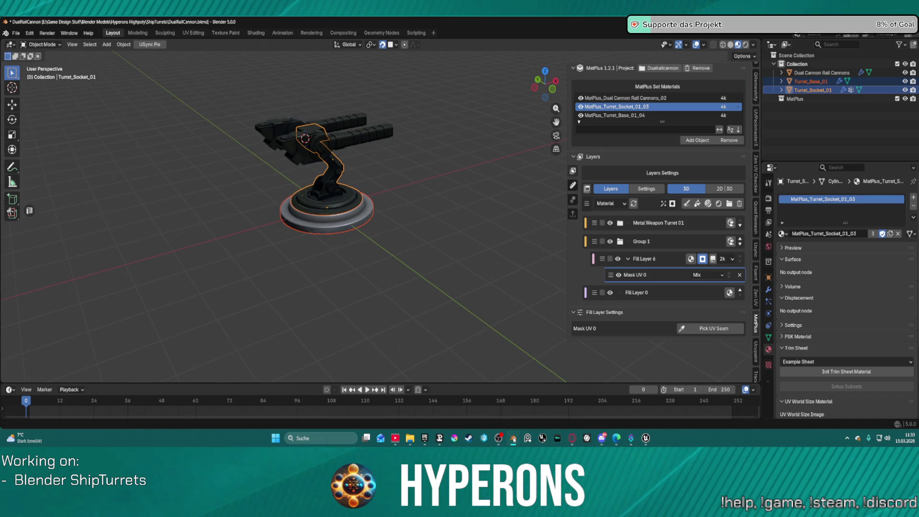
{"action": "mouse_move", "coordinate": [514, 439]}
{"action": "left_click", "coordinate": [549, 405]}
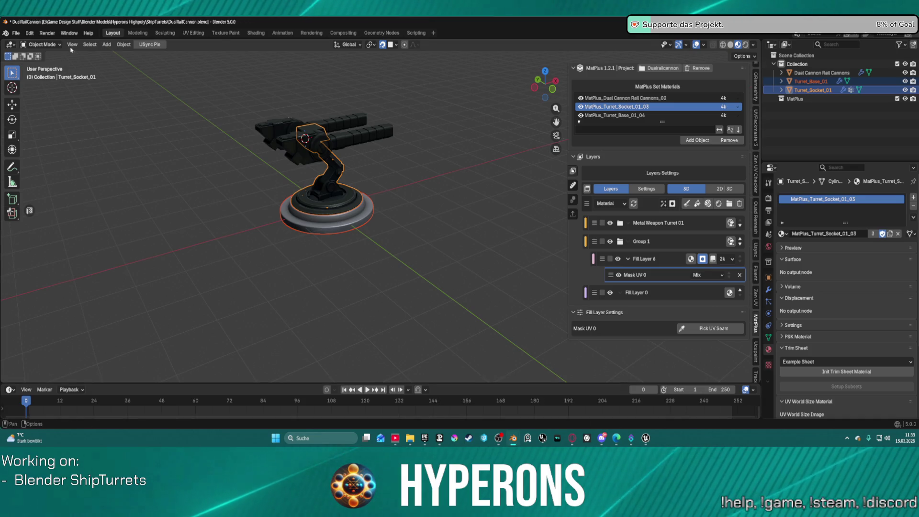
{"action": "mouse_move", "coordinate": [427, 158]}
{"action": "middle_mouse_down"}
{"action": "mouse_move", "coordinate": [438, 244]}
{"action": "mouse_move", "coordinate": [429, 190]}
{"action": "middle_mouse_up"}
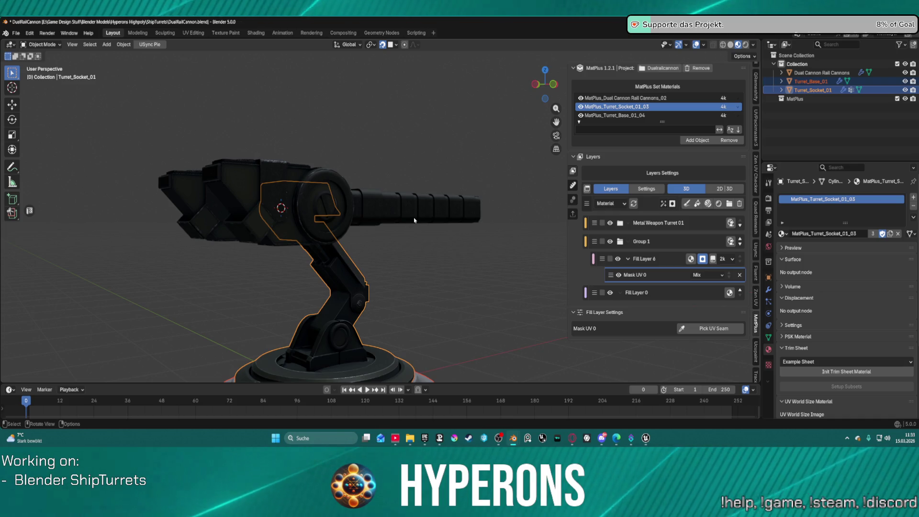
{"action": "mouse_move", "coordinate": [343, 166]}
{"action": "middle_mouse_down"}
{"action": "mouse_move", "coordinate": [298, 194]}
{"action": "mouse_move", "coordinate": [298, 230]}
{"action": "mouse_move", "coordinate": [315, 178]}
{"action": "middle_mouse_up"}
{"action": "scroll", "coordinate": [382, 277], "scroll_direction": "down", "scroll_amount": 3}
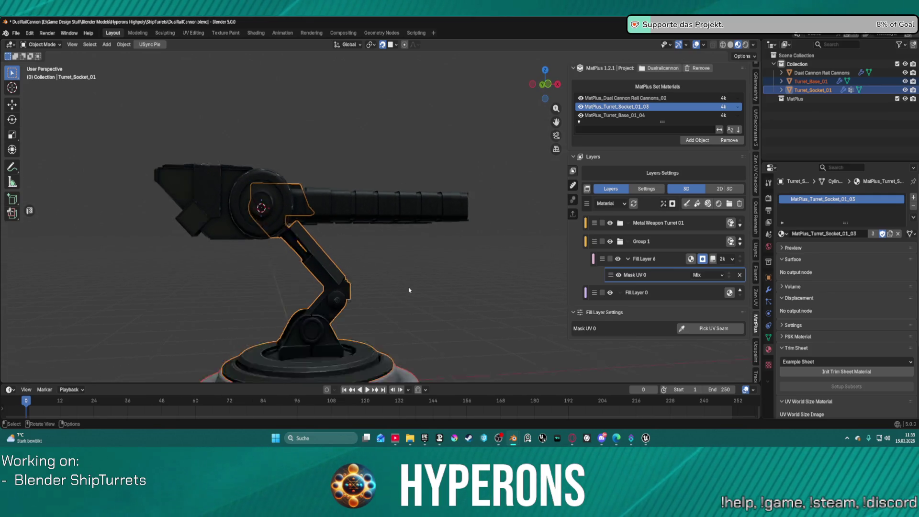
{"action": "middle_click_drag", "start_coordinate": [409, 290], "coordinate": [399, 301]}
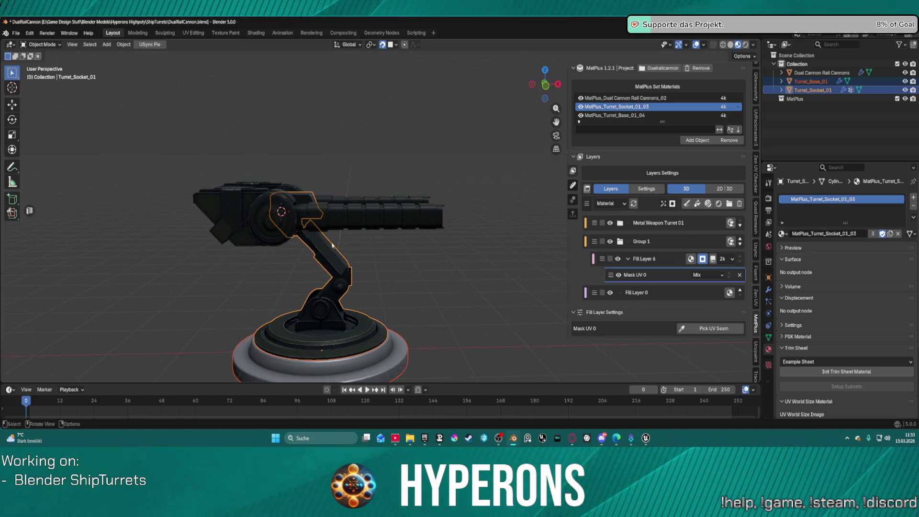
{"action": "middle_click_drag", "start_coordinate": [473, 287], "coordinate": [468, 293]}
{"action": "scroll", "coordinate": [477, 291], "scroll_direction": "up", "scroll_amount": 5}
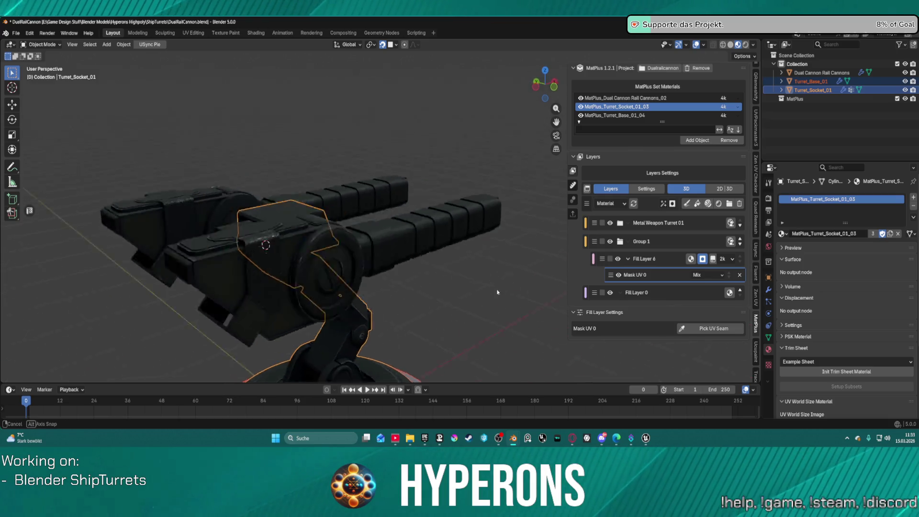
{"action": "mouse_move", "coordinate": [445, 299]}
{"action": "middle_mouse_down", "text": "shift"}
{"action": "mouse_move", "coordinate": [413, 230]}
{"action": "mouse_move", "coordinate": [311, 269]}
{"action": "mouse_move", "coordinate": [437, 308]}
{"action": "mouse_move", "coordinate": [359, 234]}
{"action": "middle_mouse_up", "text": "shift"}
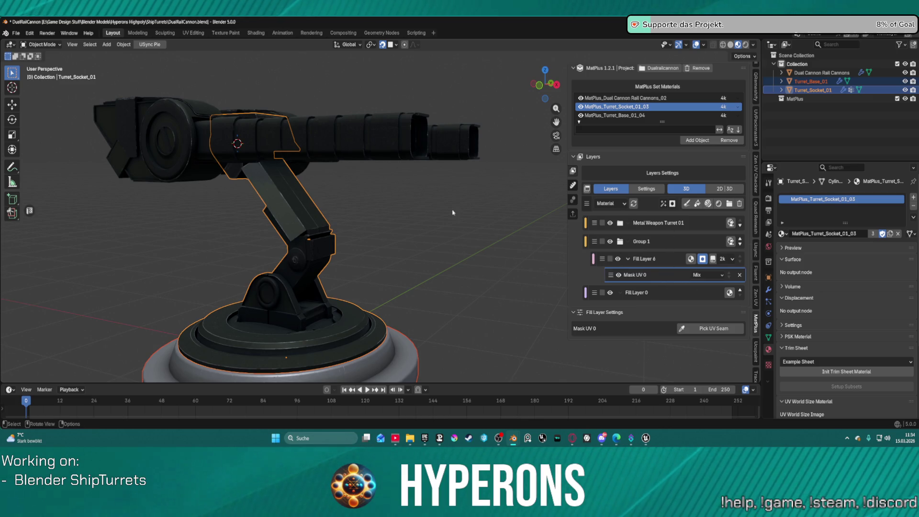
{"action": "scroll", "coordinate": [453, 212], "scroll_direction": "down", "scroll_amount": 3}
{"action": "middle_click_drag", "start_coordinate": [453, 212], "coordinate": [443, 282]}
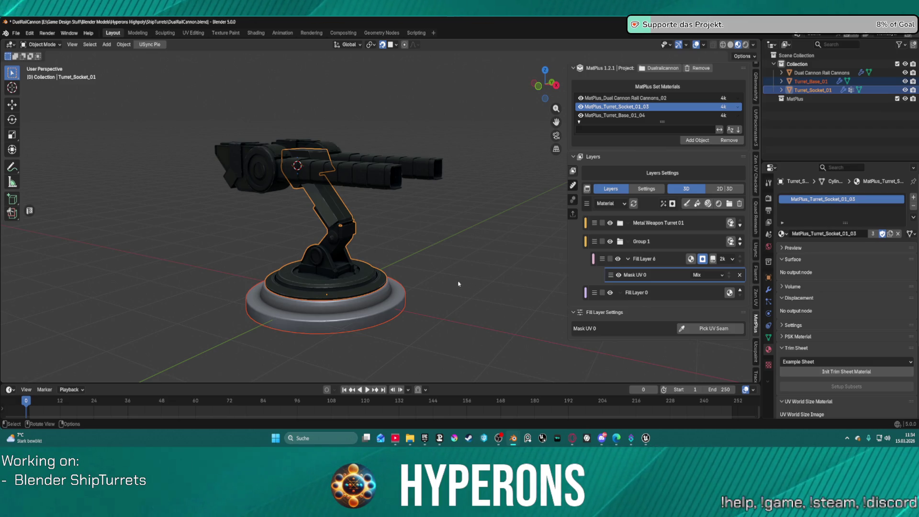
{"action": "mouse_move", "coordinate": [447, 271]}
{"action": "middle_mouse_down"}
{"action": "mouse_move", "coordinate": [421, 264]}
{"action": "mouse_move", "coordinate": [447, 260]}
{"action": "mouse_move", "coordinate": [404, 291]}
{"action": "mouse_move", "coordinate": [404, 312]}
{"action": "mouse_move", "coordinate": [431, 277]}
{"action": "mouse_move", "coordinate": [485, 301]}
{"action": "middle_mouse_up"}
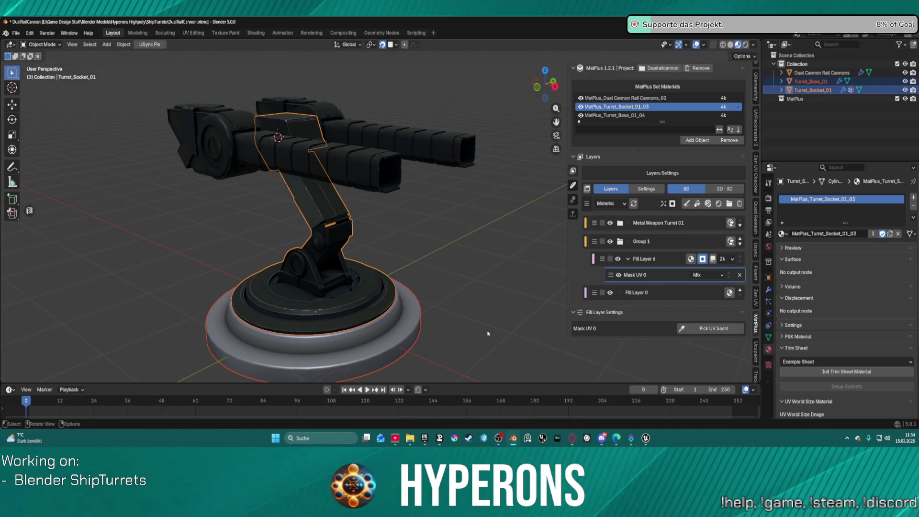
{"action": "mouse_move", "coordinate": [482, 219]}
{"action": "middle_mouse_down"}
{"action": "mouse_move", "coordinate": [495, 211]}
{"action": "mouse_move", "coordinate": [496, 238]}
{"action": "mouse_move", "coordinate": [412, 206]}
{"action": "middle_mouse_up"}
{"action": "scroll", "coordinate": [495, 213], "scroll_direction": "down", "scroll_amount": 2}
{"action": "scroll", "coordinate": [395, 200], "scroll_direction": "up", "scroll_amount": 5}
{"action": "scroll", "coordinate": [395, 199], "scroll_direction": "up", "scroll_amount": 6}
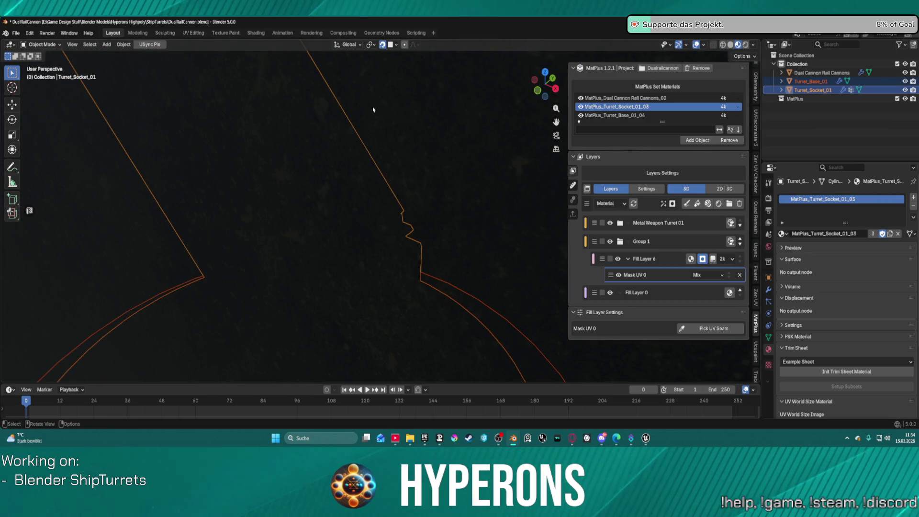
{"action": "scroll", "coordinate": [360, 189], "scroll_direction": "down", "scroll_amount": 8}
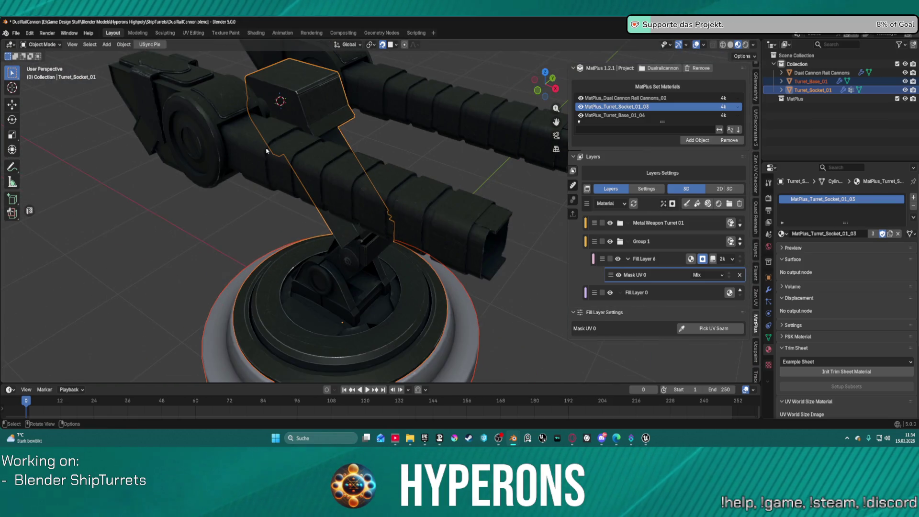
{"action": "scroll", "coordinate": [444, 241], "scroll_direction": "down", "scroll_amount": 4}
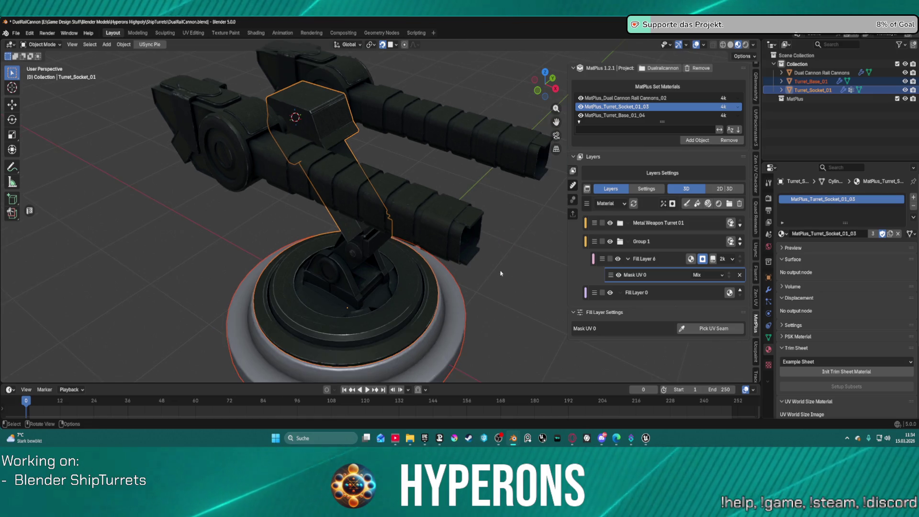
{"action": "mouse_move", "coordinate": [443, 240]}
{"action": "middle_mouse_down"}
{"action": "mouse_move", "coordinate": [421, 240]}
{"action": "mouse_move", "coordinate": [468, 154]}
{"action": "middle_mouse_up"}
{"action": "scroll", "coordinate": [368, 144], "scroll_direction": "up", "scroll_amount": 5}
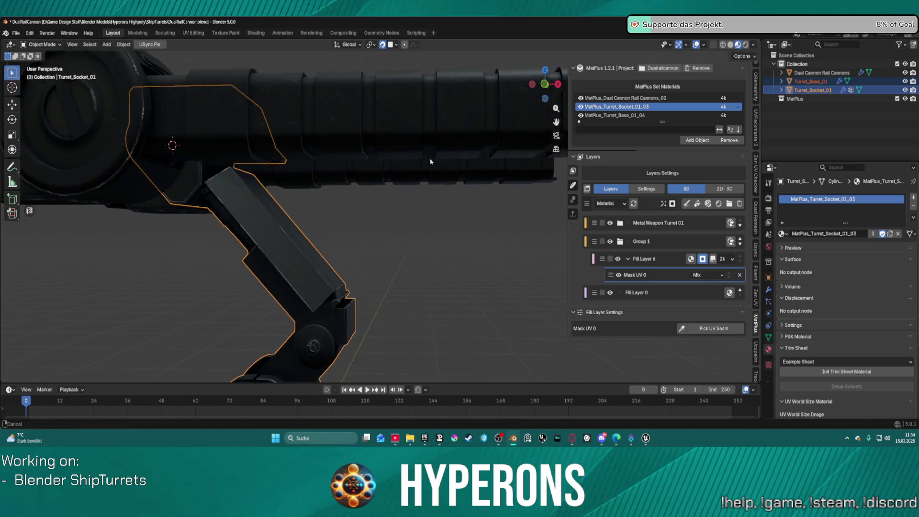
{"action": "mouse_move", "coordinate": [355, 232]}
{"action": "middle_mouse_down"}
{"action": "mouse_move", "coordinate": [336, 236]}
{"action": "mouse_move", "coordinate": [417, 223]}
{"action": "mouse_move", "coordinate": [368, 192]}
{"action": "middle_mouse_up"}
{"action": "scroll", "coordinate": [422, 220], "scroll_direction": "down", "scroll_amount": 5}
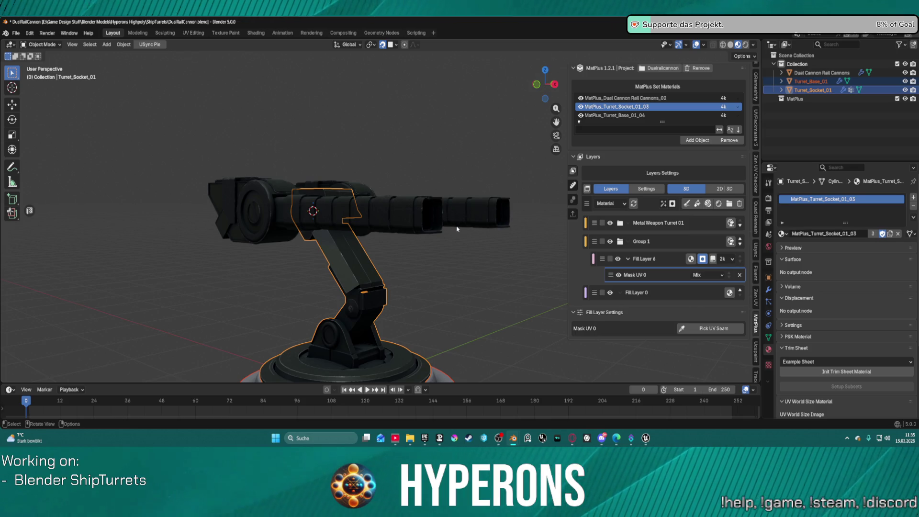
{"action": "left_click", "coordinate": [573, 200]}
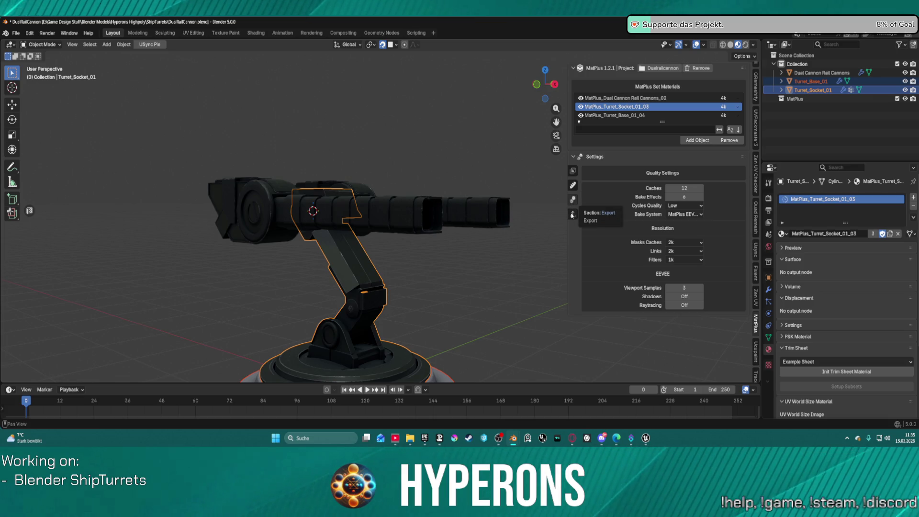
Check the bake systems, then review MatPlus export settings: PNG 4k with Color, Normal, Height, ORM.
{"action": "left_click", "coordinate": [675, 216]}
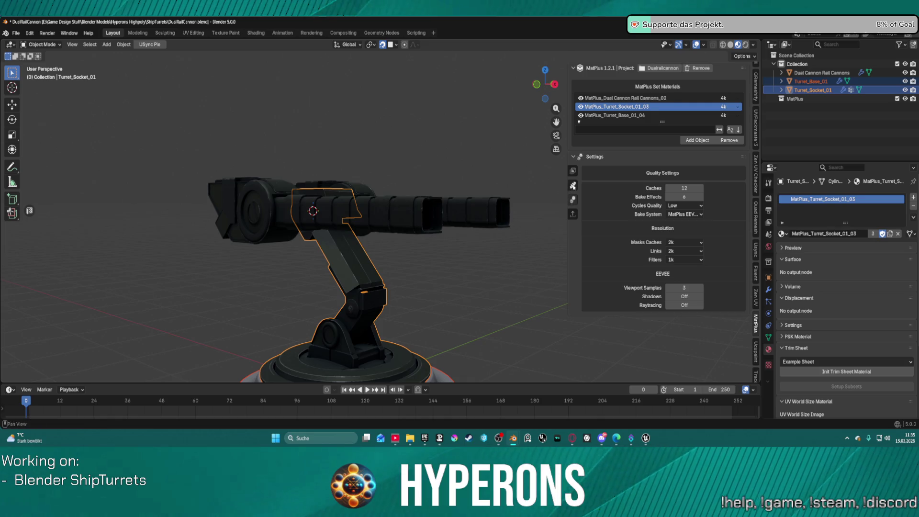
{"action": "left_click", "coordinate": [575, 216]}
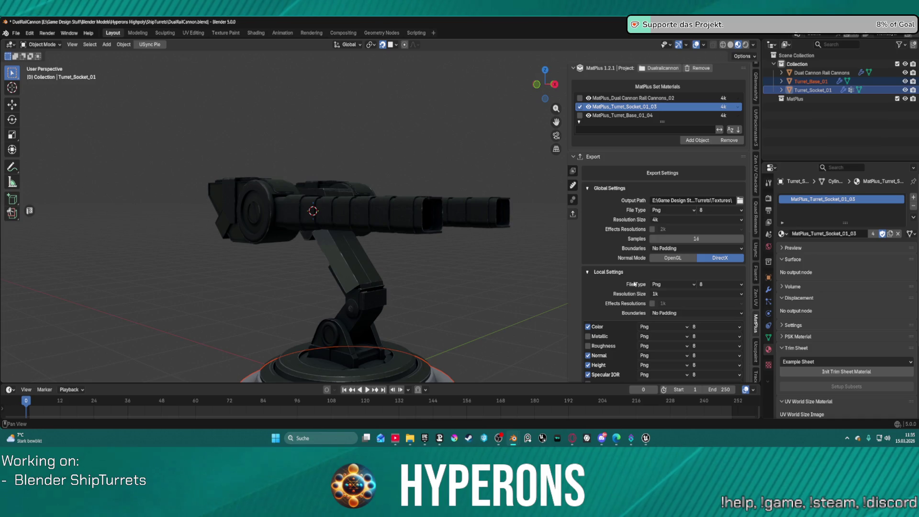
{"action": "scroll", "coordinate": [635, 284], "scroll_direction": "down", "scroll_amount": 1}
{"action": "scroll", "coordinate": [618, 285], "scroll_direction": "down", "scroll_amount": 4}
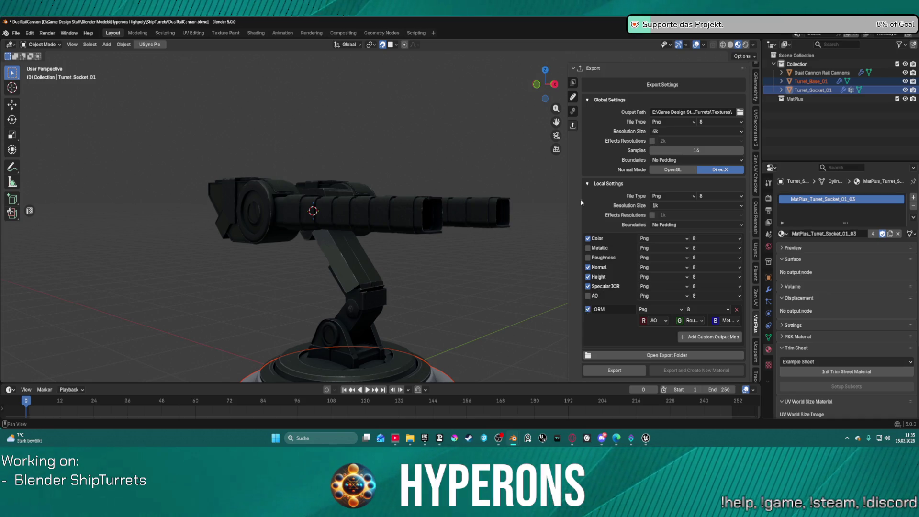
{"action": "scroll", "coordinate": [588, 297], "scroll_direction": "up", "scroll_amount": 2}
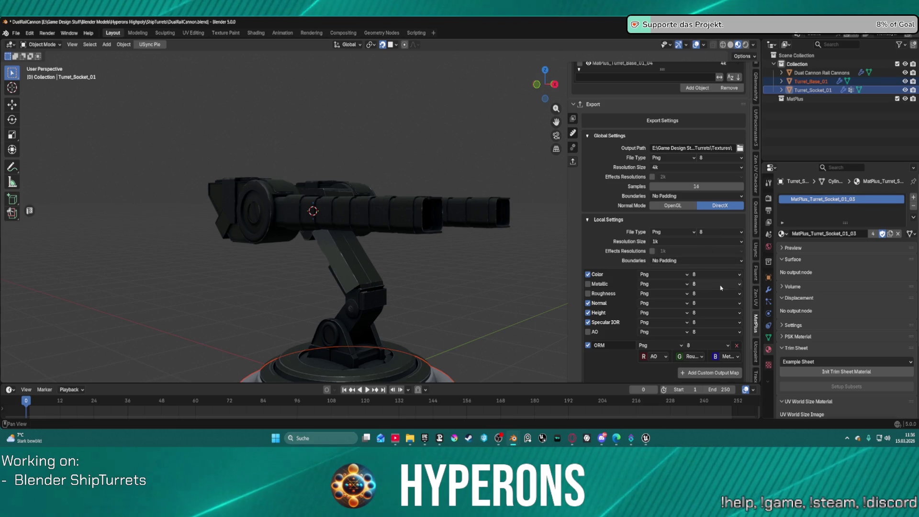
Switch to the USync export options, then quit Blender with Ctrl+Q.
{"action": "left_click", "coordinate": [757, 256]}
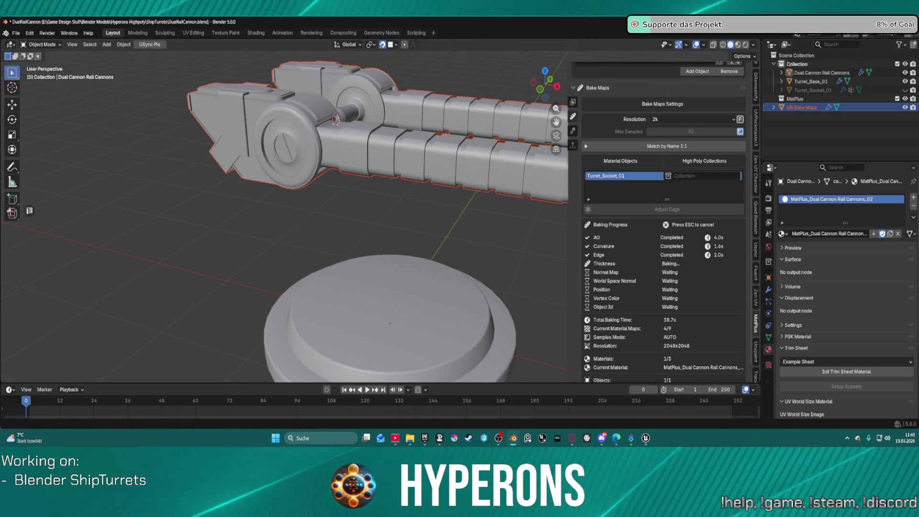
{"action": "key", "text": "ctrl+q"}
Discard unsaved changes and reopen DualRailCannon.blend from Blender's recent files.
{"action": "left_click", "coordinate": [470, 242]}
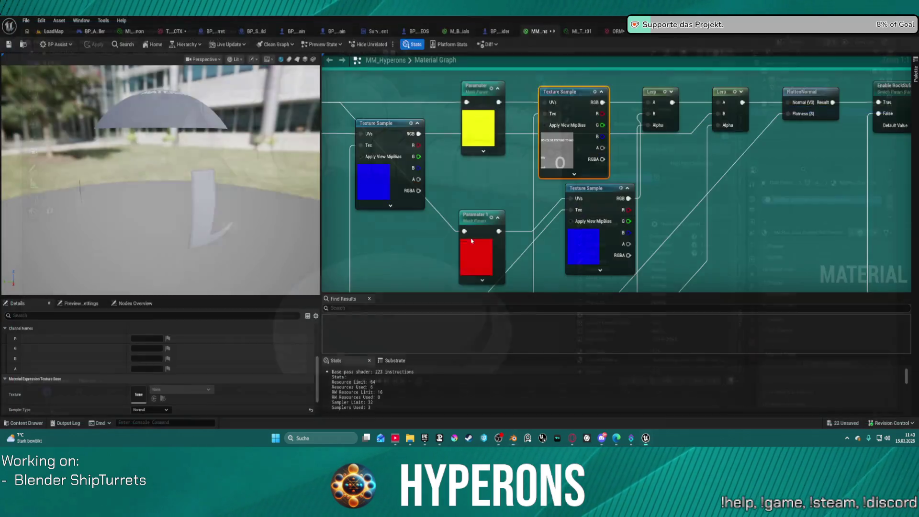
{"action": "right_click", "coordinate": [515, 440]}
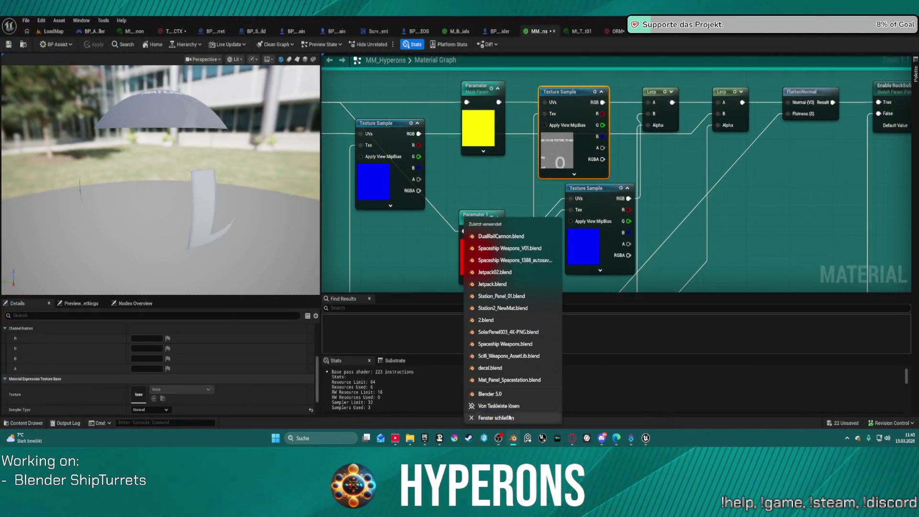
{"action": "left_click", "coordinate": [509, 238]}
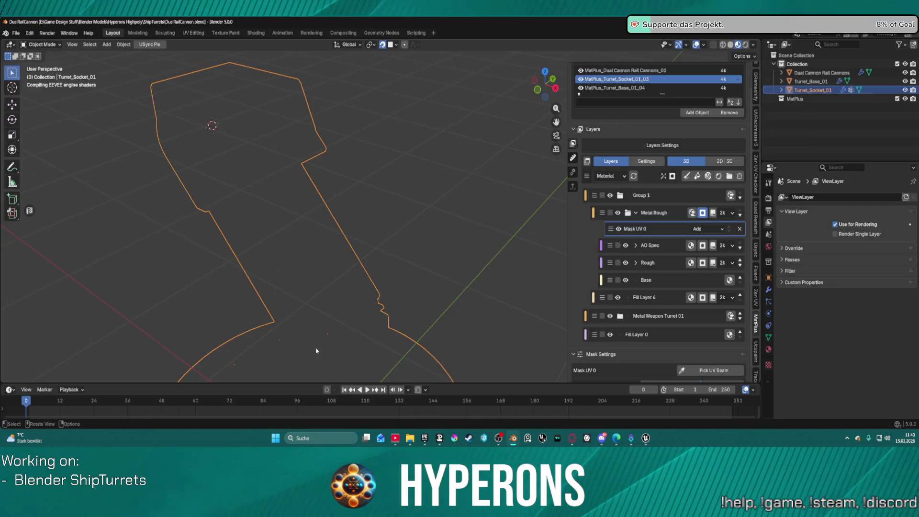
Delete Group 1 with its Metal Rough and Fill Layer 6 layers from Turret_Socket_01's stack.
{"action": "scroll", "coordinate": [453, 240], "scroll_direction": "down", "scroll_amount": 4}
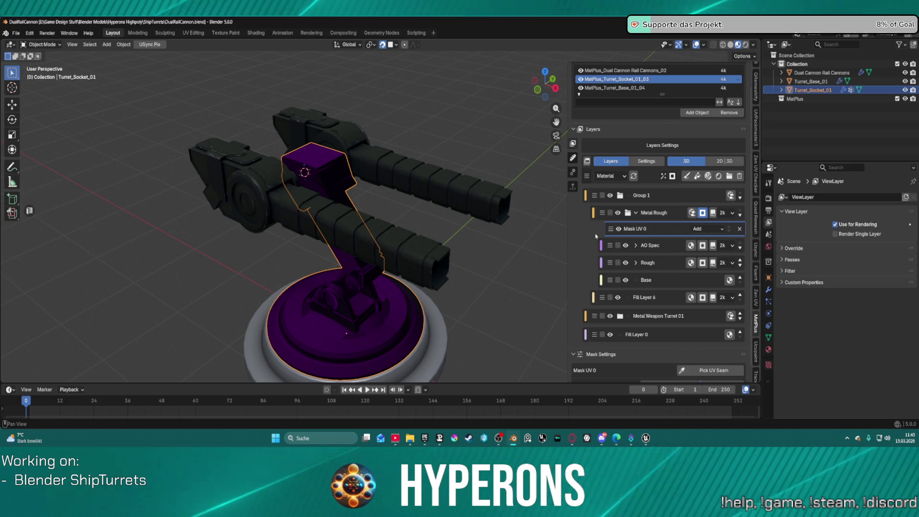
{"action": "left_click", "coordinate": [731, 45]}
{"action": "left_click", "coordinate": [739, 44]}
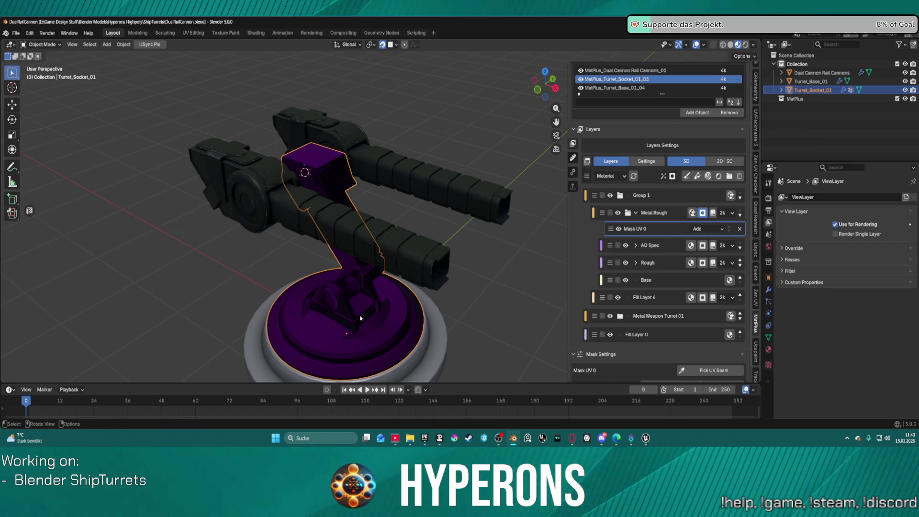
{"action": "scroll", "coordinate": [360, 319], "scroll_direction": "up", "scroll_amount": 2}
{"action": "mouse_move", "coordinate": [361, 318]}
{"action": "middle_mouse_down"}
{"action": "mouse_move", "coordinate": [396, 263]}
{"action": "mouse_move", "coordinate": [456, 296]}
{"action": "mouse_move", "coordinate": [407, 297]}
{"action": "mouse_move", "coordinate": [575, 270]}
{"action": "middle_mouse_up"}
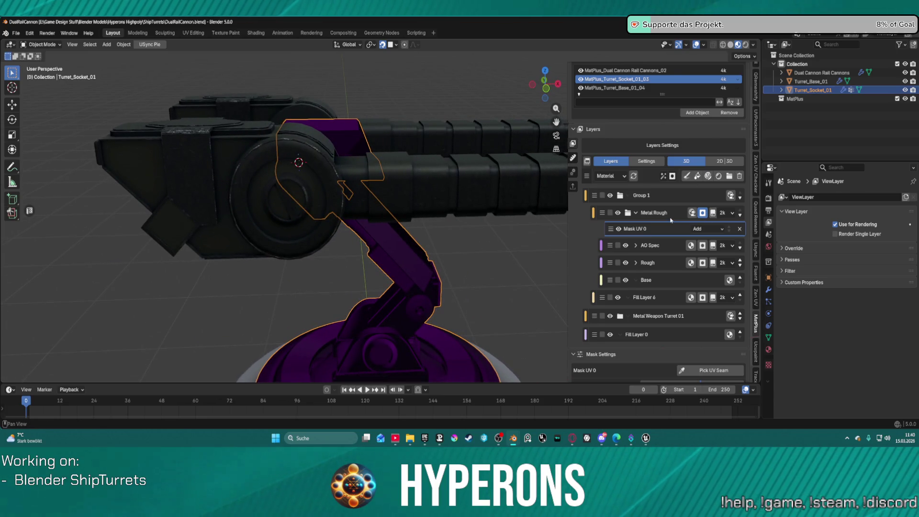
{"action": "left_click", "coordinate": [671, 218]}
{"action": "scroll", "coordinate": [674, 221], "scroll_direction": "up", "scroll_amount": 1}
{"action": "left_click", "coordinate": [740, 199]}
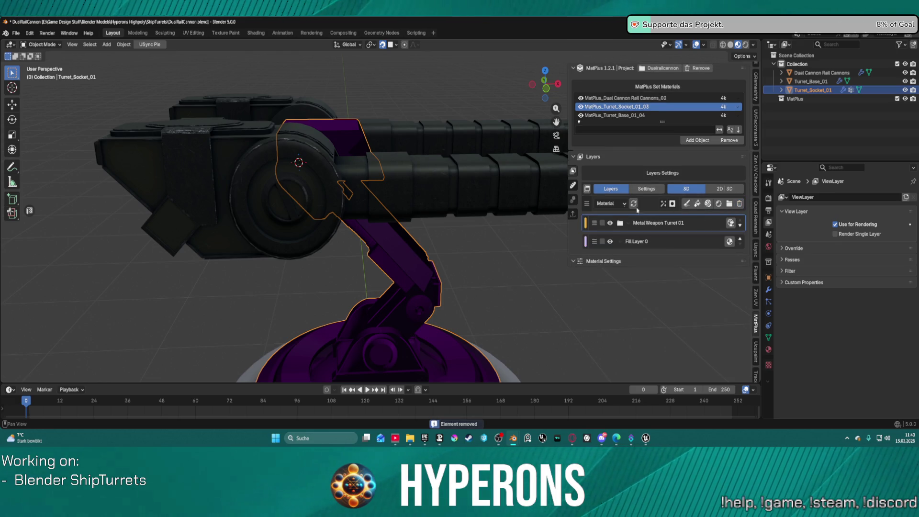
{"action": "left_click", "coordinate": [573, 199]}
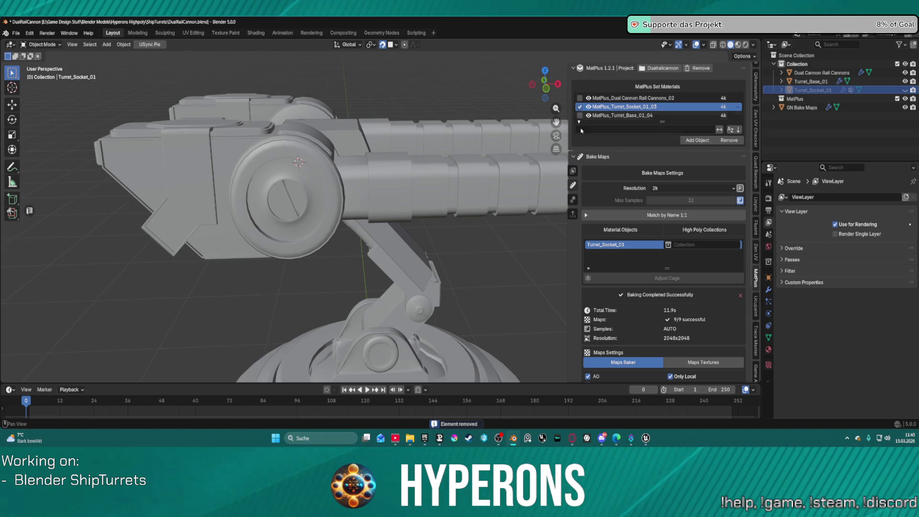
Bake all Turret_Socket_01 maps, producing 9 maps at 2048x2048.
{"action": "scroll", "coordinate": [604, 360], "scroll_direction": "down", "scroll_amount": 6}
{"action": "left_click", "coordinate": [604, 373]}
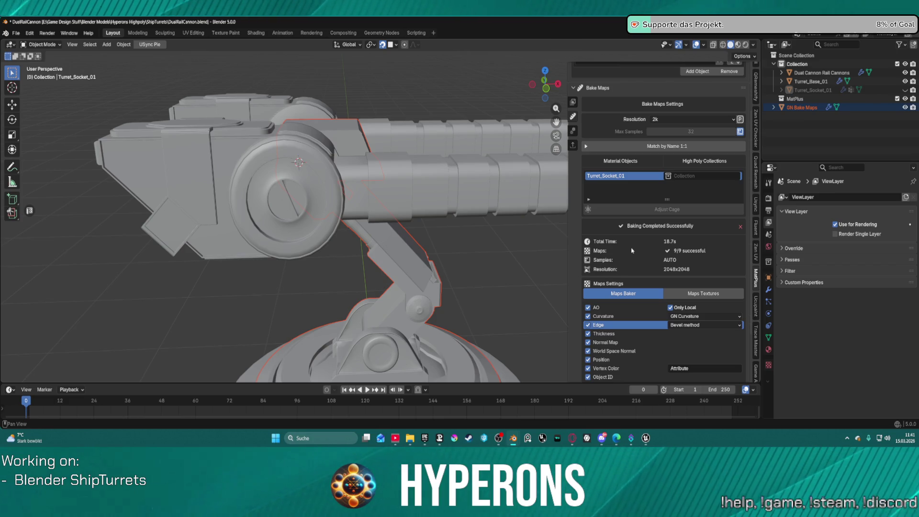
{"action": "scroll", "coordinate": [512, 326], "scroll_direction": "down", "scroll_amount": 2}
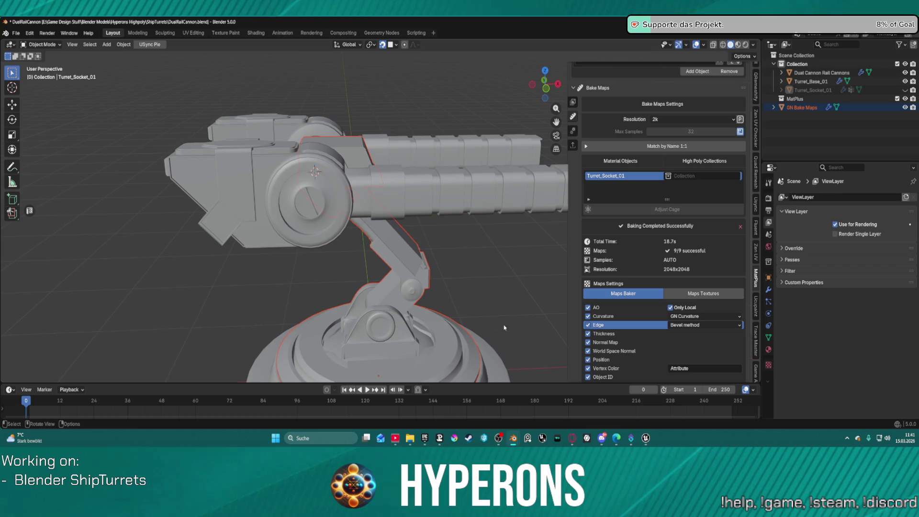
{"action": "scroll", "coordinate": [504, 328], "scroll_direction": "down", "scroll_amount": 2}
{"action": "mouse_move", "coordinate": [443, 306]}
{"action": "middle_mouse_down"}
{"action": "mouse_move", "coordinate": [449, 269]}
{"action": "mouse_move", "coordinate": [428, 261]}
{"action": "middle_mouse_up"}
{"action": "scroll", "coordinate": [445, 272], "scroll_direction": "up", "scroll_amount": 2}
{"action": "scroll", "coordinate": [446, 269], "scroll_direction": "down", "scroll_amount": 2}
{"action": "mouse_move", "coordinate": [649, 439]}
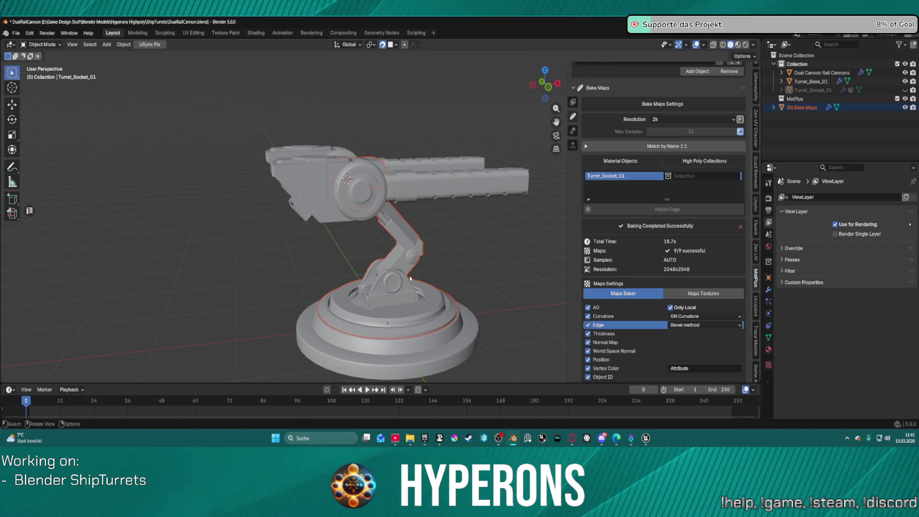
{"action": "scroll", "coordinate": [410, 278], "scroll_direction": "up", "scroll_amount": 3}
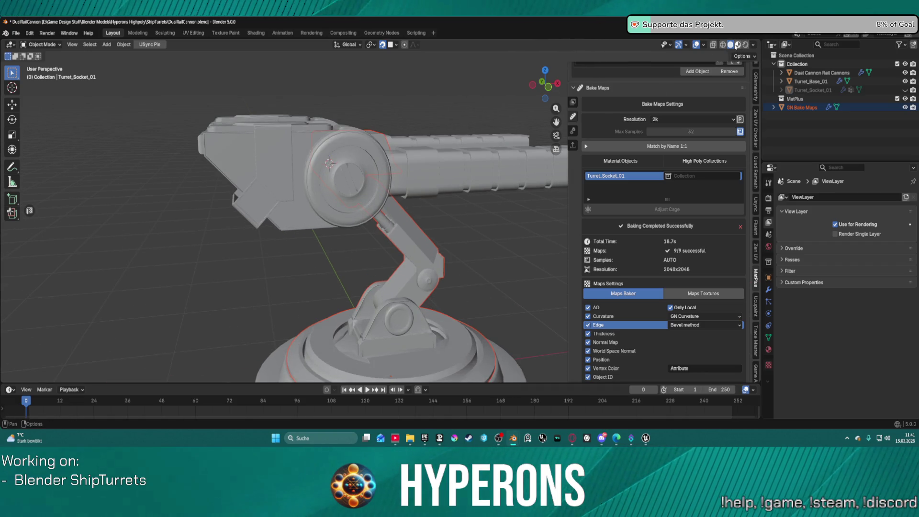
Preview the baked textures, add MatPlus_Dual Cannon Rail Cannons_02 to the bake, and view the layers.
{"action": "left_click", "coordinate": [738, 44]}
{"action": "scroll", "coordinate": [485, 187], "scroll_direction": "down", "scroll_amount": 2}
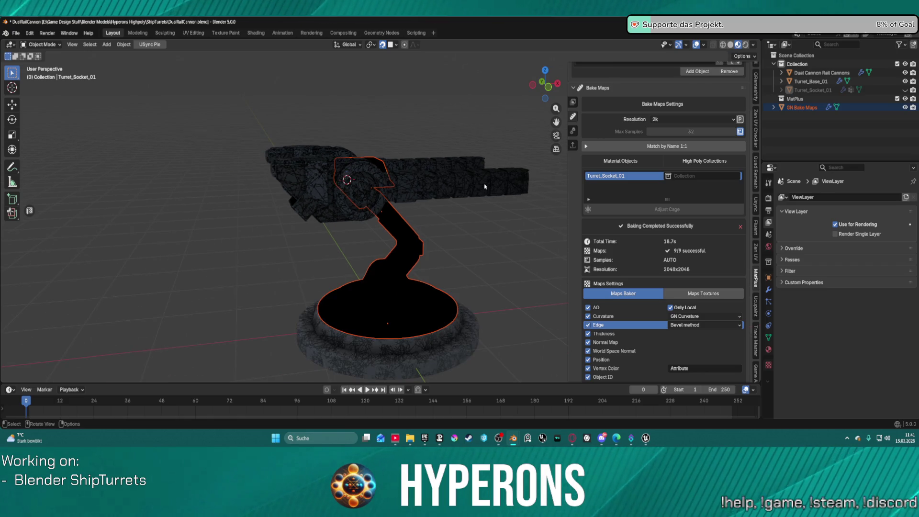
{"action": "scroll", "coordinate": [485, 187], "scroll_direction": "down", "scroll_amount": 1}
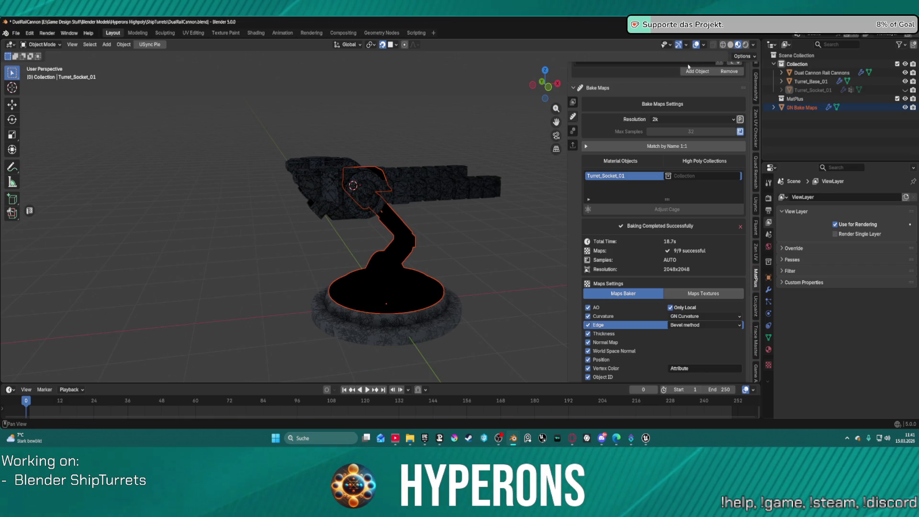
{"action": "scroll", "coordinate": [597, 154], "scroll_direction": "up", "scroll_amount": 5}
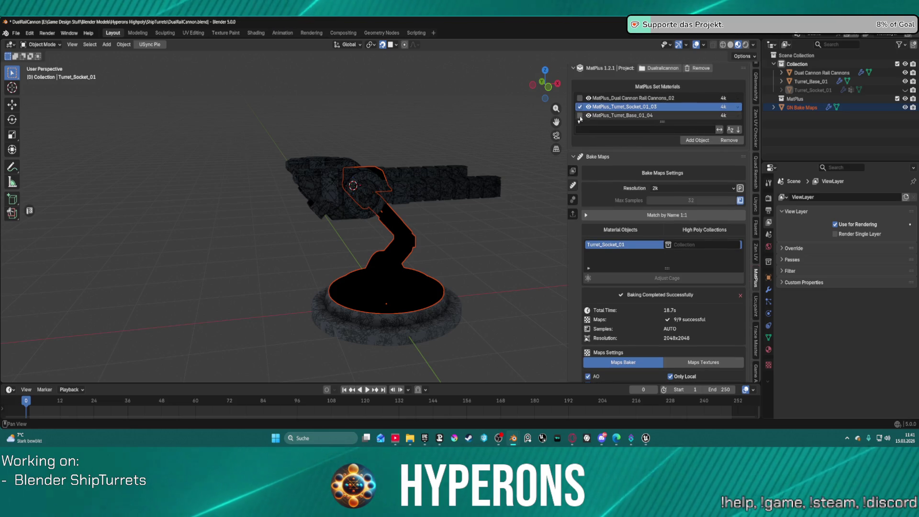
{"action": "left_click", "coordinate": [580, 98]}
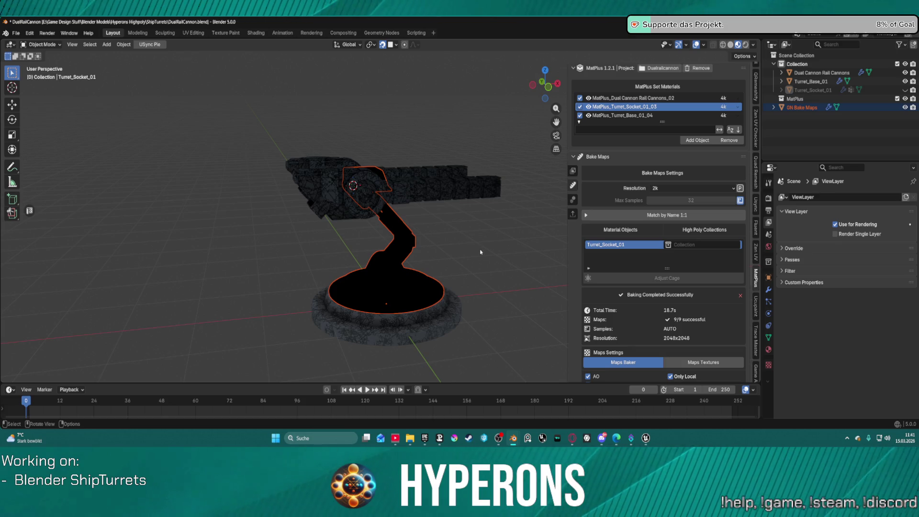
{"action": "scroll", "coordinate": [639, 302], "scroll_direction": "down", "scroll_amount": 5}
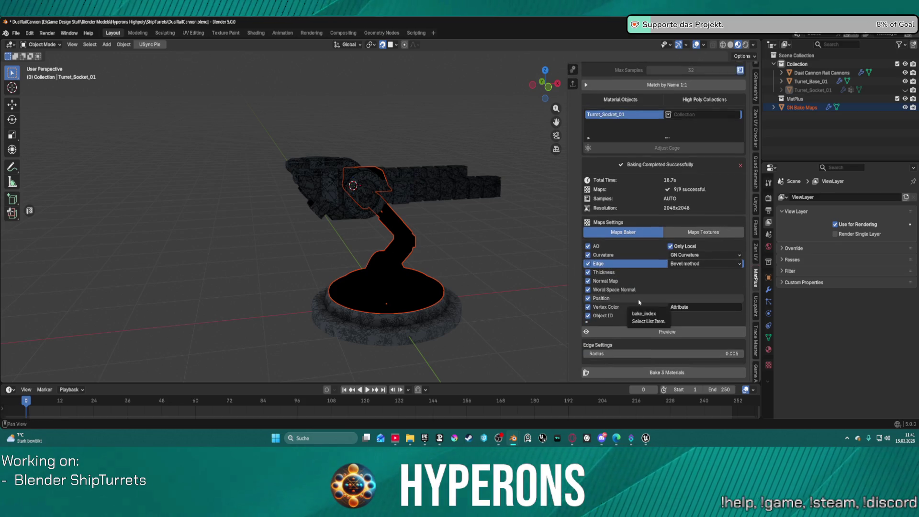
{"action": "scroll", "coordinate": [412, 195], "scroll_direction": "up", "scroll_amount": 5}
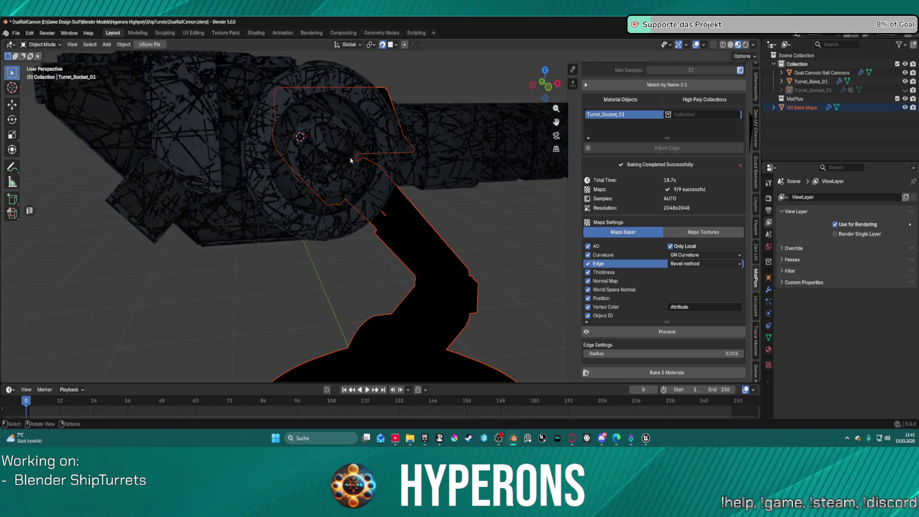
{"action": "scroll", "coordinate": [351, 160], "scroll_direction": "down", "scroll_amount": 4}
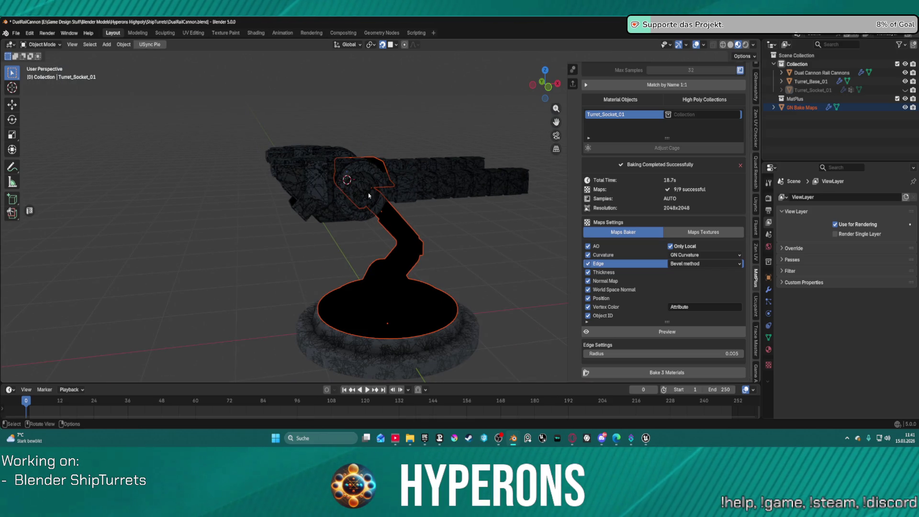
{"action": "middle_click_drag", "start_coordinate": [484, 250], "coordinate": [551, 168]}
{"action": "scroll", "coordinate": [565, 151], "scroll_direction": "up", "scroll_amount": 4}
{"action": "scroll", "coordinate": [574, 177], "scroll_direction": "up", "scroll_amount": 2}
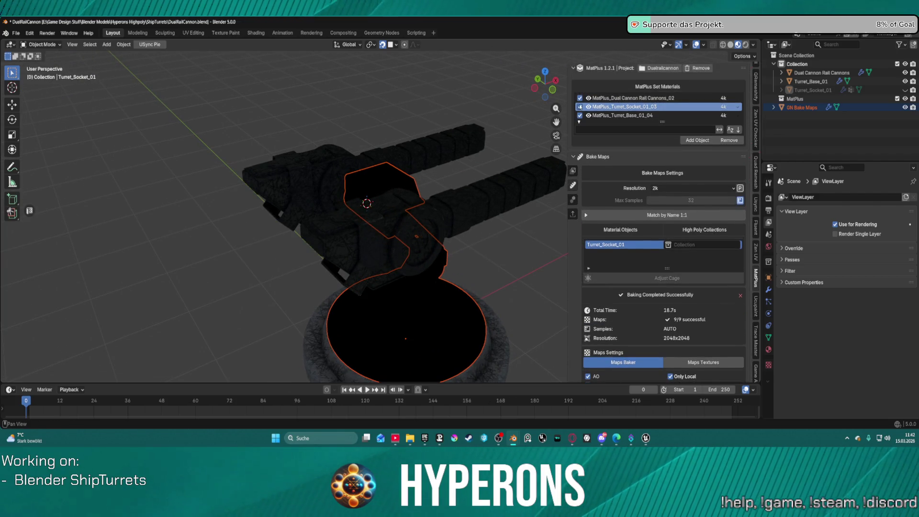
{"action": "left_click", "coordinate": [573, 172]}
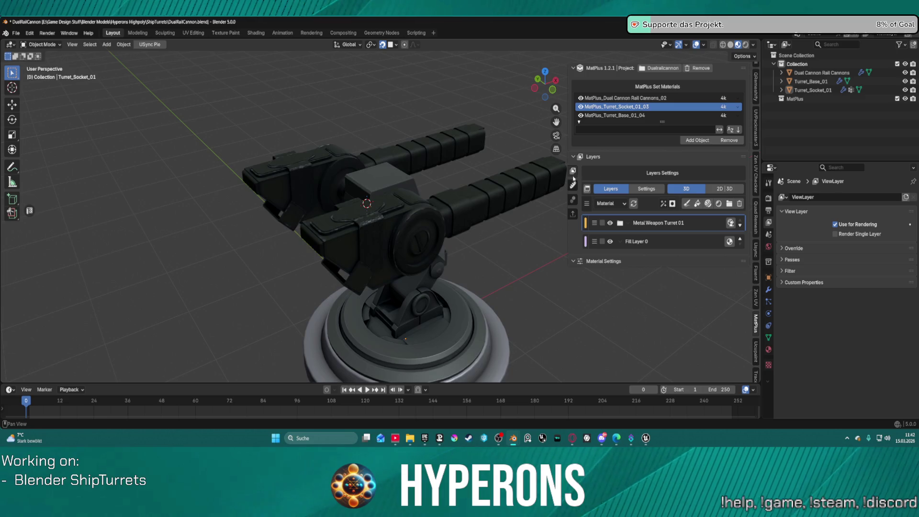
Switch between MatPlus panel sections and orbit the turret to a front view.
{"action": "left_click", "coordinate": [572, 186]}
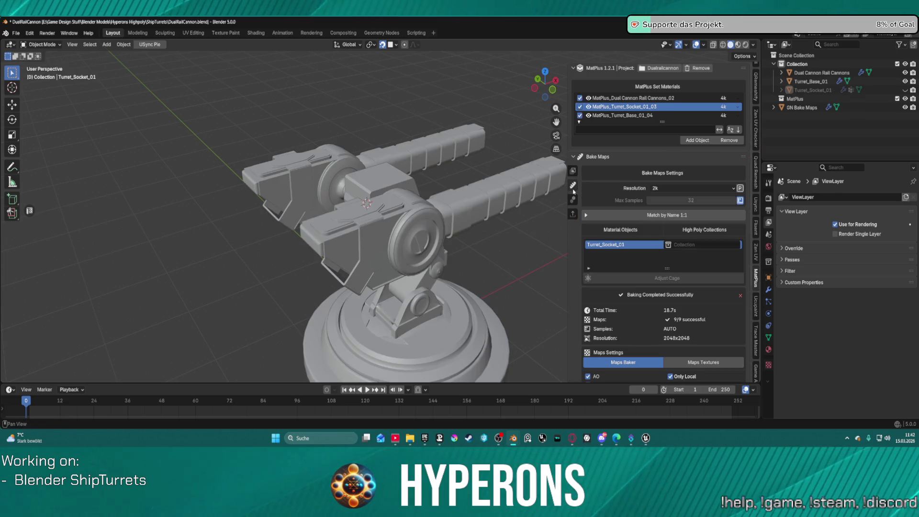
{"action": "left_click", "coordinate": [573, 170]}
{"action": "left_click", "coordinate": [573, 171]}
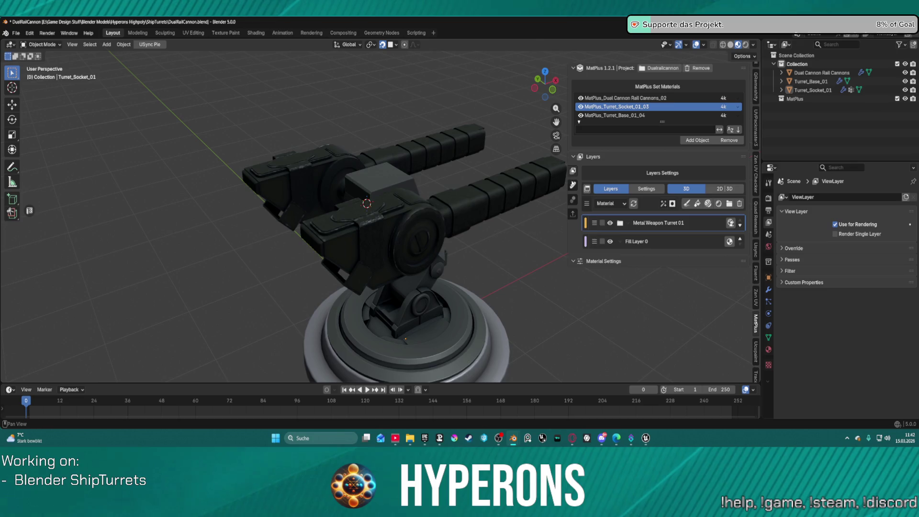
{"action": "mouse_move", "coordinate": [556, 211]}
{"action": "middle_mouse_down"}
{"action": "mouse_move", "coordinate": [503, 221]}
{"action": "mouse_move", "coordinate": [570, 180]}
{"action": "middle_mouse_up"}
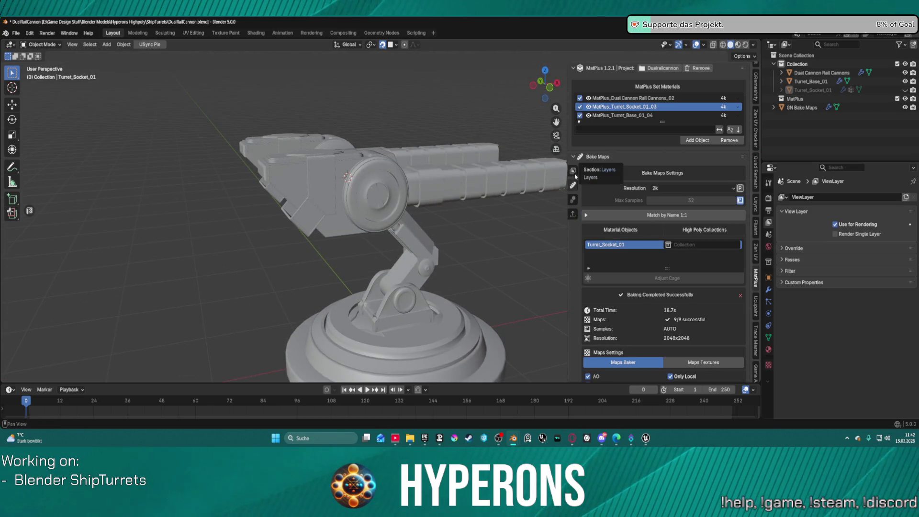
{"action": "left_click", "coordinate": [575, 175]}
{"action": "middle_click_drag", "start_coordinate": [536, 220], "coordinate": [406, 248]}
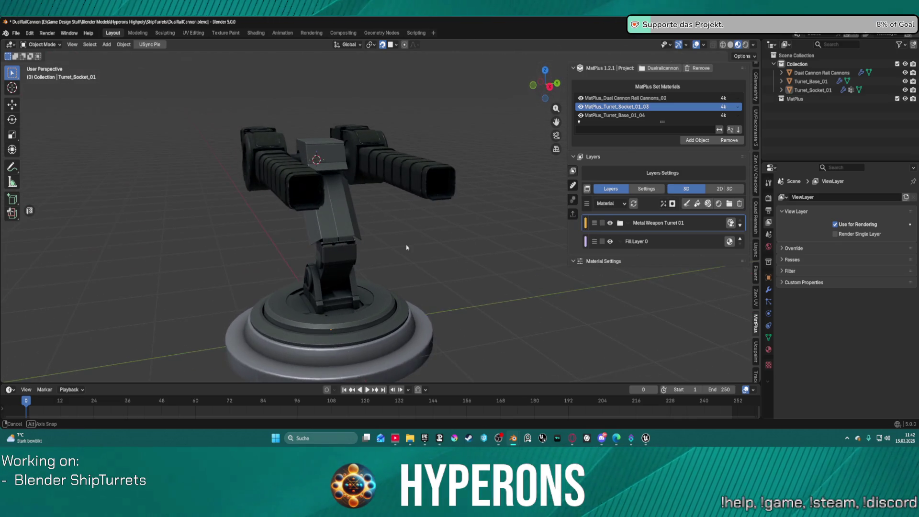
Select Turret_Socket_01, inspect it closely, and delete its Metal Weapon Turret 01 layer.
{"action": "left_click", "coordinate": [349, 230]}
{"action": "mouse_move", "coordinate": [349, 230]}
{"action": "middle_mouse_down"}
{"action": "mouse_move", "coordinate": [382, 271]}
{"action": "mouse_move", "coordinate": [383, 307]}
{"action": "mouse_move", "coordinate": [423, 301]}
{"action": "mouse_move", "coordinate": [389, 164]}
{"action": "mouse_move", "coordinate": [695, 227]}
{"action": "middle_mouse_up"}
{"action": "scroll", "coordinate": [367, 248], "scroll_direction": "up", "scroll_amount": 5}
{"action": "scroll", "coordinate": [423, 301], "scroll_direction": "down", "scroll_amount": 5}
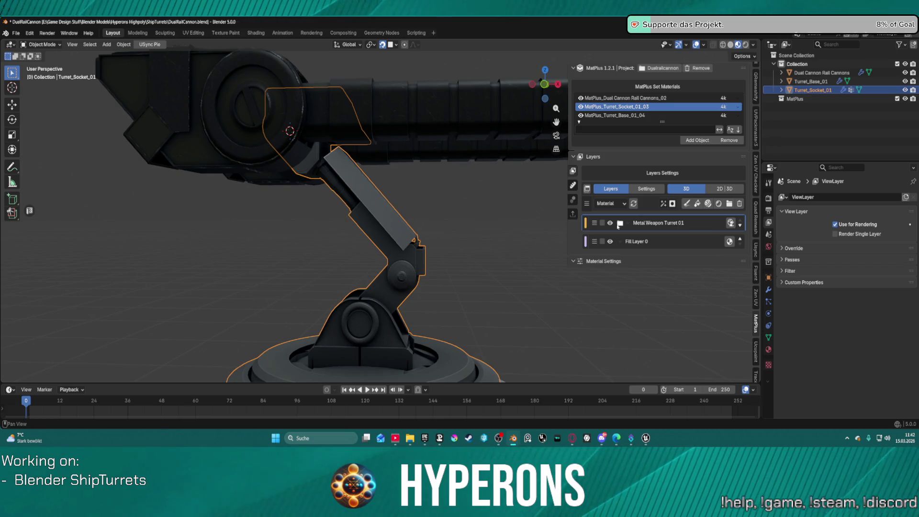
{"action": "mouse_move", "coordinate": [527, 201]}
{"action": "middle_mouse_down"}
{"action": "mouse_move", "coordinate": [479, 182]}
{"action": "mouse_move", "coordinate": [458, 158]}
{"action": "mouse_move", "coordinate": [433, 189]}
{"action": "mouse_move", "coordinate": [431, 232]}
{"action": "mouse_move", "coordinate": [417, 254]}
{"action": "mouse_move", "coordinate": [402, 168]}
{"action": "mouse_move", "coordinate": [460, 201]}
{"action": "mouse_move", "coordinate": [494, 201]}
{"action": "middle_mouse_up"}
{"action": "scroll", "coordinate": [458, 151], "scroll_direction": "up", "scroll_amount": 3}
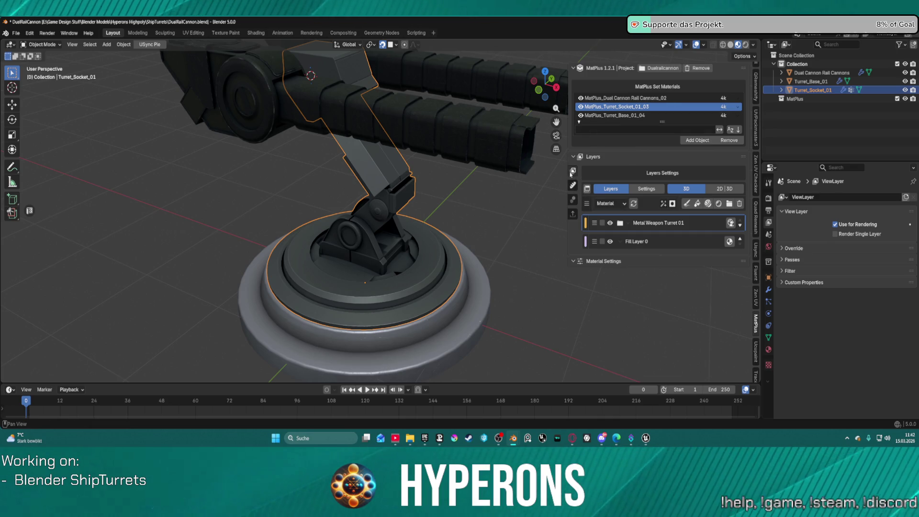
{"action": "middle_click_drag", "start_coordinate": [507, 182], "coordinate": [422, 189]}
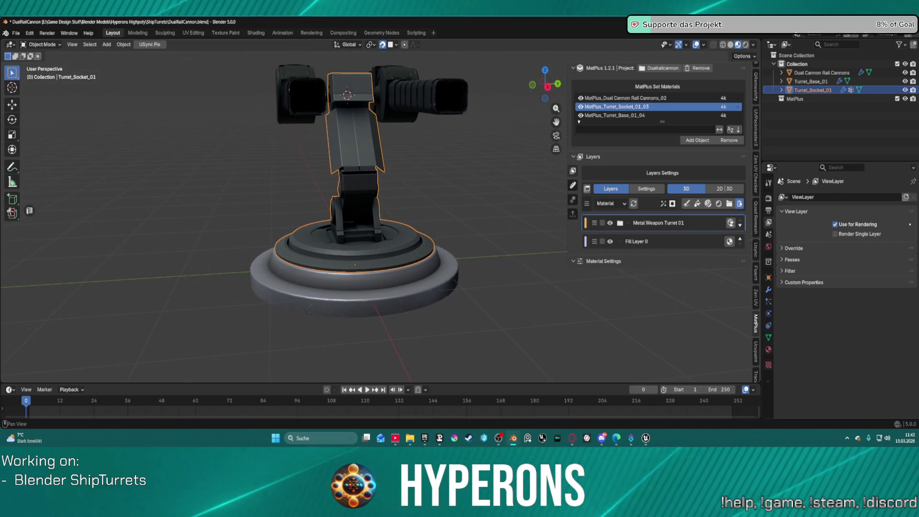
{"action": "left_click", "coordinate": [740, 204]}
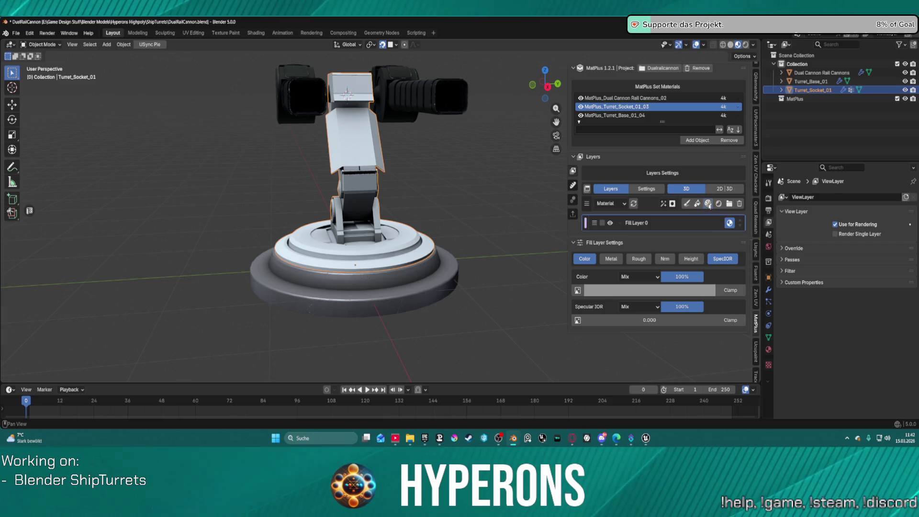
Add the Metal Weapon Turret 02 smart material to the socket and inspect it.
{"action": "left_click", "coordinate": [572, 171]}
{"action": "scroll", "coordinate": [767, 245], "scroll_direction": "down", "scroll_amount": 10}
{"action": "scroll", "coordinate": [766, 245], "scroll_direction": "down", "scroll_amount": 5}
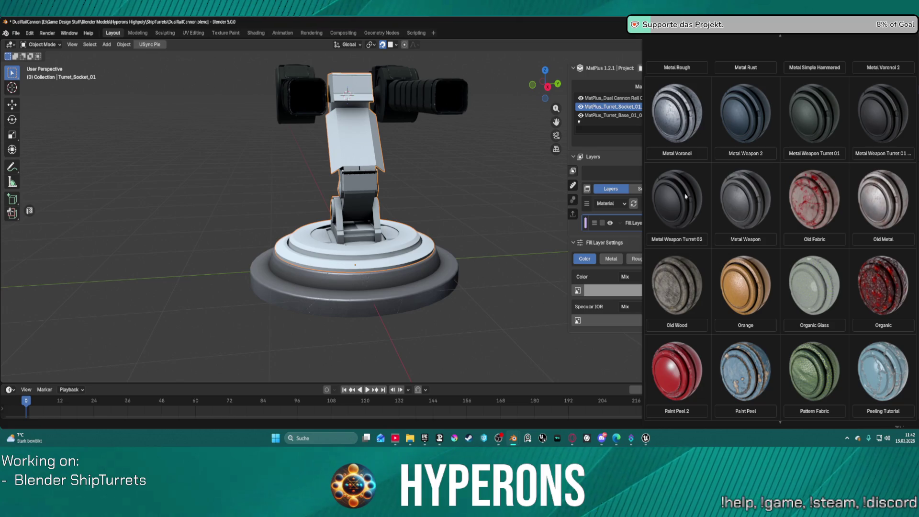
{"action": "left_click", "coordinate": [685, 196]}
{"action": "mouse_move", "coordinate": [301, 123]}
{"action": "middle_mouse_down"}
{"action": "mouse_move", "coordinate": [414, 144]}
{"action": "mouse_move", "coordinate": [465, 138]}
{"action": "mouse_move", "coordinate": [374, 141]}
{"action": "mouse_move", "coordinate": [432, 197]}
{"action": "mouse_move", "coordinate": [473, 206]}
{"action": "mouse_move", "coordinate": [445, 185]}
{"action": "middle_mouse_up"}
{"action": "scroll", "coordinate": [412, 143], "scroll_direction": "up", "scroll_amount": 5}
{"action": "scroll", "coordinate": [375, 142], "scroll_direction": "down", "scroll_amount": 3}
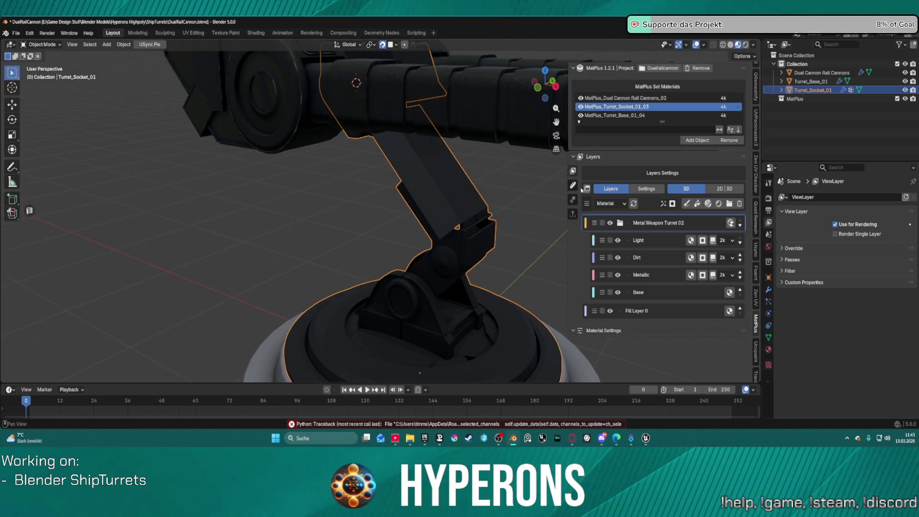
{"action": "scroll", "coordinate": [482, 222], "scroll_direction": "down", "scroll_amount": 3}
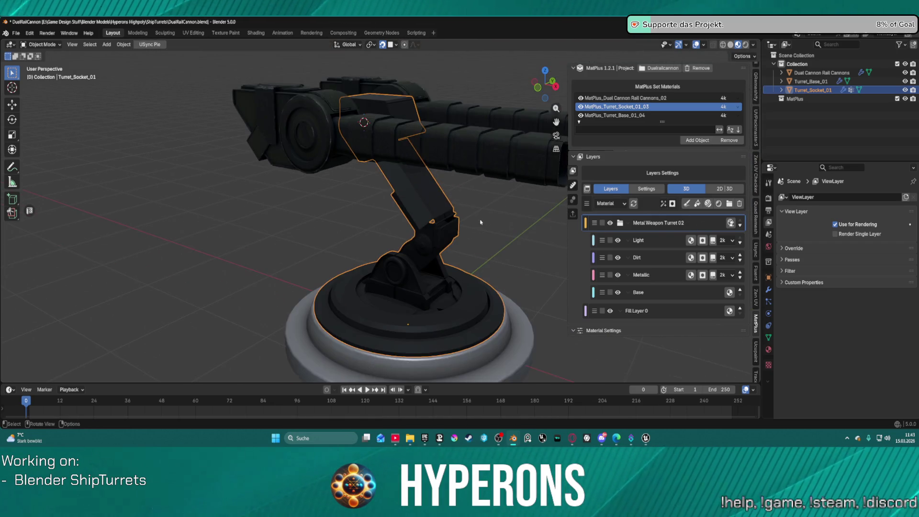
{"action": "mouse_move", "coordinate": [488, 326]}
{"action": "middle_mouse_down"}
{"action": "mouse_move", "coordinate": [456, 340]}
{"action": "mouse_move", "coordinate": [575, 203]}
{"action": "middle_mouse_up"}
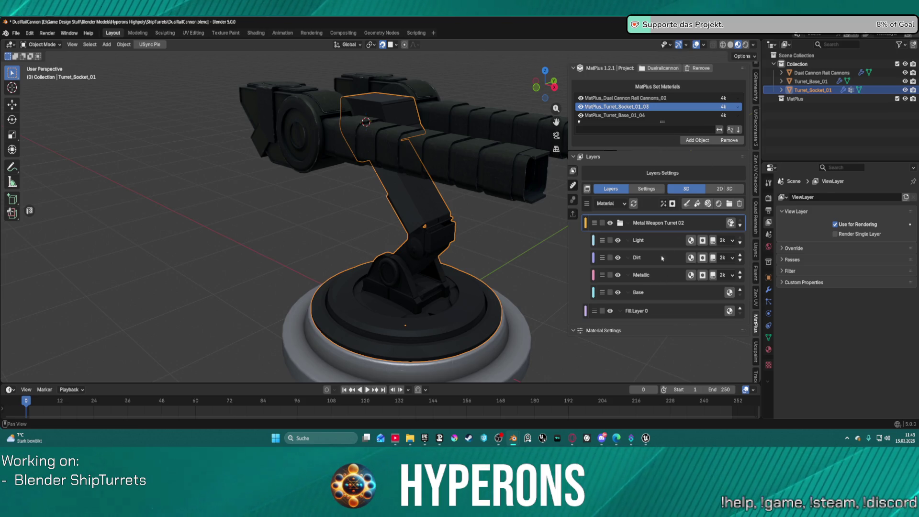
Delete the Metal Weapon Turret 02 group and Fill Layer 0, then show the bake maps results.
{"action": "left_click", "coordinate": [740, 204]}
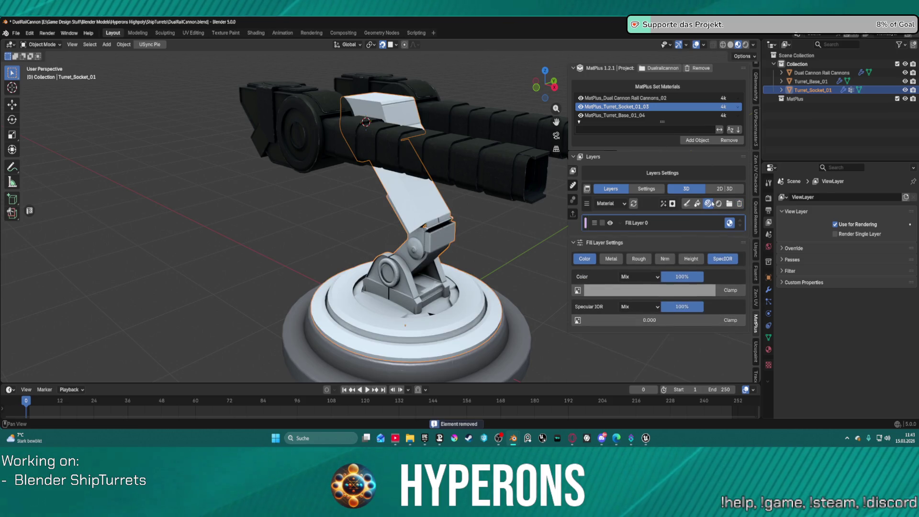
{"action": "left_click", "coordinate": [710, 205]}
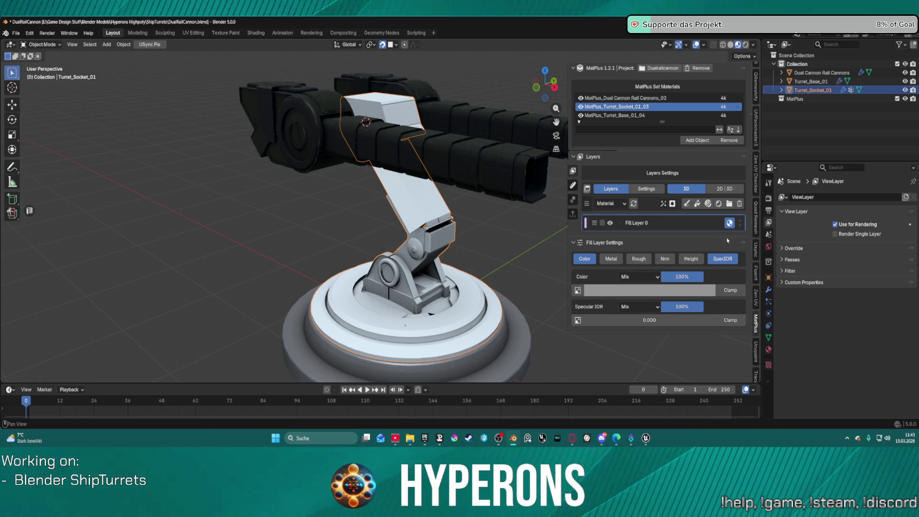
{"action": "left_click", "coordinate": [741, 204]}
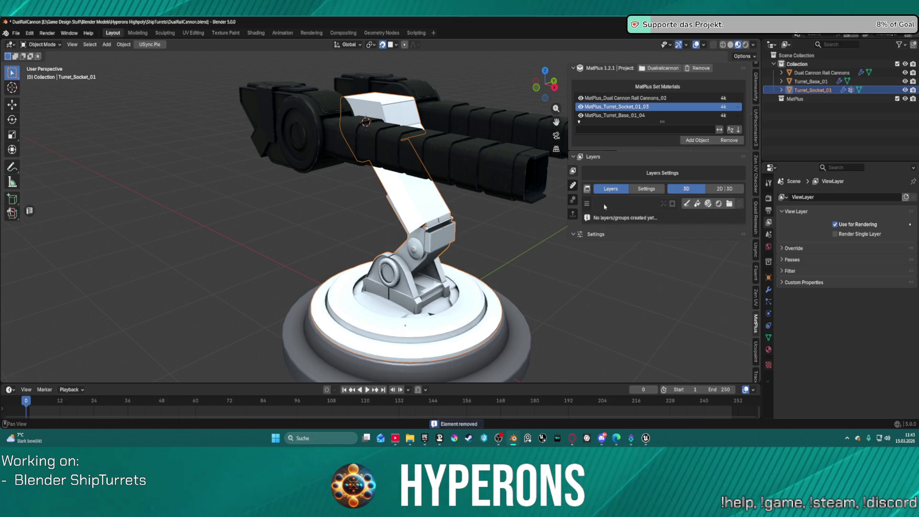
{"action": "middle_click_drag", "start_coordinate": [478, 240], "coordinate": [559, 213]}
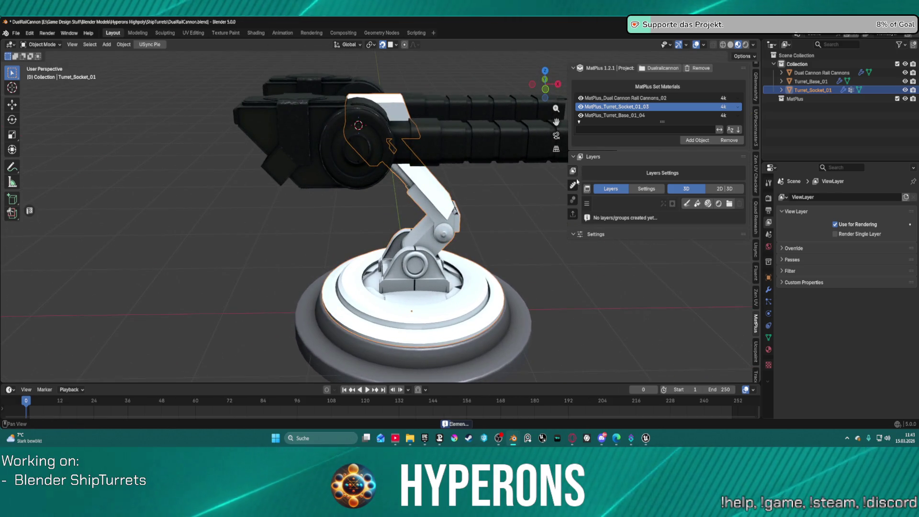
{"action": "left_click", "coordinate": [573, 200]}
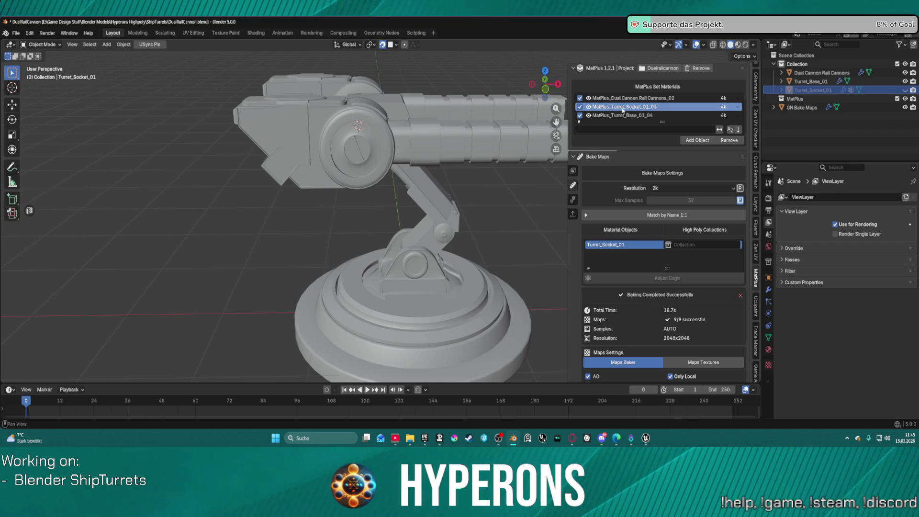
Keep Bevel as the Edge map's bake method and preview the Edge map on the turret.
{"action": "scroll", "coordinate": [622, 271], "scroll_direction": "down", "scroll_amount": 6}
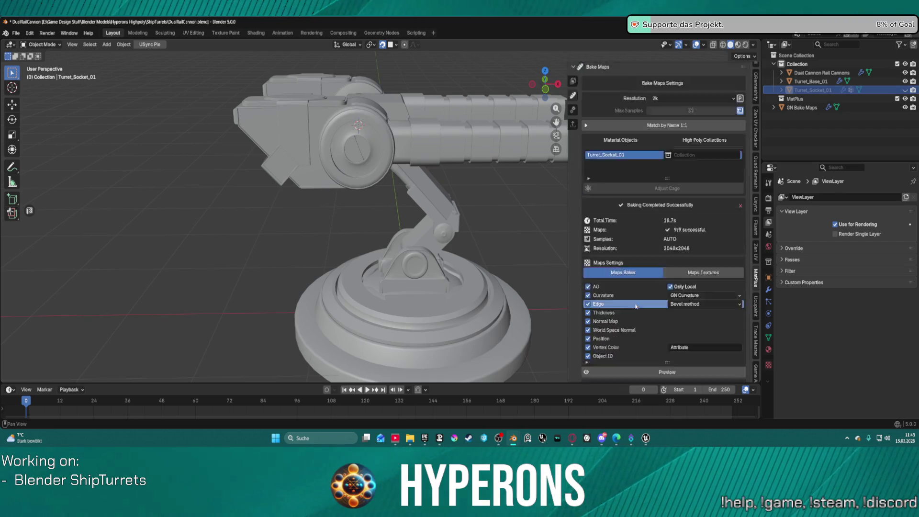
{"action": "left_click", "coordinate": [595, 265]}
{"action": "left_click", "coordinate": [706, 264]}
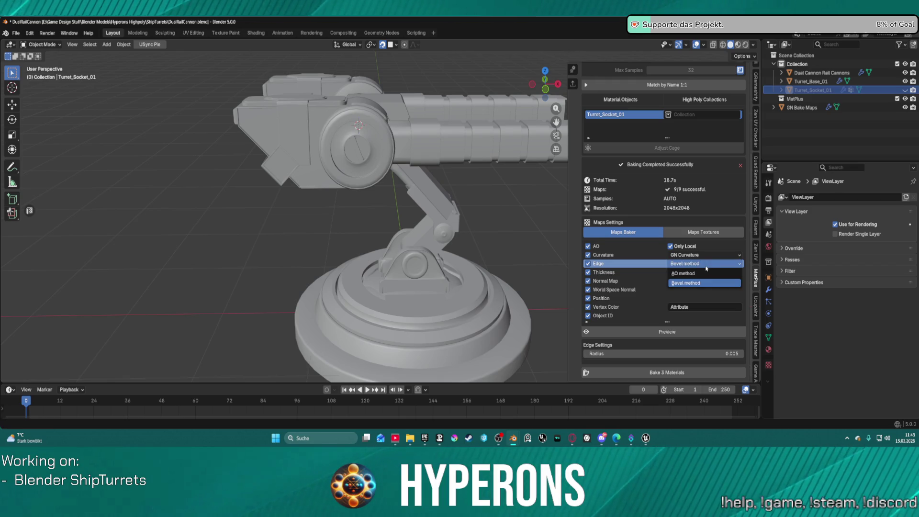
{"action": "left_click", "coordinate": [696, 267]}
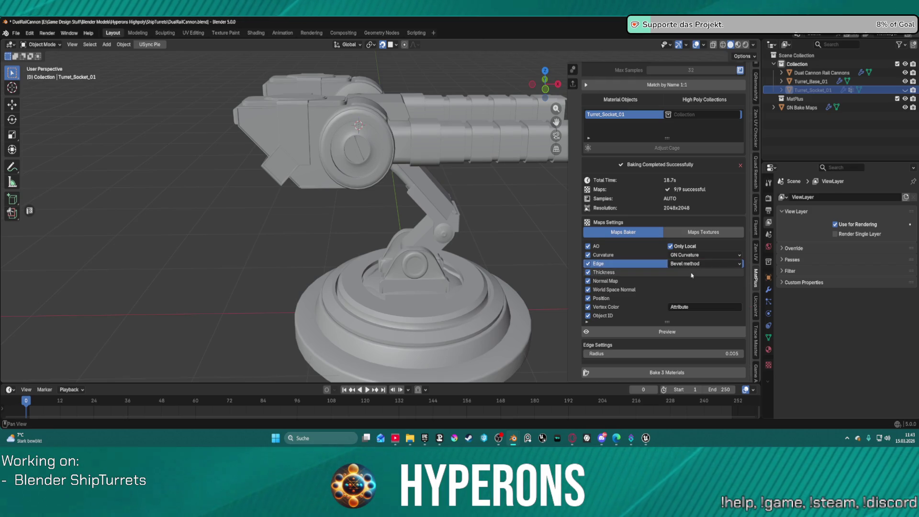
{"action": "left_click", "coordinate": [641, 332]}
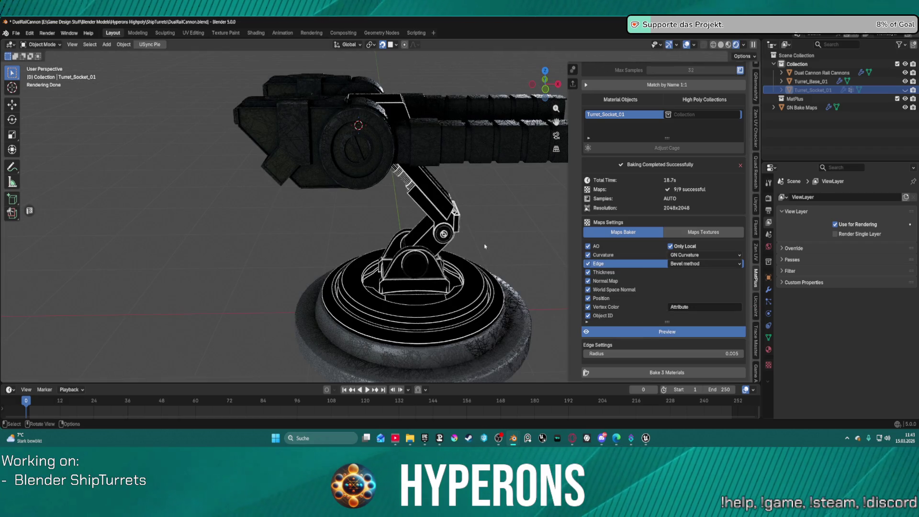
{"action": "middle_click_drag", "start_coordinate": [407, 244], "coordinate": [380, 244]}
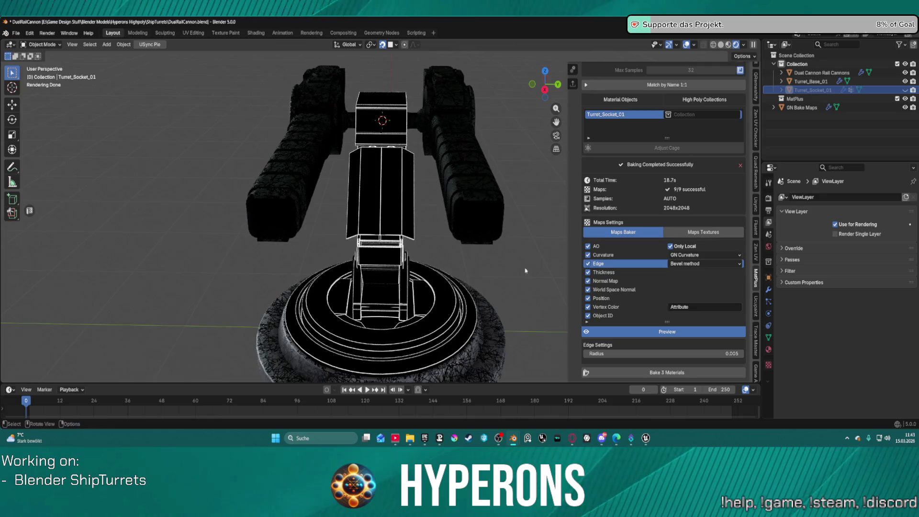
Cycle the bake preview through Curvature, Thickness, Vertex Color, World Space Normal and Position, ending on Object ID.
{"action": "left_click", "coordinate": [604, 255]}
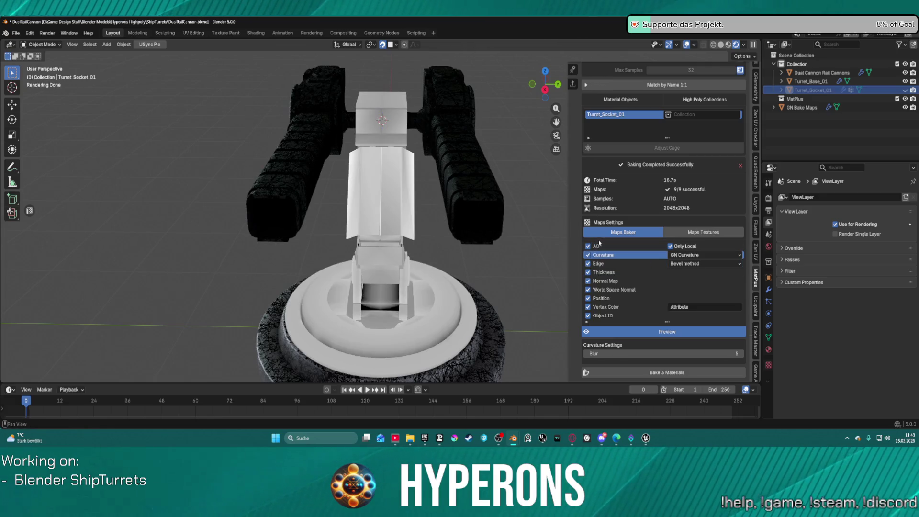
{"action": "left_click", "coordinate": [596, 245]}
{"action": "left_click", "coordinate": [607, 272]}
{"action": "left_click", "coordinate": [606, 281]}
{"action": "left_click", "coordinate": [610, 312]}
{"action": "left_click", "coordinate": [604, 320]}
{"action": "left_click", "coordinate": [605, 329]}
{"action": "left_click", "coordinate": [603, 338]}
{"action": "left_click", "coordinate": [604, 321]}
{"action": "left_click", "coordinate": [611, 312]}
{"action": "left_click", "coordinate": [601, 338]}
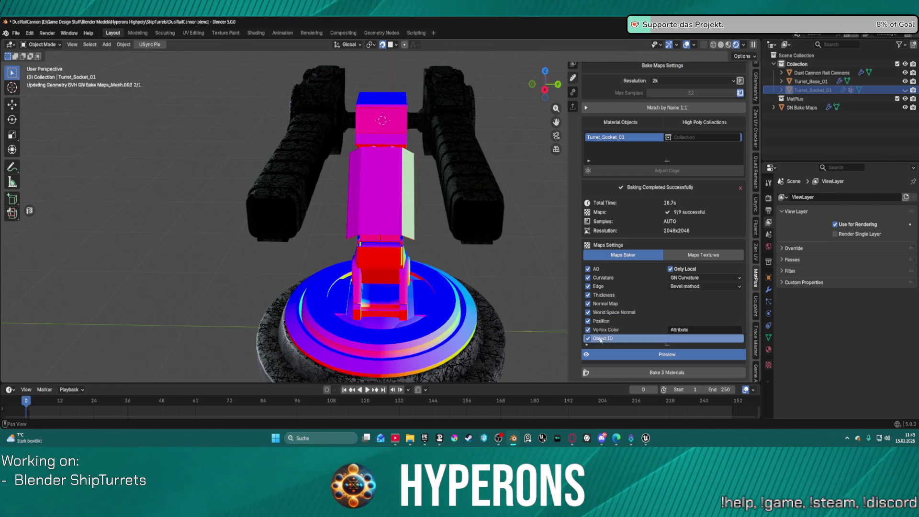
{"action": "left_click", "coordinate": [605, 329]}
{"action": "left_click", "coordinate": [605, 320]}
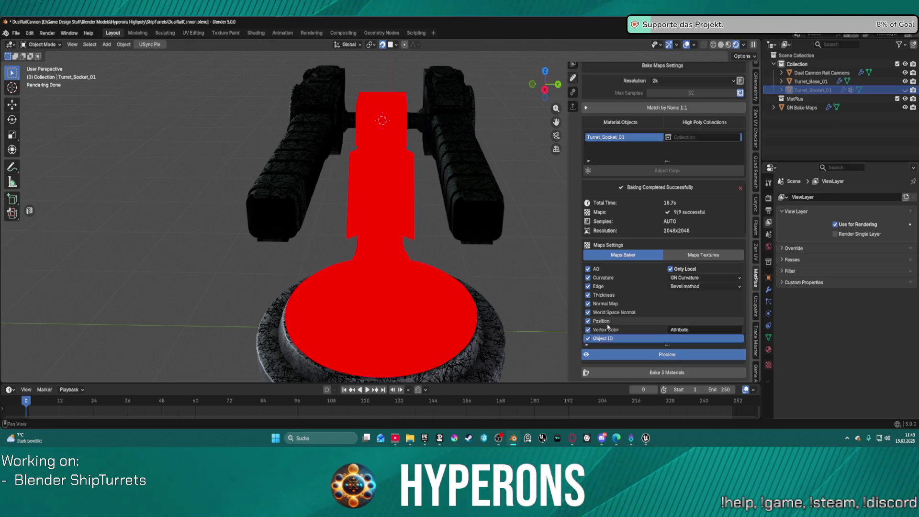
{"action": "left_click", "coordinate": [603, 338]}
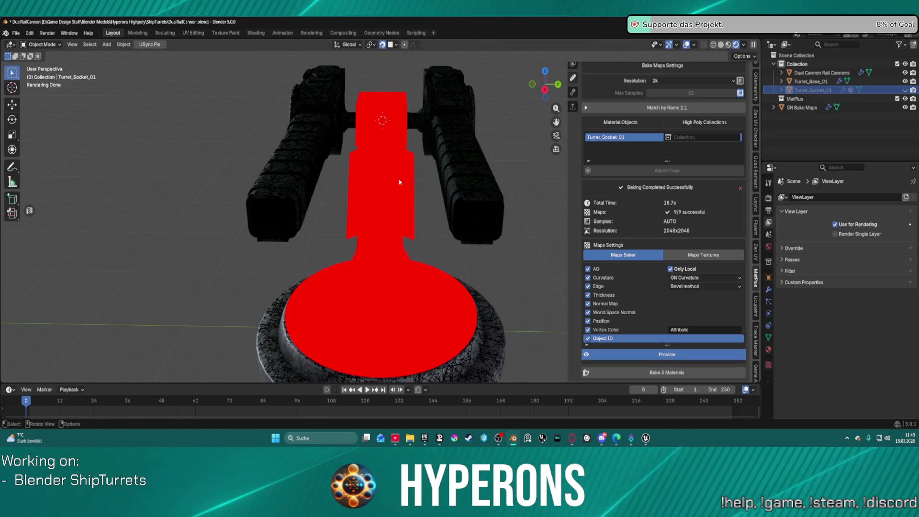
Inspect the red Object ID preview from several angles, then switch the bake preview off.
{"action": "mouse_move", "coordinate": [336, 164]}
{"action": "middle_mouse_down"}
{"action": "mouse_move", "coordinate": [442, 138]}
{"action": "mouse_move", "coordinate": [375, 124]}
{"action": "middle_mouse_up"}
{"action": "middle_click_drag", "start_coordinate": [431, 314], "coordinate": [560, 313]}
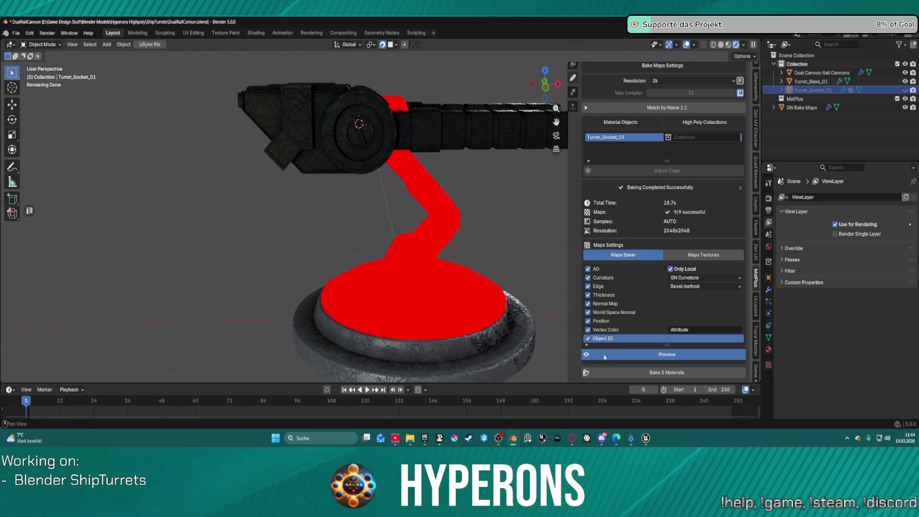
{"action": "middle_click_drag", "start_coordinate": [477, 211], "coordinate": [536, 268]}
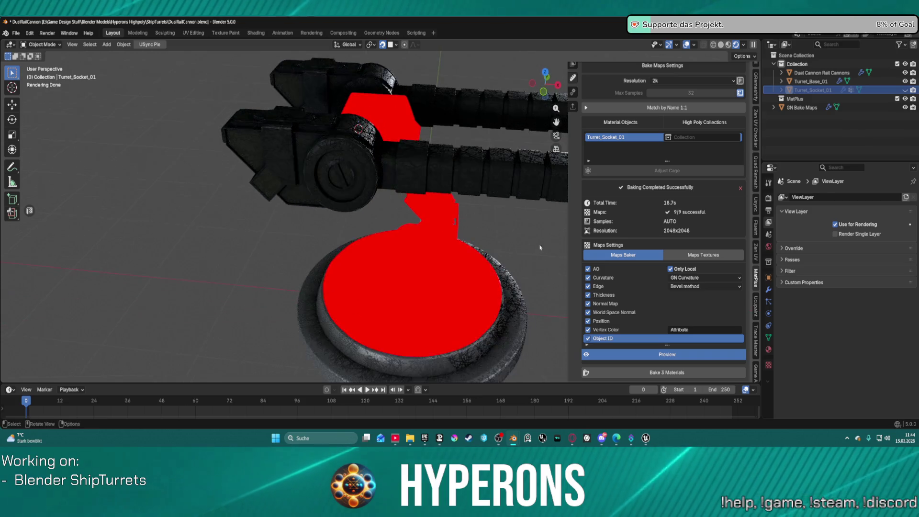
{"action": "left_click", "coordinate": [649, 354]}
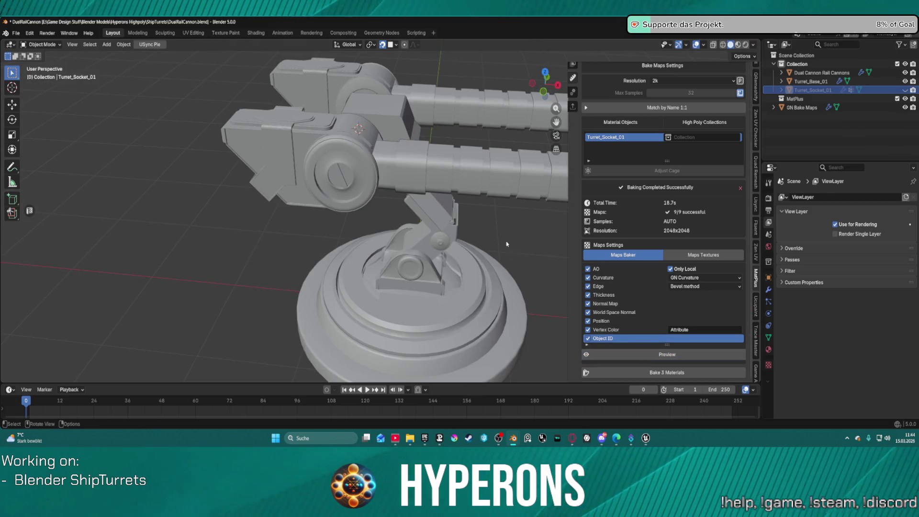
{"action": "scroll", "coordinate": [623, 144], "scroll_direction": "up", "scroll_amount": 5}
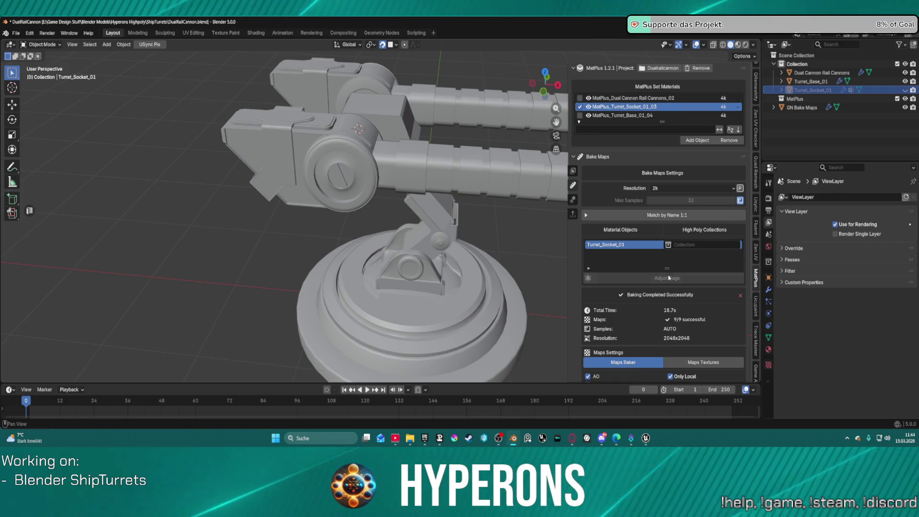
{"action": "scroll", "coordinate": [669, 278], "scroll_direction": "down", "scroll_amount": 5}
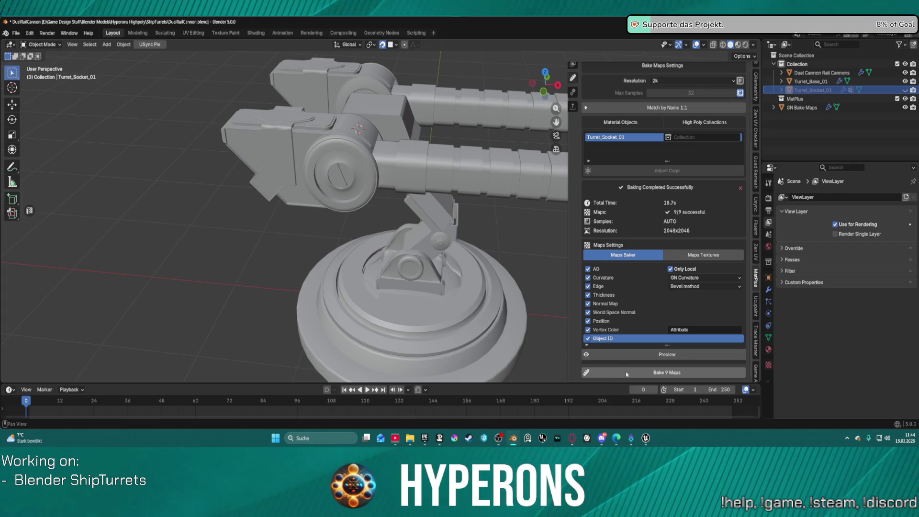
Bake all 9 Turret_Socket_01 maps at 2048x2048, inspect the turret, and return to the Layers panel.
{"action": "left_click", "coordinate": [617, 378]}
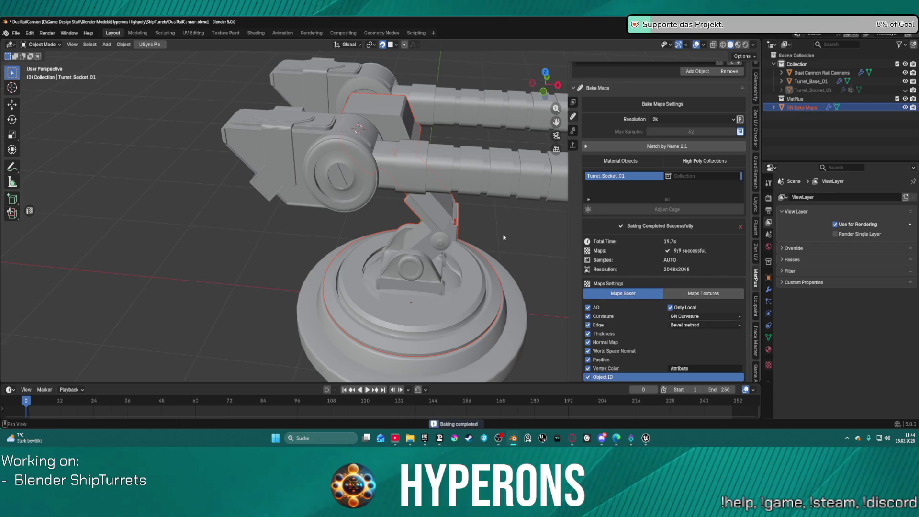
{"action": "scroll", "coordinate": [455, 198], "scroll_direction": "down", "scroll_amount": 5}
{"action": "scroll", "coordinate": [455, 198], "scroll_direction": "up", "scroll_amount": 5}
{"action": "middle_click_drag", "start_coordinate": [455, 198], "coordinate": [489, 236]}
{"action": "scroll", "coordinate": [489, 236], "scroll_direction": "up", "scroll_amount": 2}
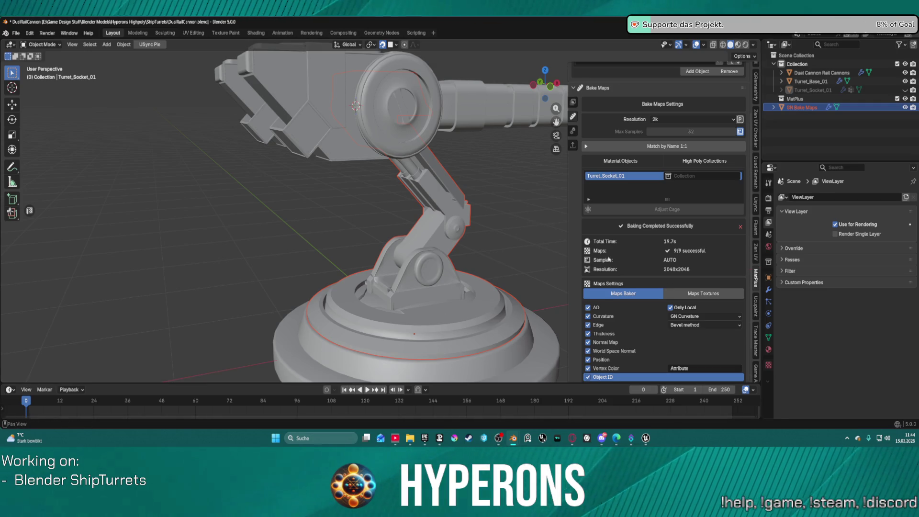
{"action": "mouse_move", "coordinate": [533, 250]}
{"action": "middle_mouse_down", "text": "ctrl"}
{"action": "mouse_move", "coordinate": [467, 249]}
{"action": "mouse_move", "coordinate": [441, 220]}
{"action": "middle_mouse_up", "text": "ctrl"}
{"action": "scroll", "coordinate": [643, 317], "scroll_direction": "down", "scroll_amount": 2}
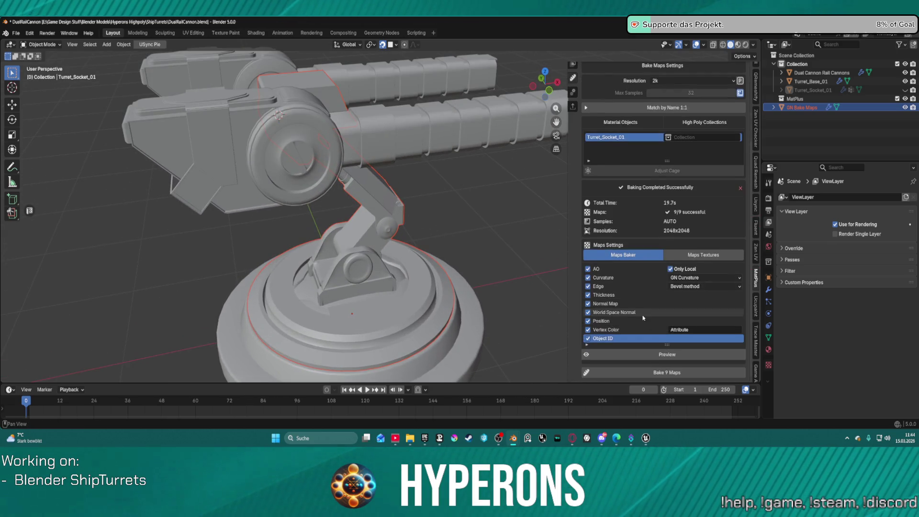
{"action": "scroll", "coordinate": [622, 240], "scroll_direction": "up", "scroll_amount": 5}
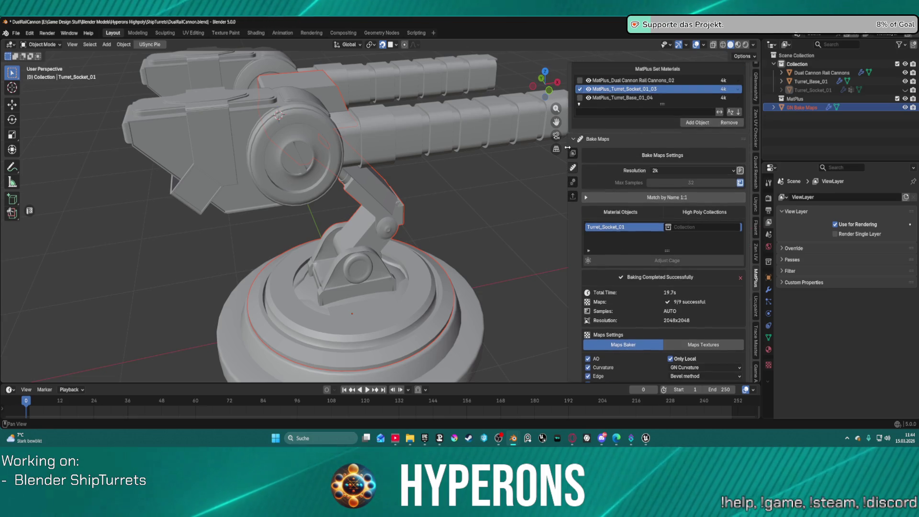
{"action": "left_click", "coordinate": [573, 153]}
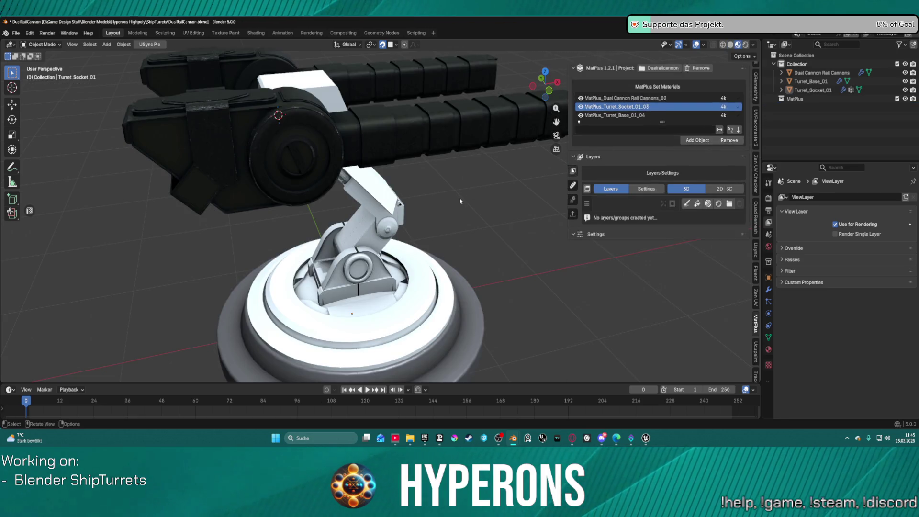
Apply the Metal Weapon Turret 01 smart material from the MatPlus library to Turret_Socket_01.
{"action": "scroll", "coordinate": [462, 203], "scroll_direction": "up", "scroll_amount": 2}
{"action": "middle_click_drag", "start_coordinate": [499, 217], "coordinate": [687, 190]}
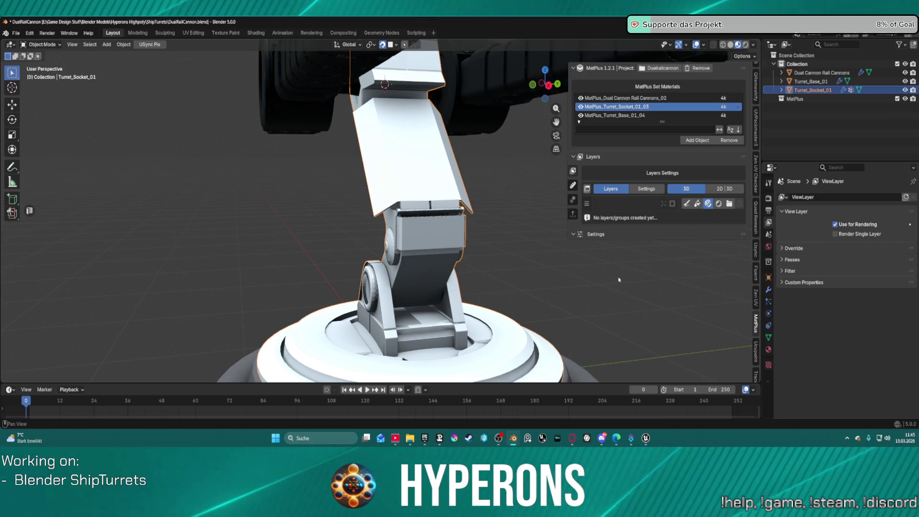
{"action": "left_click", "coordinate": [708, 204]}
{"action": "scroll", "coordinate": [748, 266], "scroll_direction": "down", "scroll_amount": 15}
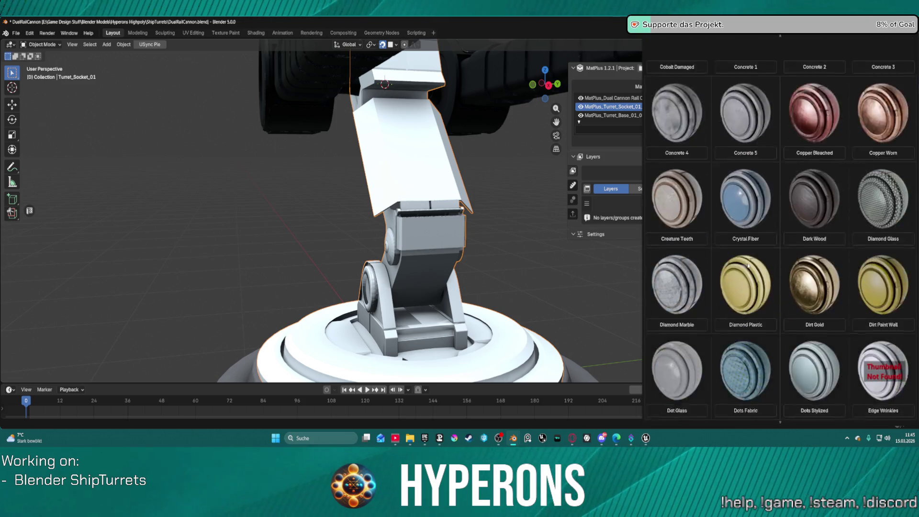
{"action": "scroll", "coordinate": [749, 266], "scroll_direction": "down", "scroll_amount": 3}
{"action": "scroll", "coordinate": [863, 171], "scroll_direction": "up", "scroll_amount": 5}
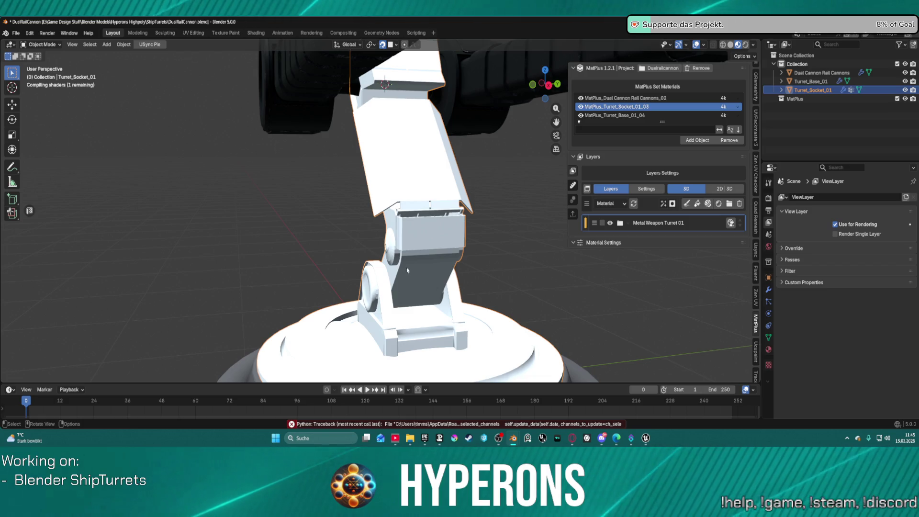
{"action": "scroll", "coordinate": [446, 237], "scroll_direction": "down", "scroll_amount": 3}
{"action": "mouse_move", "coordinate": [446, 237]}
{"action": "middle_mouse_down"}
{"action": "mouse_move", "coordinate": [491, 300]}
{"action": "mouse_move", "coordinate": [644, 226]}
{"action": "middle_mouse_up"}
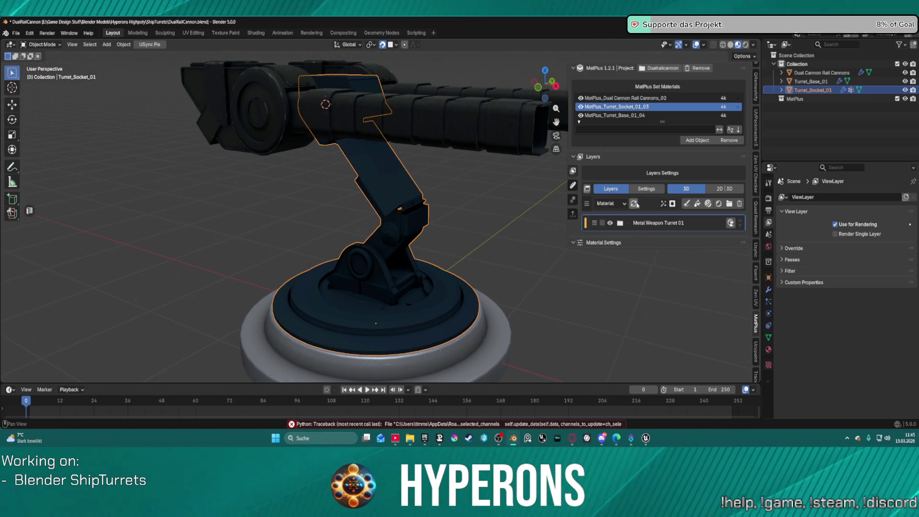
Refresh the socket's layers, expand the Metal Weapon Turret 01 folder, and preview the Edge map.
{"action": "left_click", "coordinate": [634, 203]}
{"action": "mouse_move", "coordinate": [551, 206]}
{"action": "middle_mouse_down"}
{"action": "mouse_move", "coordinate": [429, 197]}
{"action": "mouse_move", "coordinate": [335, 207]}
{"action": "mouse_move", "coordinate": [298, 193]}
{"action": "mouse_move", "coordinate": [403, 188]}
{"action": "mouse_move", "coordinate": [345, 203]}
{"action": "mouse_move", "coordinate": [451, 212]}
{"action": "mouse_move", "coordinate": [479, 225]}
{"action": "mouse_move", "coordinate": [497, 216]}
{"action": "mouse_move", "coordinate": [523, 167]}
{"action": "mouse_move", "coordinate": [418, 208]}
{"action": "middle_mouse_up"}
{"action": "scroll", "coordinate": [523, 167], "scroll_direction": "down", "scroll_amount": 6}
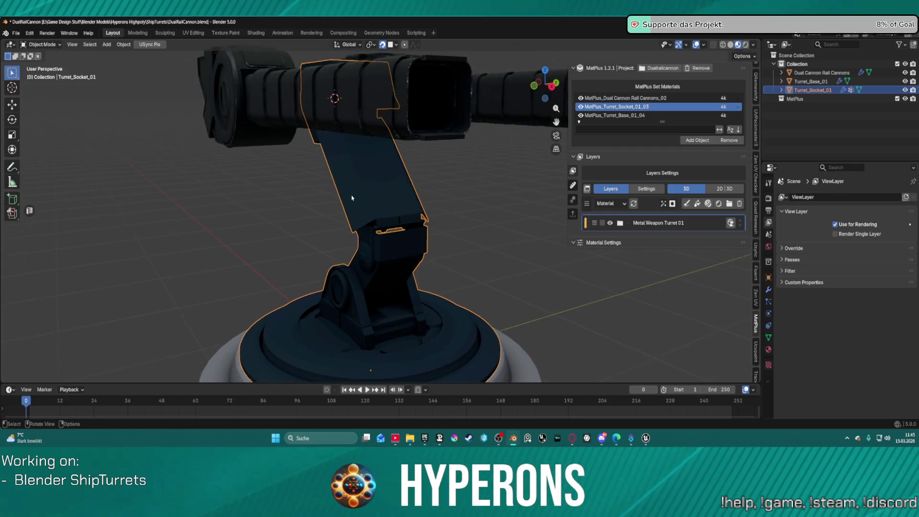
{"action": "scroll", "coordinate": [418, 211], "scroll_direction": "up", "scroll_amount": 5}
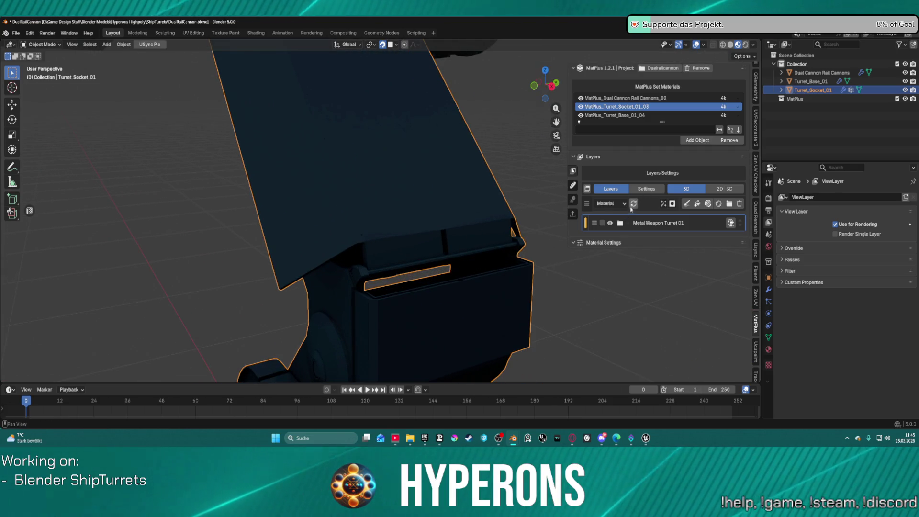
{"action": "left_click", "coordinate": [620, 225]}
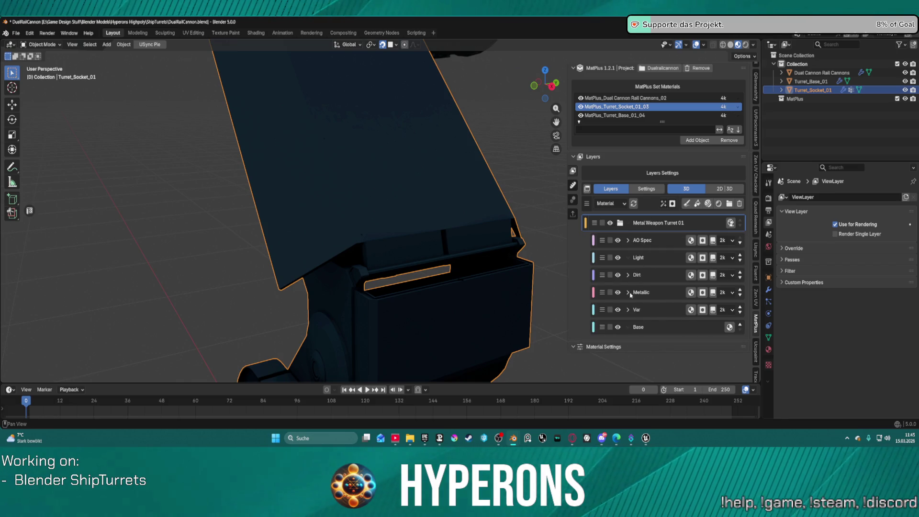
{"action": "left_click", "coordinate": [605, 203]}
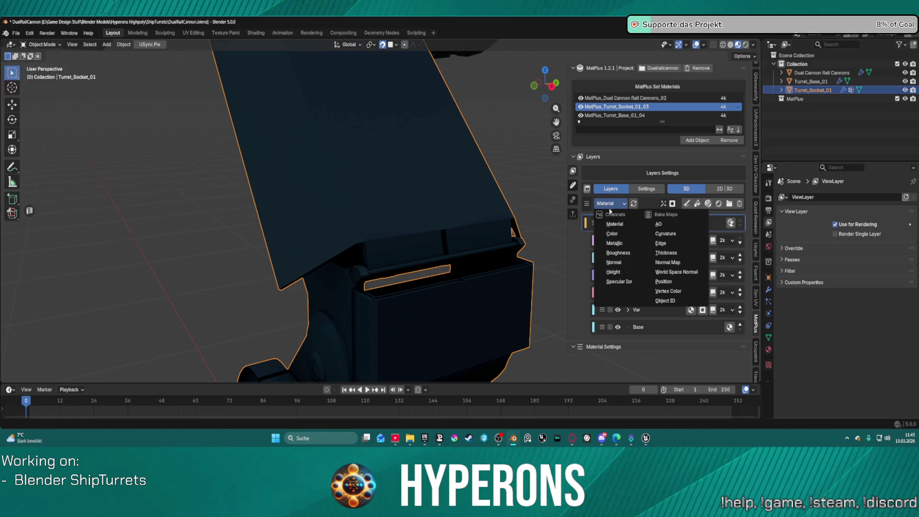
{"action": "left_click", "coordinate": [668, 244]}
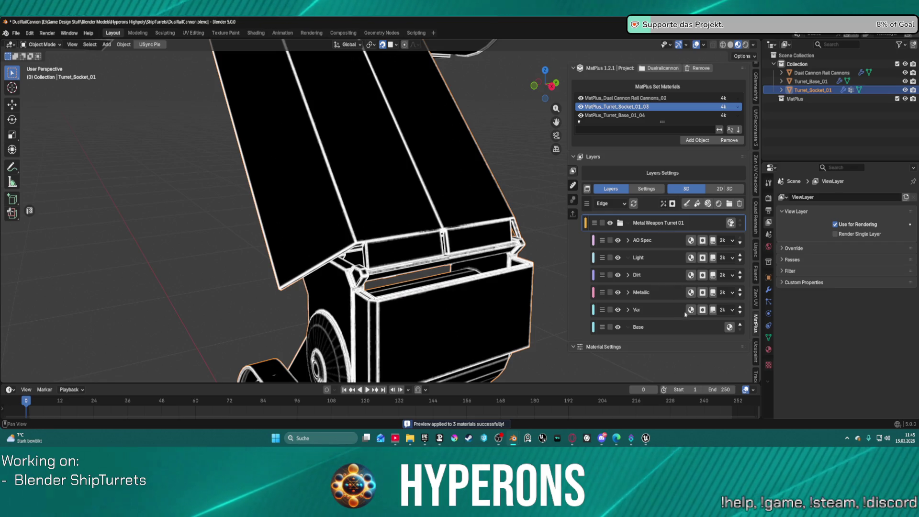
Assign the Edge intelligent mask to Edge 1 under Metallic, then preview the full Material again.
{"action": "left_click", "coordinate": [628, 310]}
{"action": "left_click", "coordinate": [628, 293]}
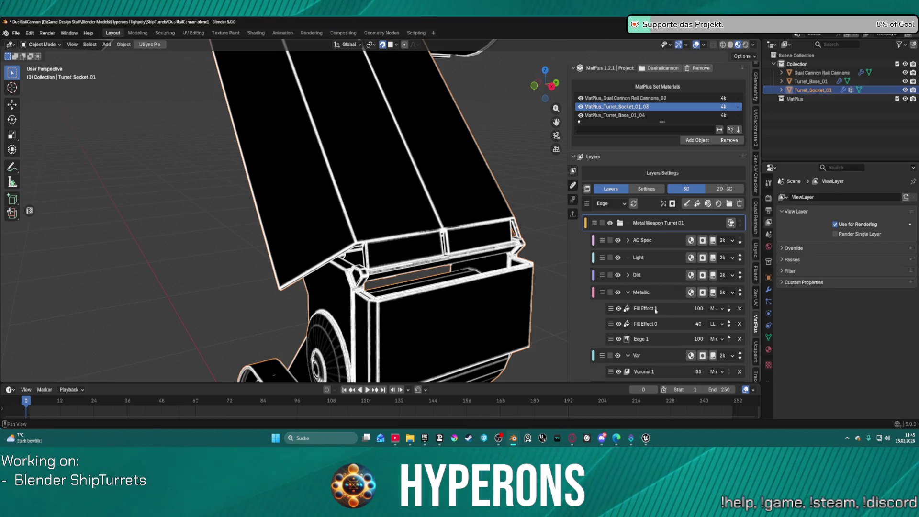
{"action": "left_click", "coordinate": [678, 343]}
{"action": "scroll", "coordinate": [680, 345], "scroll_direction": "down", "scroll_amount": 5}
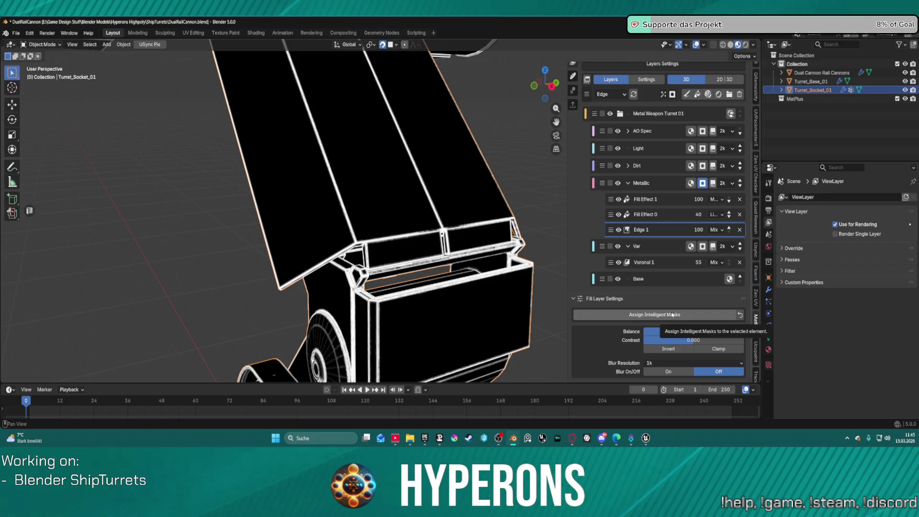
{"action": "left_click", "coordinate": [672, 316]}
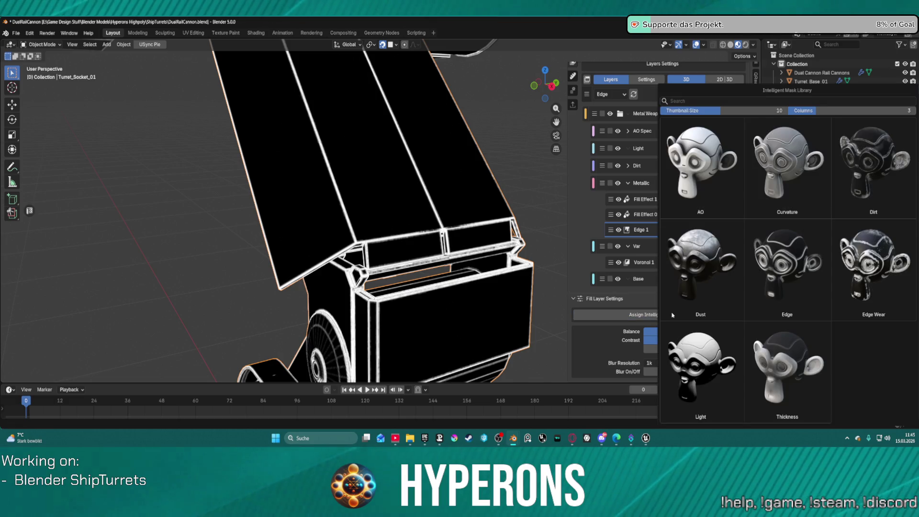
{"action": "left_click", "coordinate": [807, 257]}
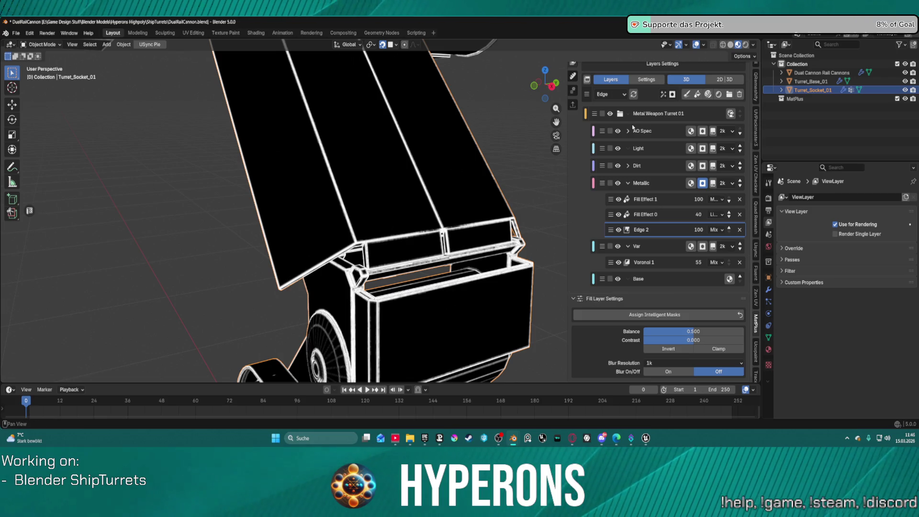
{"action": "left_click", "coordinate": [606, 95]}
{"action": "left_click", "coordinate": [614, 114]}
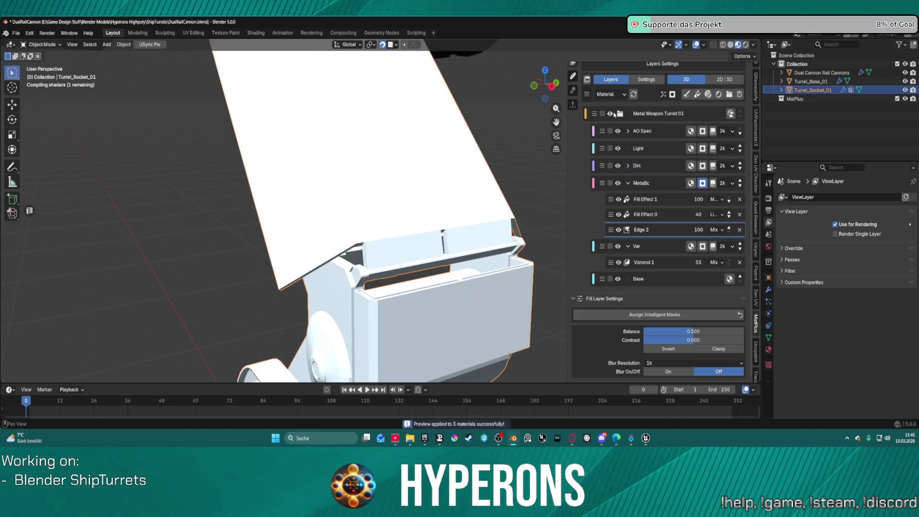
{"action": "scroll", "coordinate": [448, 158], "scroll_direction": "down", "scroll_amount": 5}
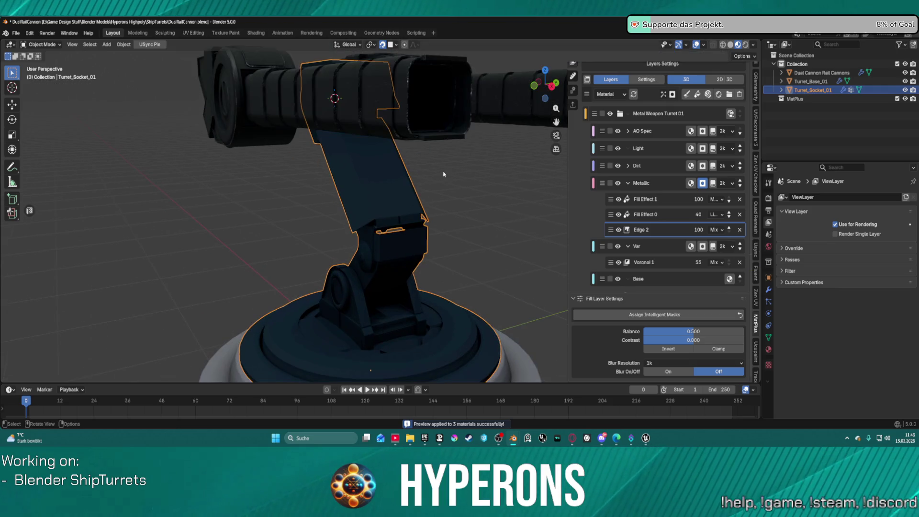
{"action": "mouse_move", "coordinate": [443, 173]}
{"action": "middle_mouse_down"}
{"action": "mouse_move", "coordinate": [396, 254]}
{"action": "mouse_move", "coordinate": [408, 200]}
{"action": "mouse_move", "coordinate": [525, 195]}
{"action": "middle_mouse_up"}
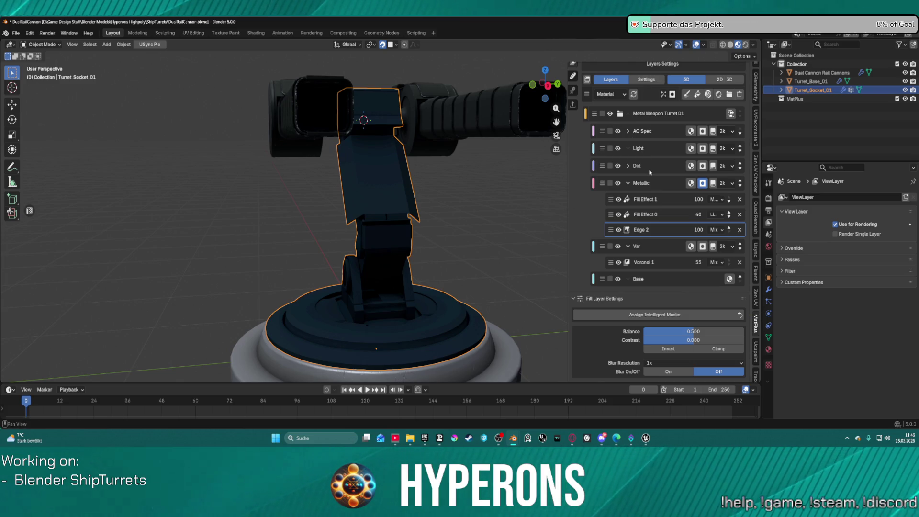
{"action": "middle_click_drag", "start_coordinate": [359, 206], "coordinate": [454, 243]}
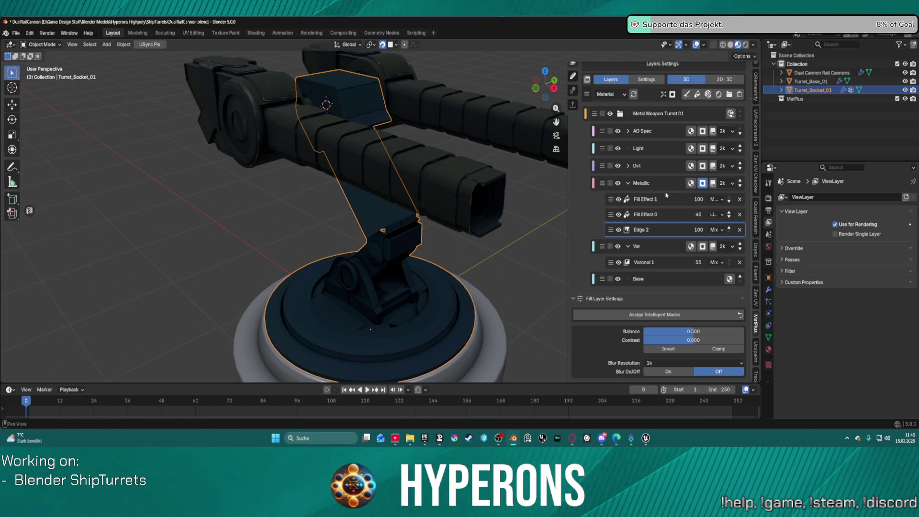
{"action": "mouse_move", "coordinate": [456, 274]}
{"action": "middle_mouse_down"}
{"action": "mouse_move", "coordinate": [541, 210]}
{"action": "mouse_move", "coordinate": [520, 249]}
{"action": "mouse_move", "coordinate": [421, 260]}
{"action": "mouse_move", "coordinate": [432, 262]}
{"action": "middle_mouse_up"}
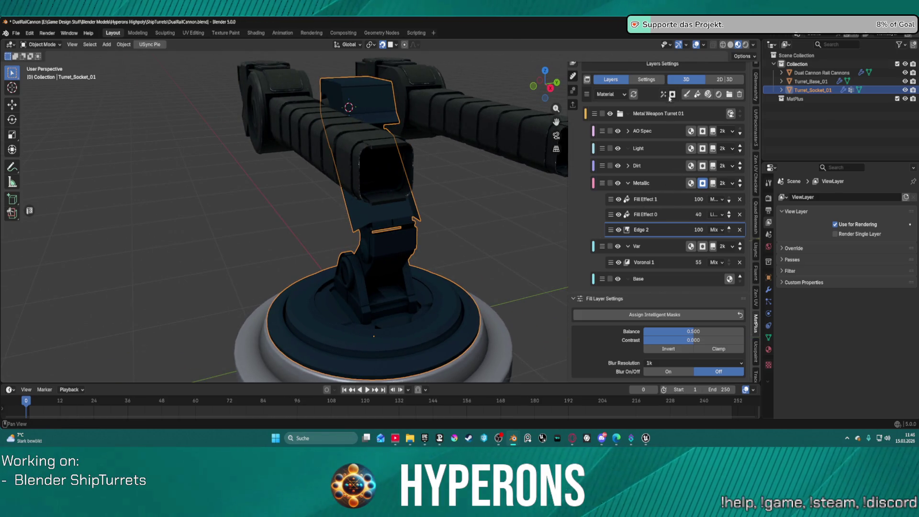
{"action": "left_click", "coordinate": [607, 95]}
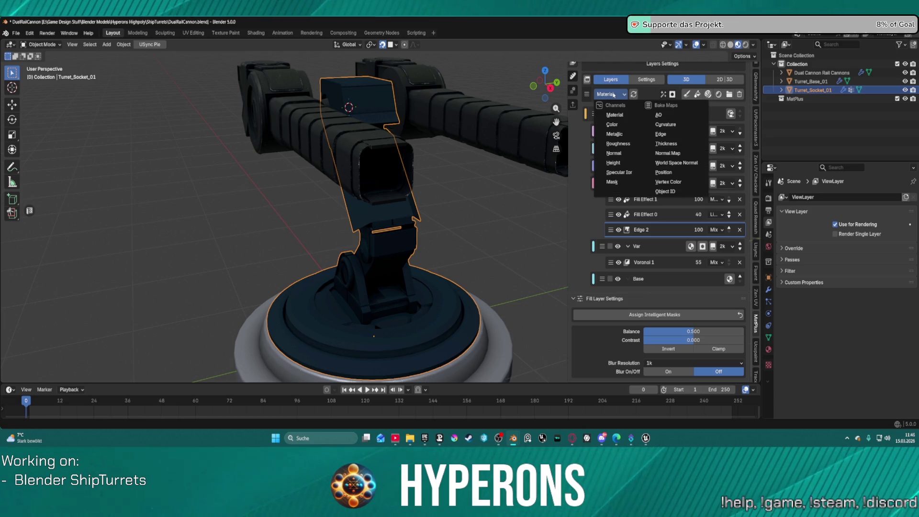
Preview the baked AO, Thickness, Normal Map, Curvature and Edge maps on the turret in turn.
{"action": "left_click", "coordinate": [665, 121]}
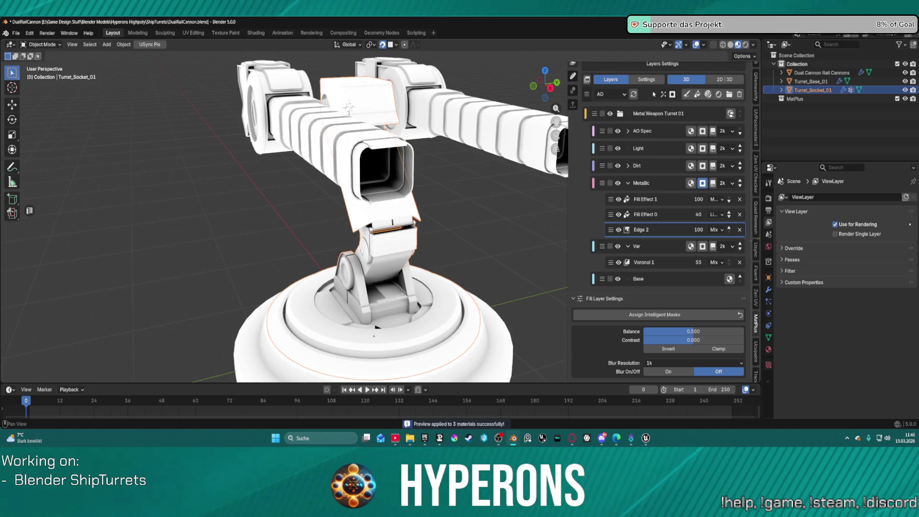
{"action": "left_click", "coordinate": [611, 94]}
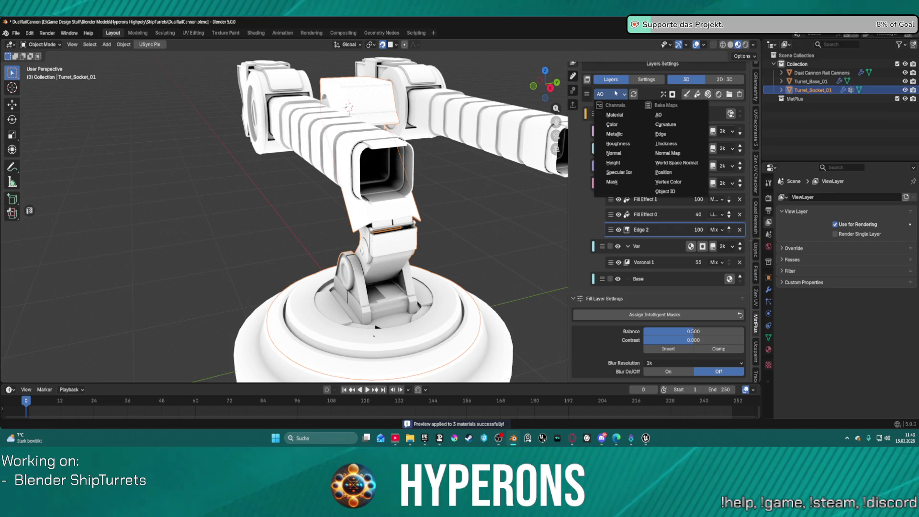
{"action": "left_click", "coordinate": [664, 143]}
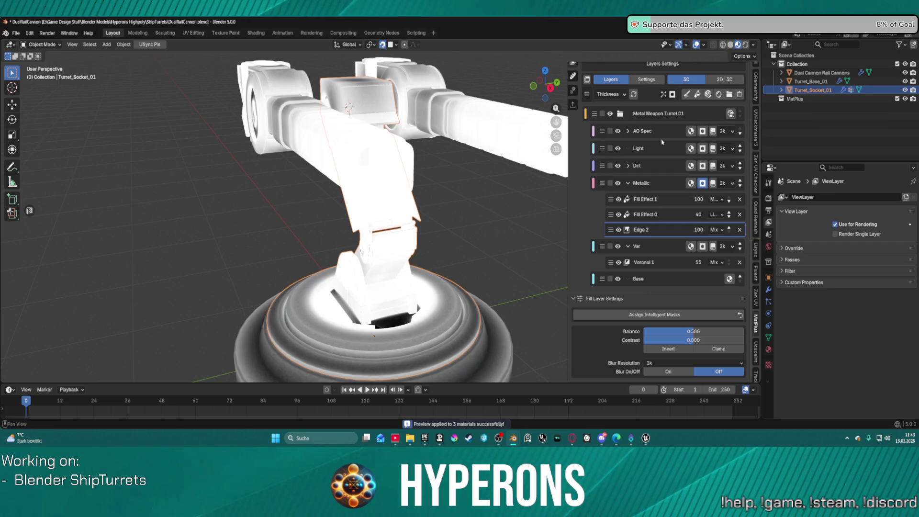
{"action": "left_click", "coordinate": [611, 95]}
{"action": "left_click", "coordinate": [672, 155]}
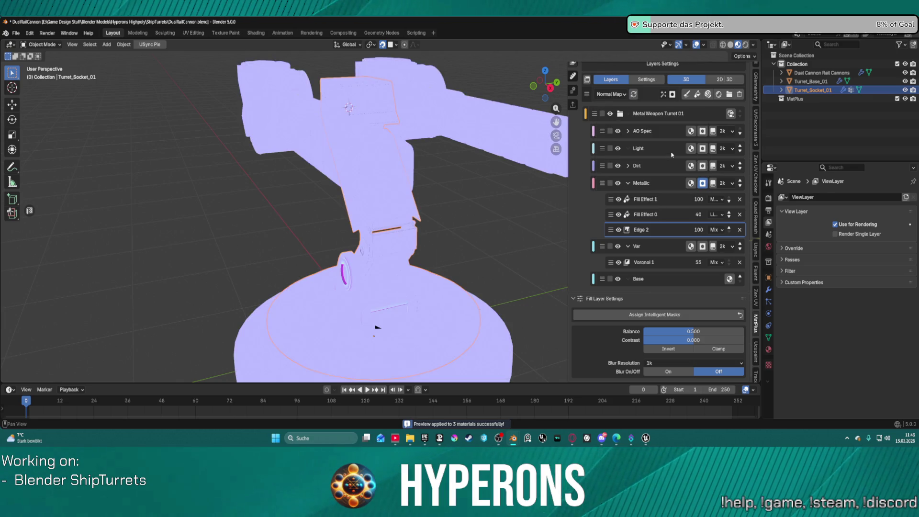
{"action": "left_click", "coordinate": [611, 94]}
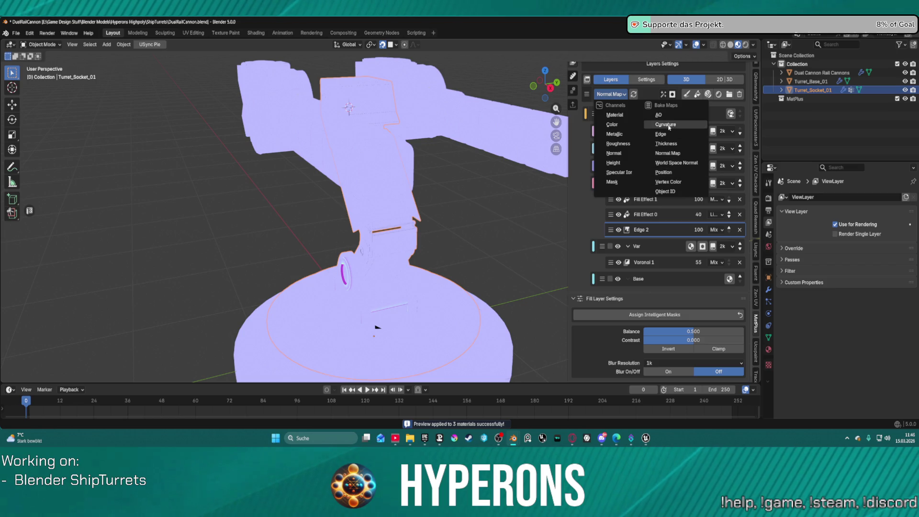
{"action": "left_click", "coordinate": [669, 126]}
{"action": "mouse_move", "coordinate": [507, 179]}
{"action": "middle_mouse_down"}
{"action": "mouse_move", "coordinate": [533, 148]}
{"action": "mouse_move", "coordinate": [611, 194]}
{"action": "mouse_move", "coordinate": [597, 152]}
{"action": "middle_mouse_up"}
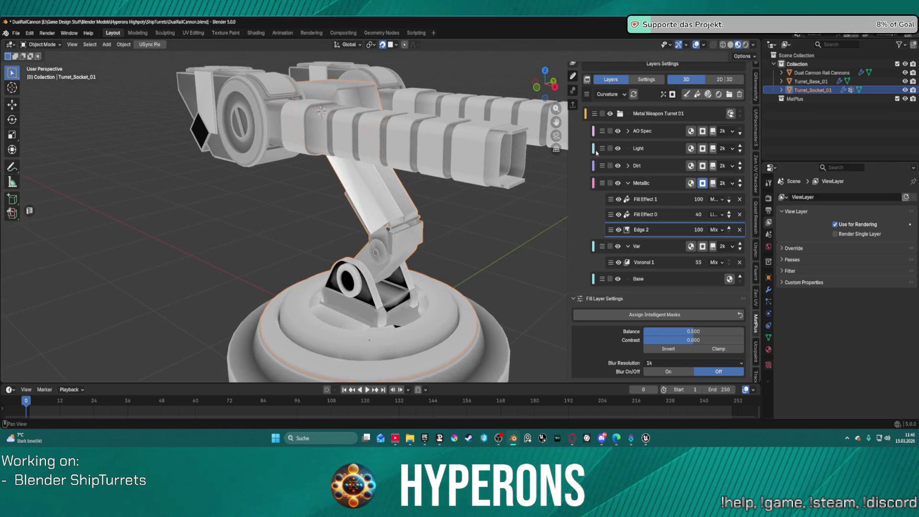
{"action": "left_click", "coordinate": [613, 95]}
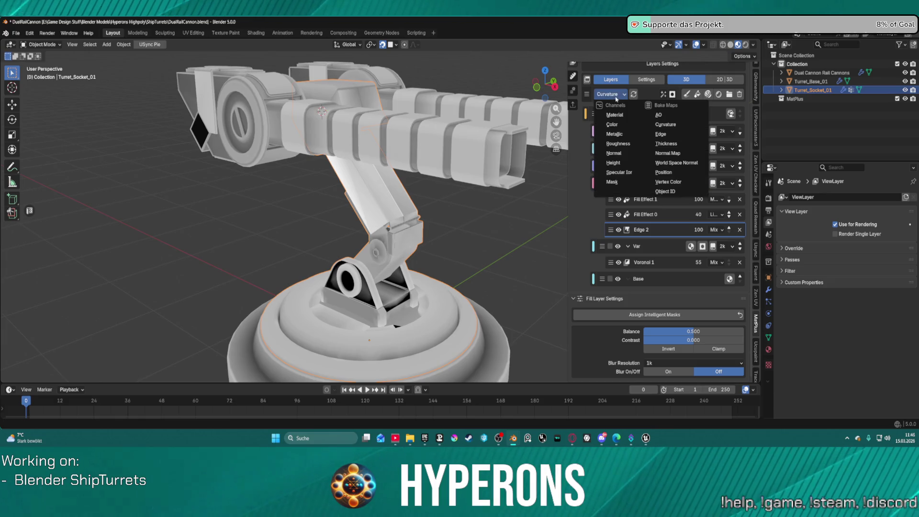
{"action": "left_click", "coordinate": [661, 134]}
{"action": "mouse_move", "coordinate": [383, 210]}
{"action": "middle_mouse_down"}
{"action": "mouse_move", "coordinate": [276, 216]}
{"action": "mouse_move", "coordinate": [378, 230]}
{"action": "middle_mouse_up"}
{"action": "scroll", "coordinate": [382, 232], "scroll_direction": "up", "scroll_amount": 5}
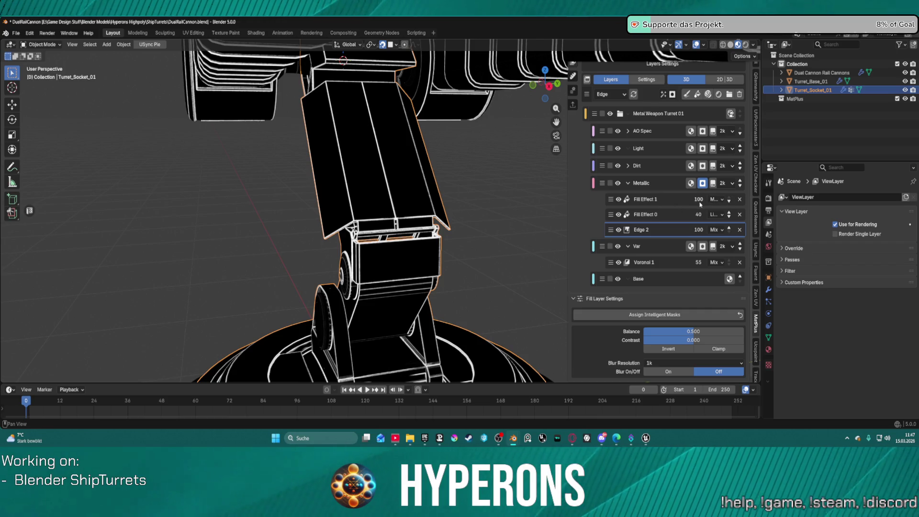
{"action": "scroll", "coordinate": [700, 204], "scroll_direction": "up", "scroll_amount": 5}
Frame the socket, set the preview back to Material, and select the Metal Weapon Turret 01 folder.
{"action": "left_click", "coordinate": [772, 351]}
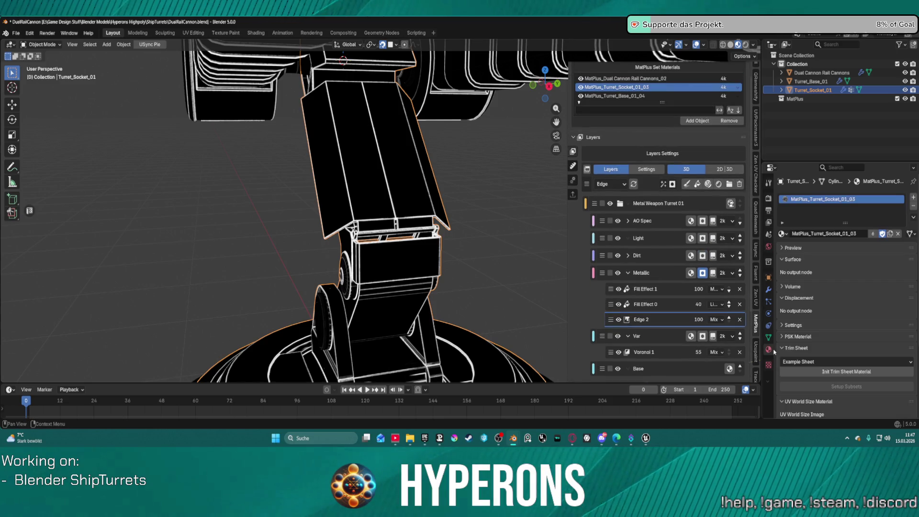
{"action": "left_click", "coordinate": [769, 364]}
{"action": "left_click", "coordinate": [770, 351]}
{"action": "left_click", "coordinate": [769, 364]}
{"action": "left_click", "coordinate": [769, 354]}
{"action": "left_click", "coordinate": [769, 338]}
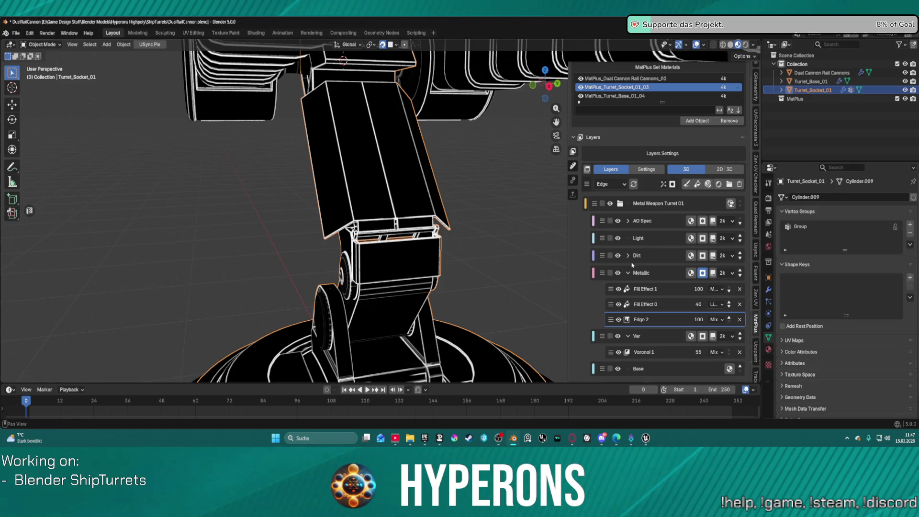
{"action": "key", "text": "Home"}
{"action": "key", "text": "KP_Decimal"}
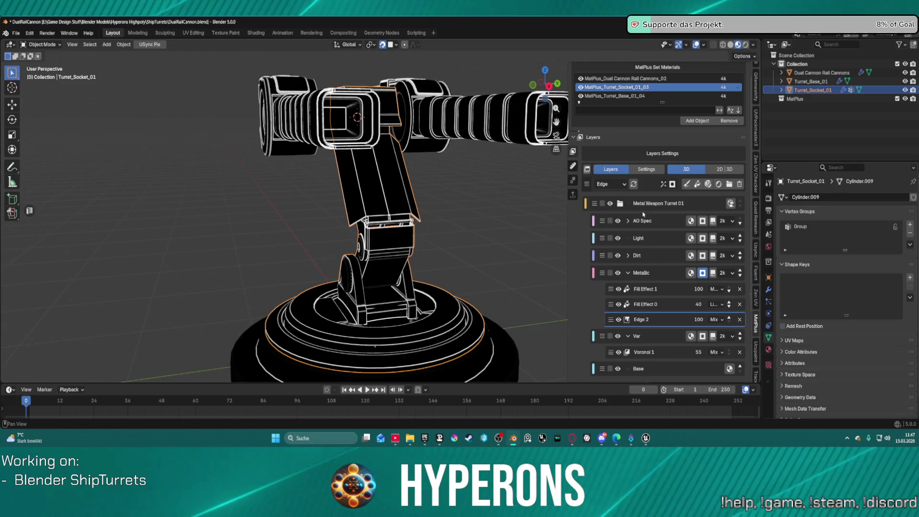
{"action": "scroll", "coordinate": [643, 215], "scroll_direction": "down", "scroll_amount": 1}
{"action": "left_click", "coordinate": [616, 166]}
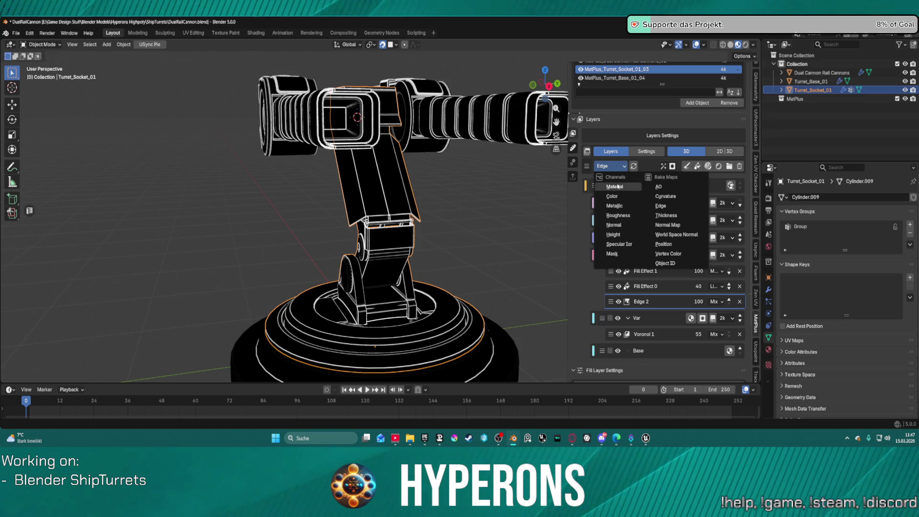
{"action": "left_click", "coordinate": [618, 187]}
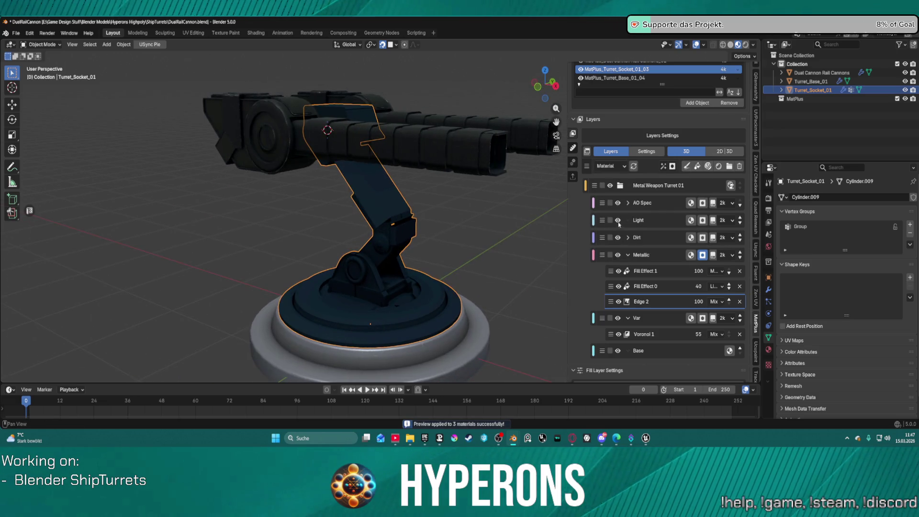
{"action": "left_click", "coordinate": [639, 189]}
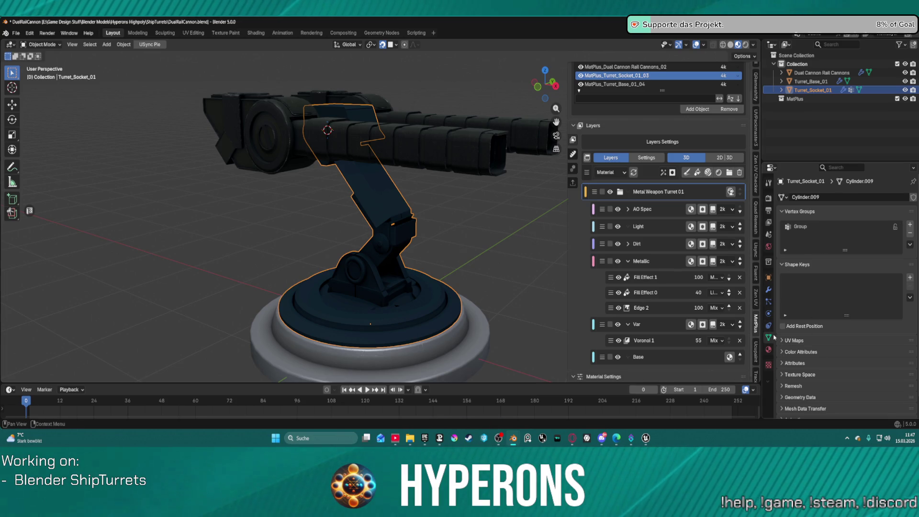
Browse the socket's Properties panels, from Mesh Data Transfer and custom properties through to Physics.
{"action": "scroll", "coordinate": [808, 370], "scroll_direction": "down", "scroll_amount": 1}
{"action": "left_click", "coordinate": [803, 389]}
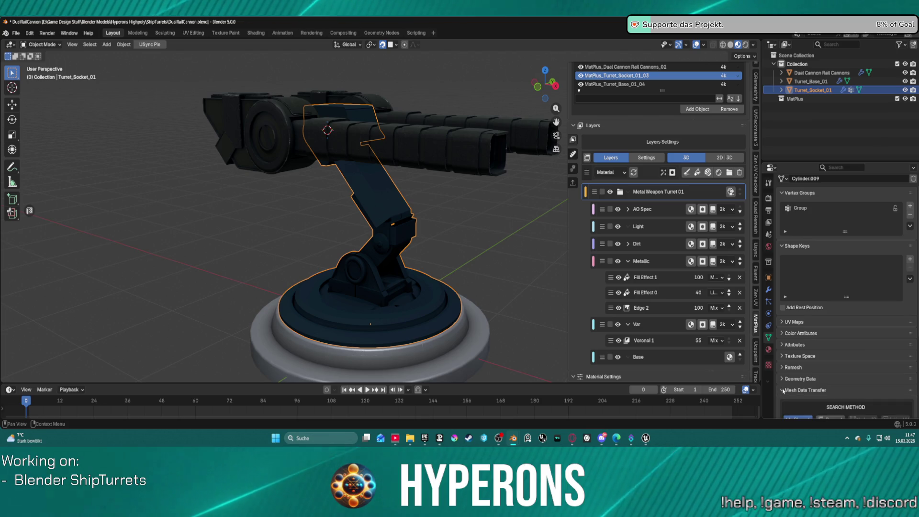
{"action": "scroll", "coordinate": [801, 385], "scroll_direction": "down", "scroll_amount": 7}
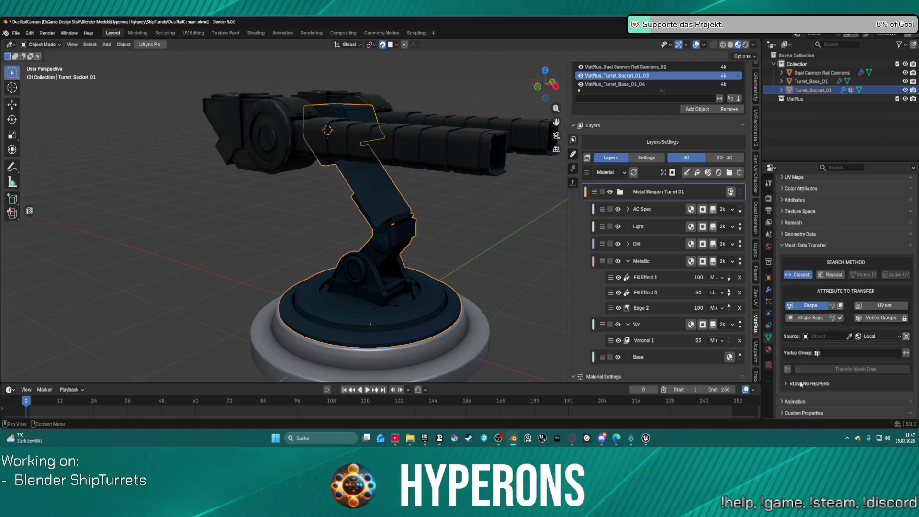
{"action": "left_click", "coordinate": [783, 412]}
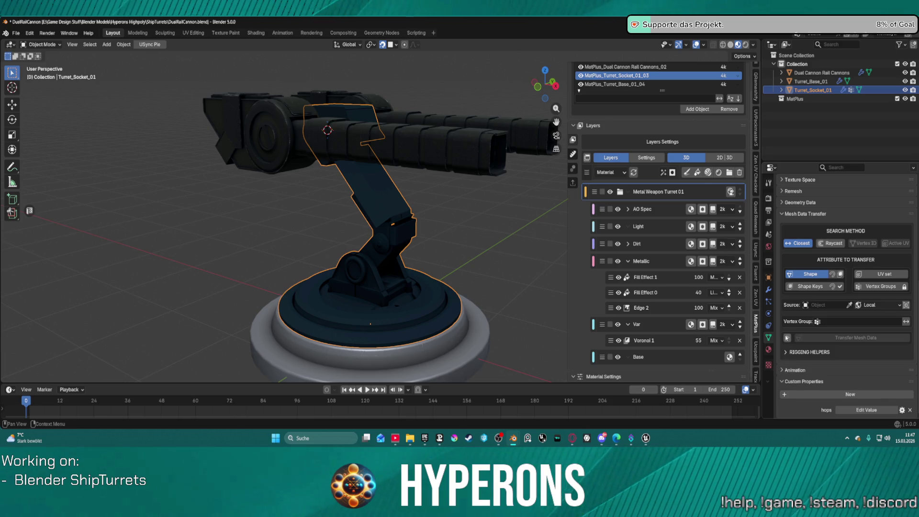
{"action": "left_click", "coordinate": [786, 352]}
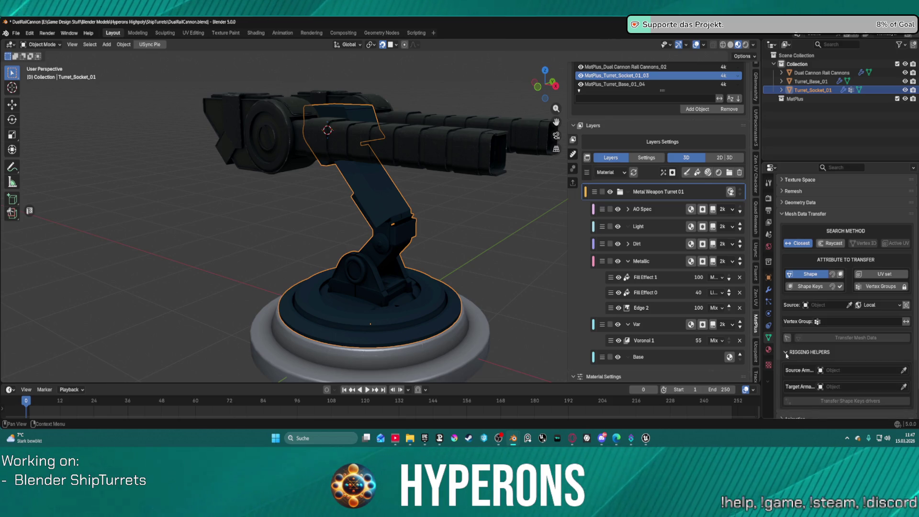
{"action": "left_click", "coordinate": [786, 353]}
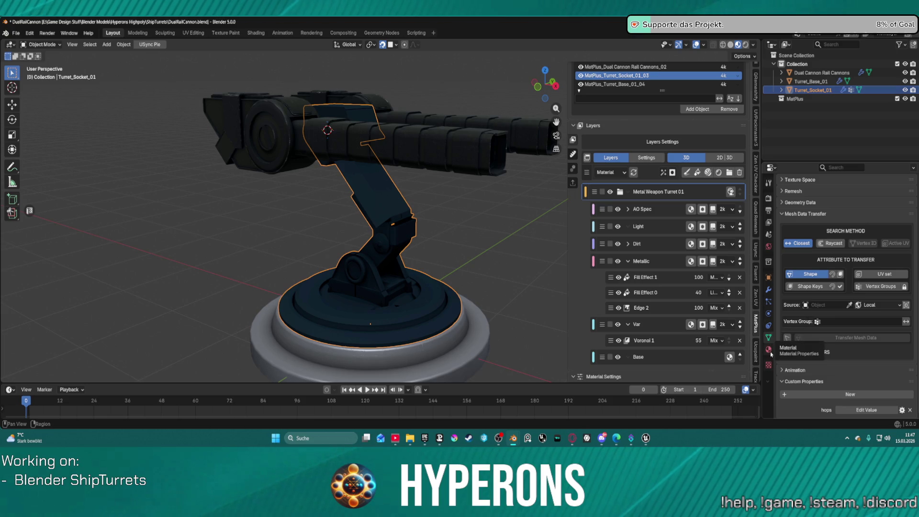
{"action": "left_click", "coordinate": [771, 350]}
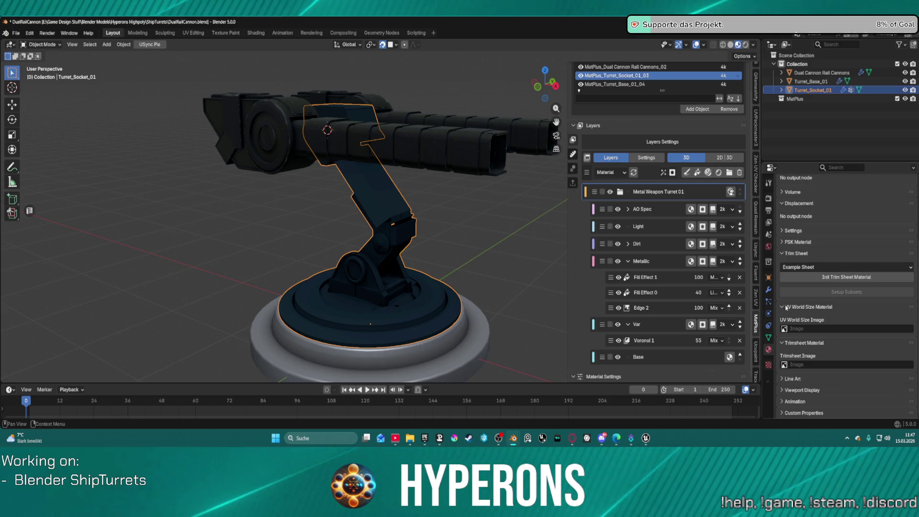
{"action": "scroll", "coordinate": [810, 288], "scroll_direction": "up", "scroll_amount": 5}
{"action": "scroll", "coordinate": [810, 287], "scroll_direction": "up", "scroll_amount": 1}
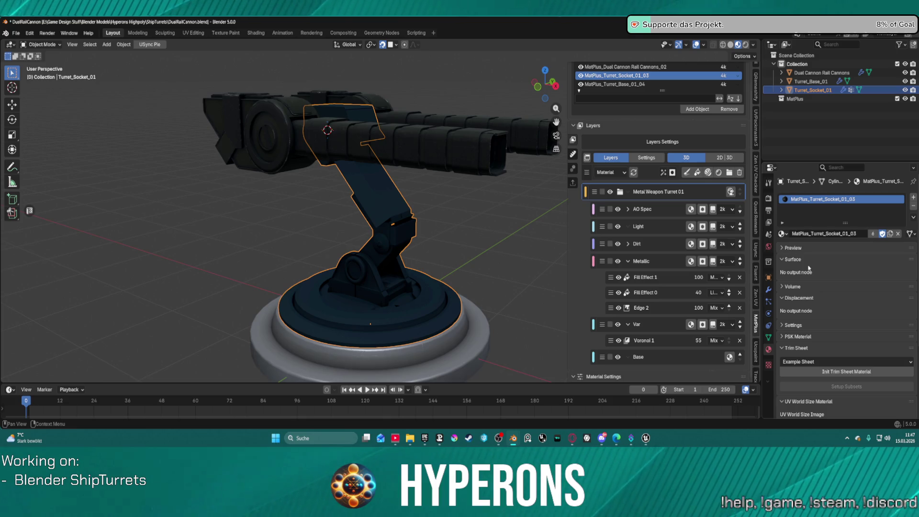
{"action": "scroll", "coordinate": [805, 380], "scroll_direction": "down", "scroll_amount": 5}
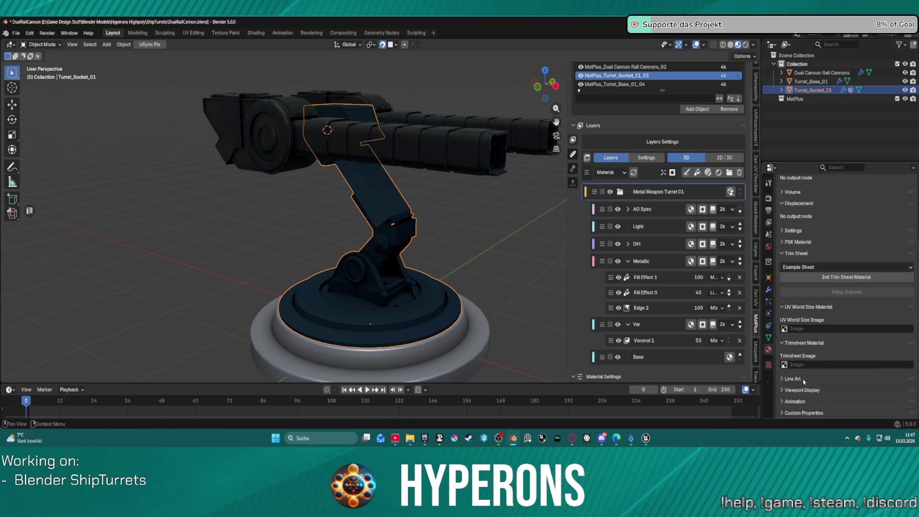
{"action": "left_click", "coordinate": [768, 327]}
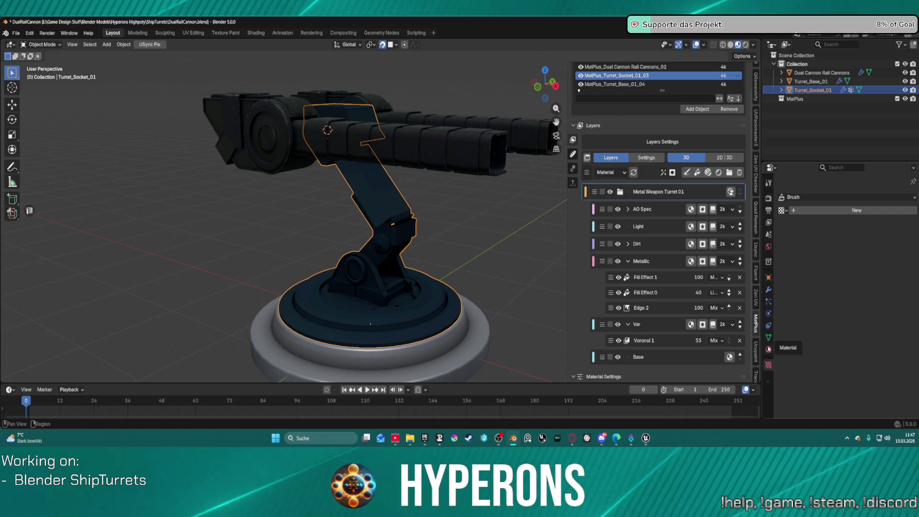
{"action": "left_click", "coordinate": [768, 314]}
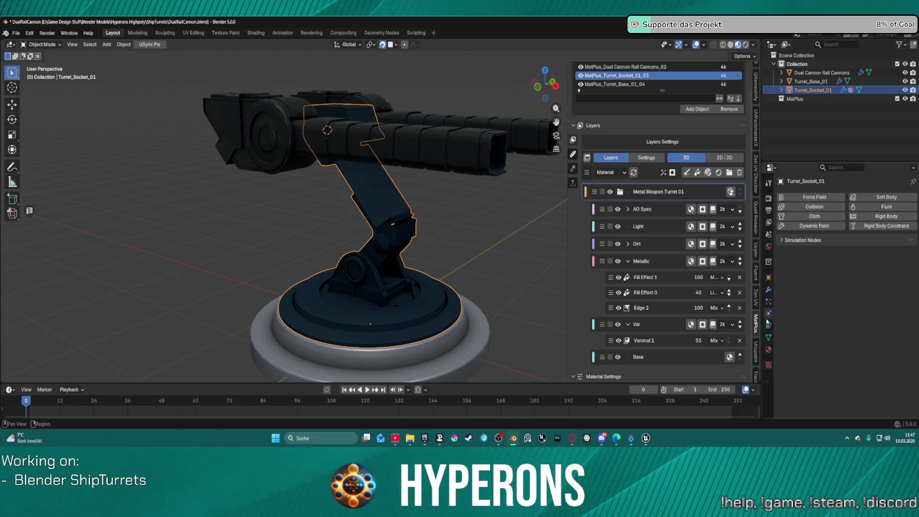
On Turret_Socket_01, turn on the existing Mask UV/Island modifier's viewport display, then delete it.
{"action": "left_click", "coordinate": [768, 304]}
{"action": "left_click", "coordinate": [768, 290]}
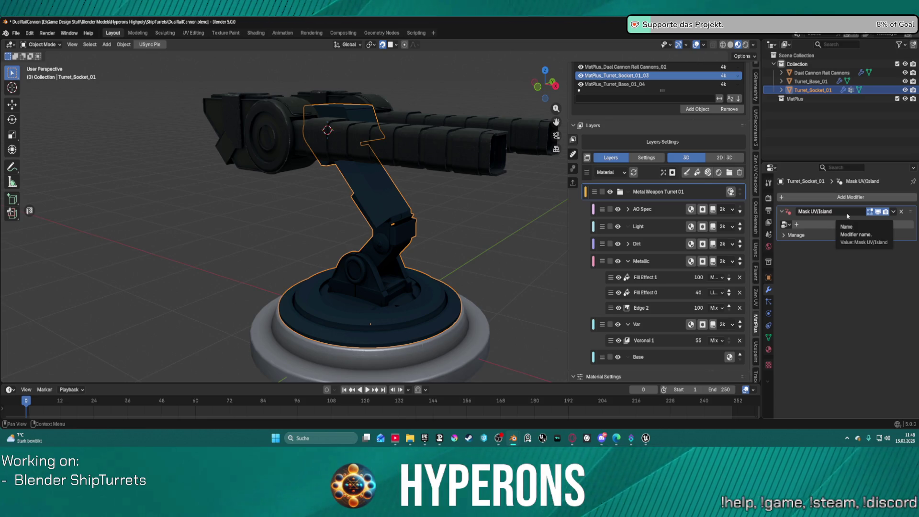
{"action": "left_click", "coordinate": [880, 211]}
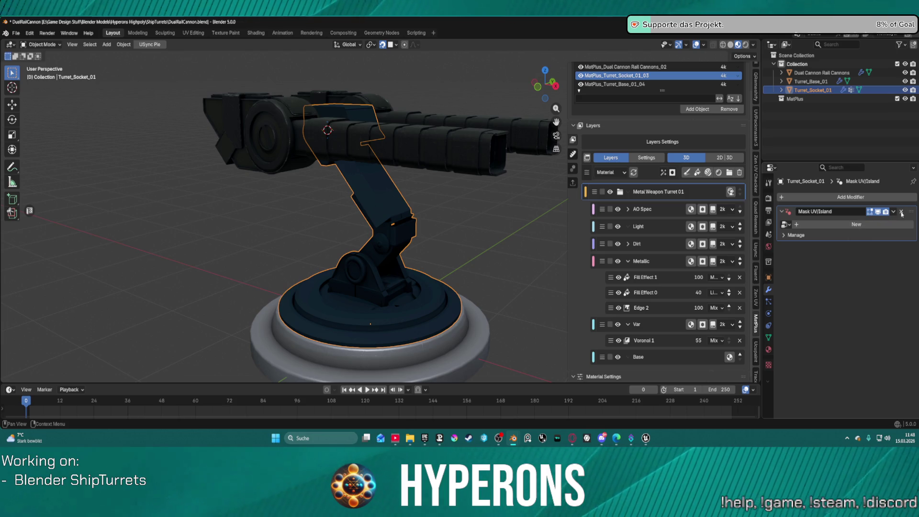
{"action": "left_click", "coordinate": [902, 214]}
Add a fresh Mask UV/Island modifier to Turret_Socket_01 by searching 'mask', then make Dual Cannon Rail Cannons active.
{"action": "left_click", "coordinate": [836, 196]}
{"action": "mouse_move", "coordinate": [835, 261]}
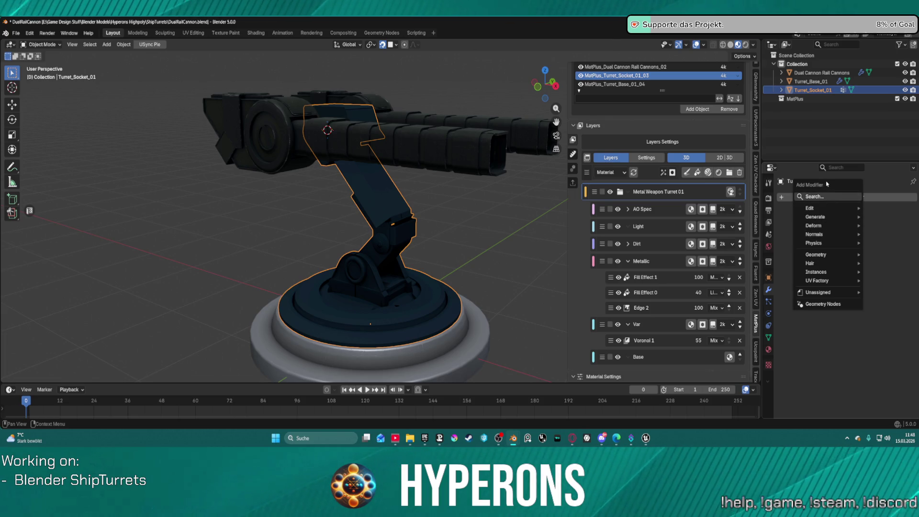
{"action": "left_click", "coordinate": [848, 199]}
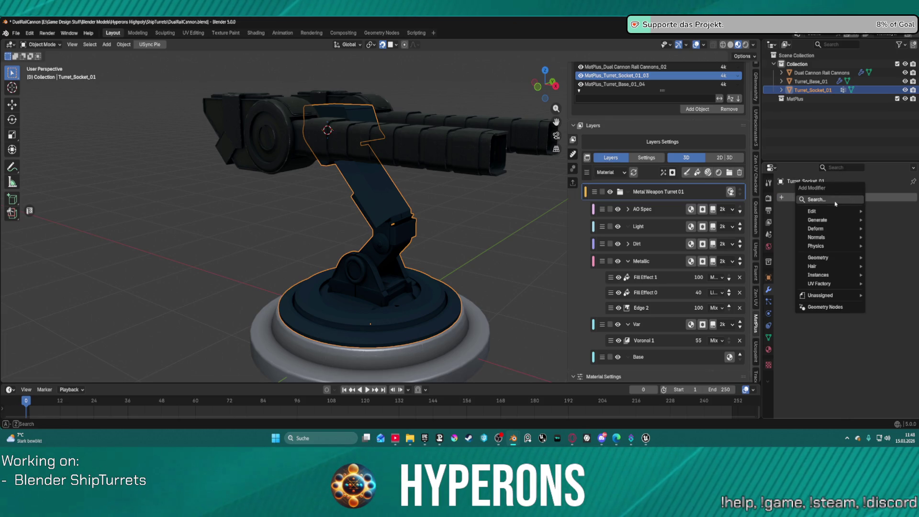
{"action": "left_click", "coordinate": [818, 208]}
{"action": "type", "text": "u"}
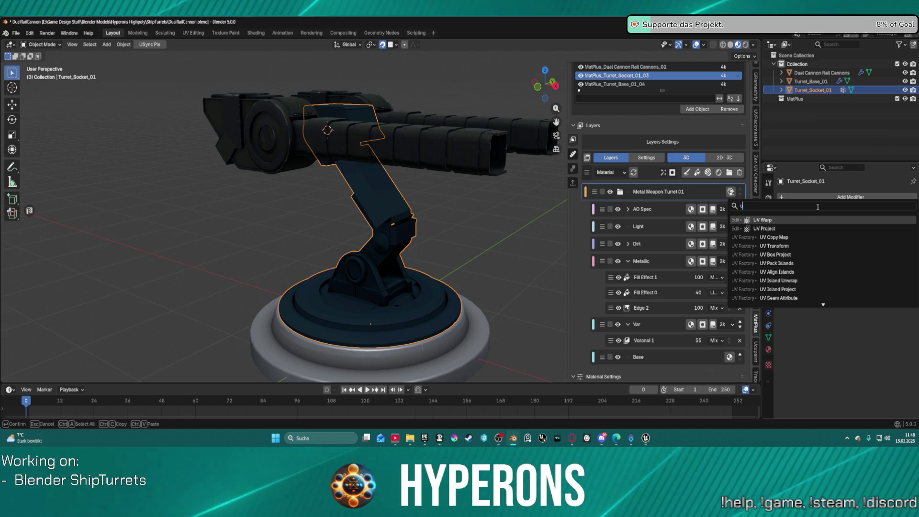
{"action": "type", "text": "v mi"}
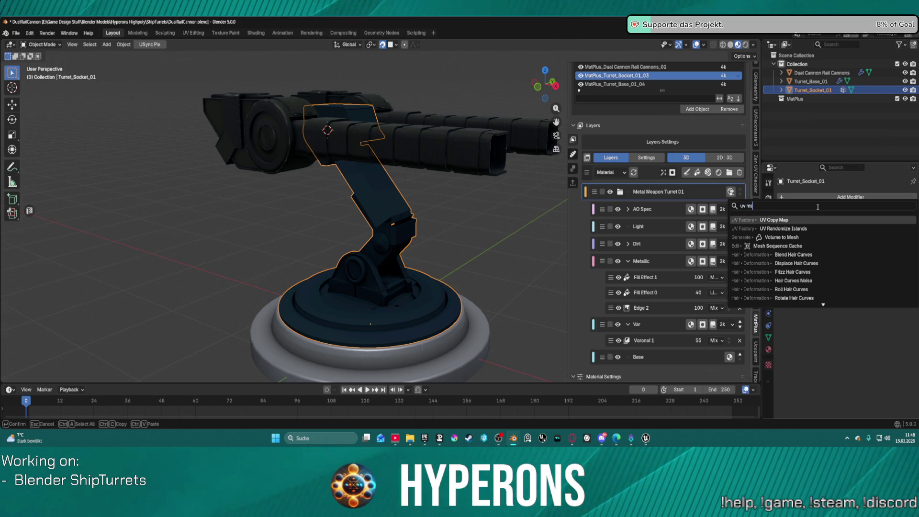
{"action": "key", "text": "BackSpace"}
{"action": "type", "text": "sk"}
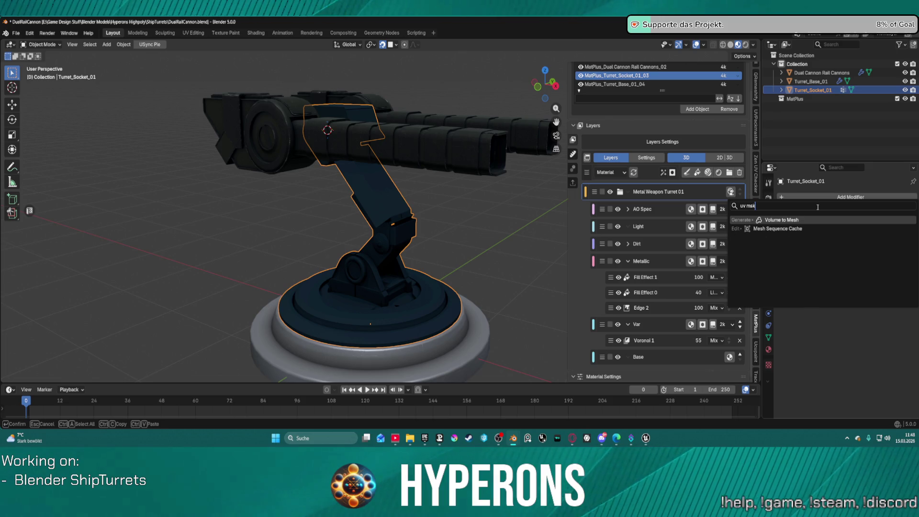
{"action": "key", "text": "BackSpace"}
{"action": "key", "text": "BackSpace"}
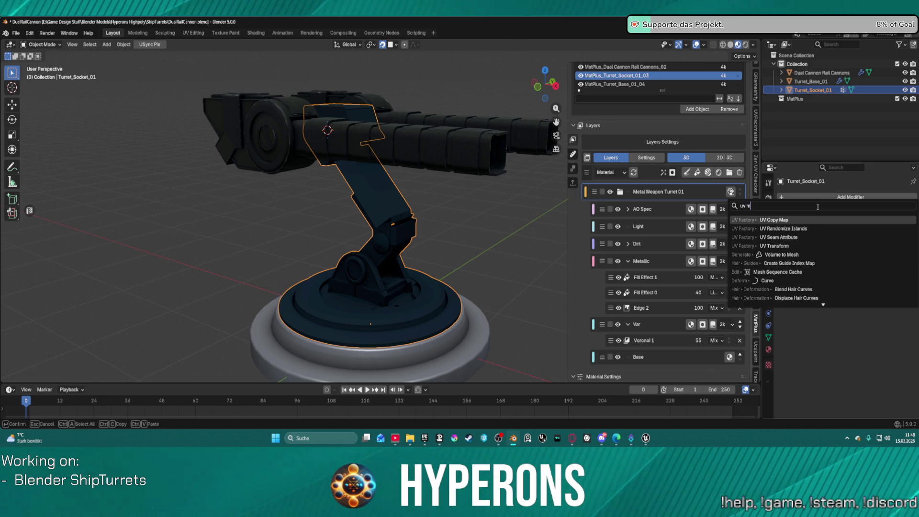
{"action": "type", "text": "ask"}
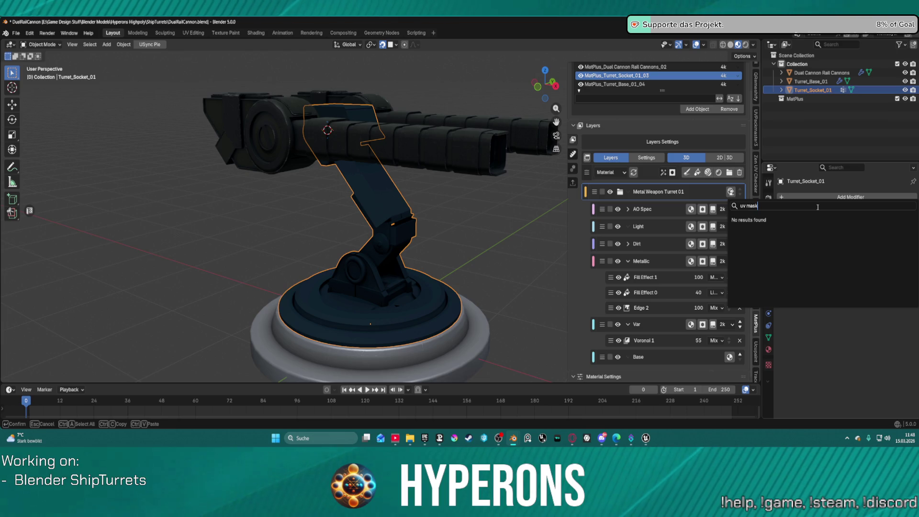
{"action": "key", "text": "Return"}
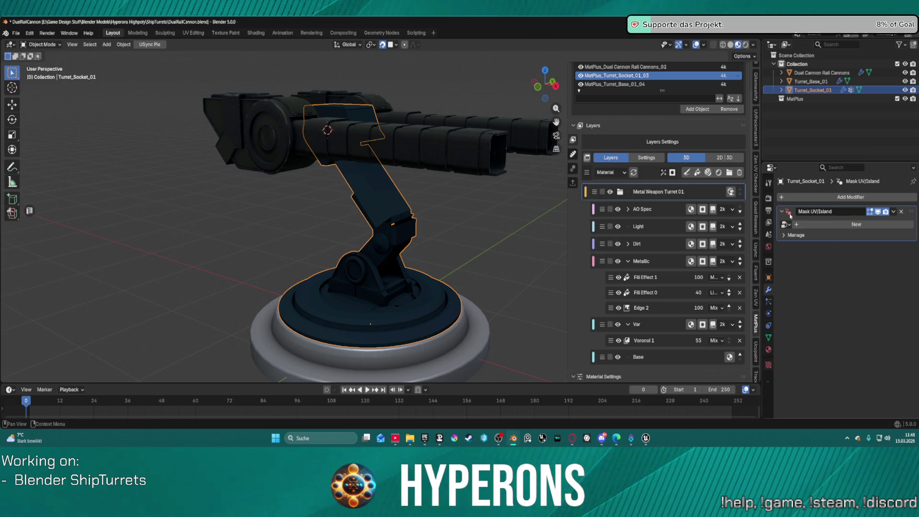
{"action": "scroll", "coordinate": [622, 106], "scroll_direction": "up", "scroll_amount": 2}
{"action": "left_click", "coordinate": [604, 98]}
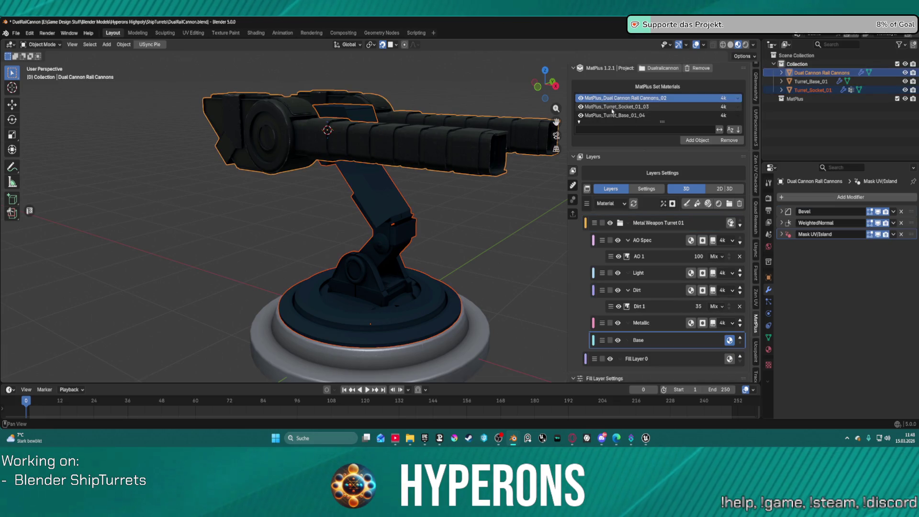
On MatPlus_Turret_Base_01_04, expand the Mask UV/Island Manage and Bake options and keep Bake Target at Packed.
{"action": "left_click", "coordinate": [614, 115]}
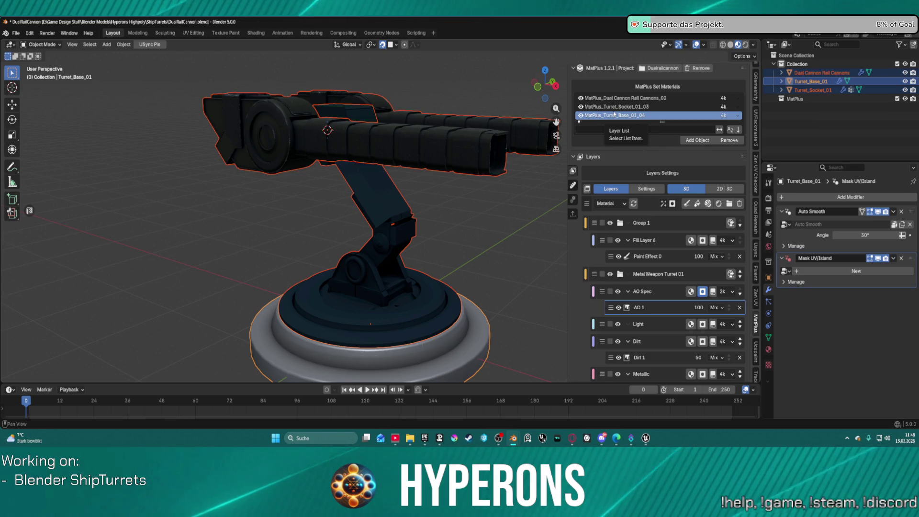
{"action": "left_click", "coordinate": [785, 282]}
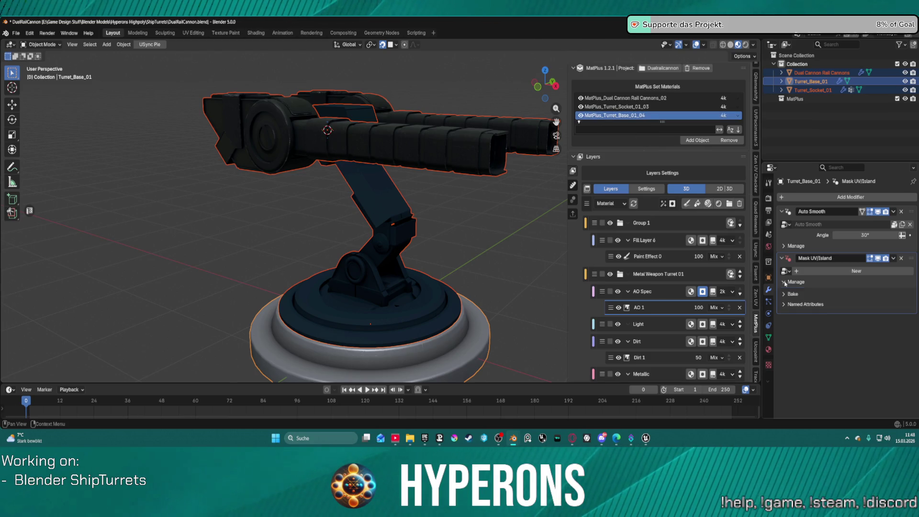
{"action": "left_click", "coordinate": [785, 294]}
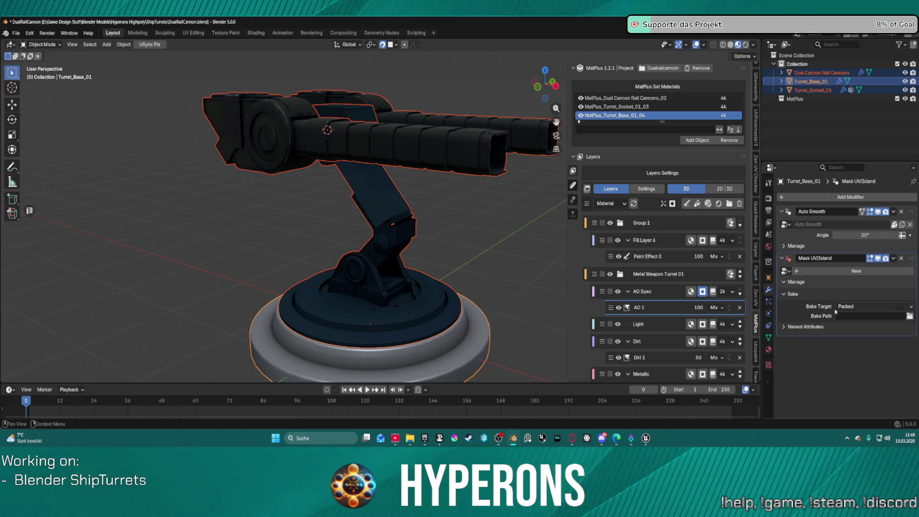
{"action": "left_click", "coordinate": [871, 309]}
{"action": "left_click", "coordinate": [858, 316]}
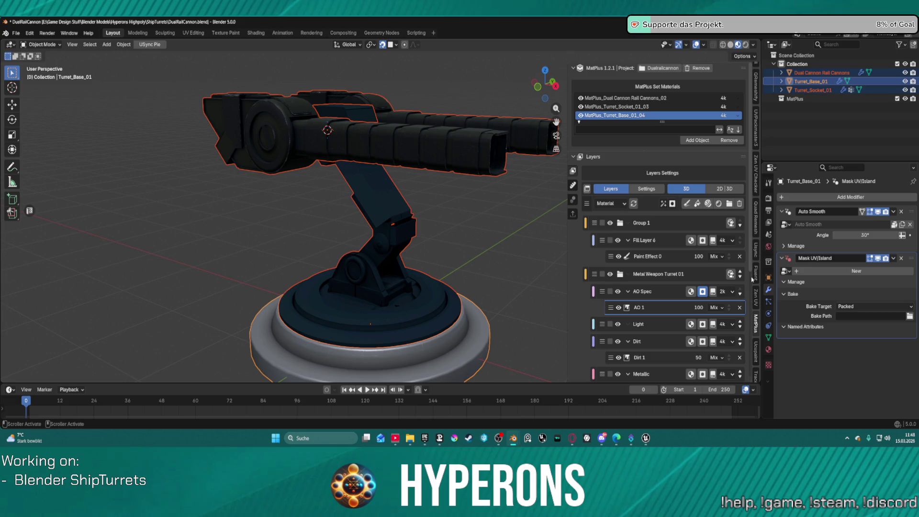
{"action": "mouse_move", "coordinate": [417, 241]}
{"action": "middle_mouse_down"}
{"action": "mouse_move", "coordinate": [437, 249]}
{"action": "mouse_move", "coordinate": [513, 234]}
{"action": "mouse_move", "coordinate": [730, 231]}
{"action": "mouse_move", "coordinate": [719, 275]}
{"action": "middle_mouse_up"}
{"action": "scroll", "coordinate": [436, 250], "scroll_direction": "up", "scroll_amount": 3}
{"action": "scroll", "coordinate": [445, 246], "scroll_direction": "down", "scroll_amount": 3}
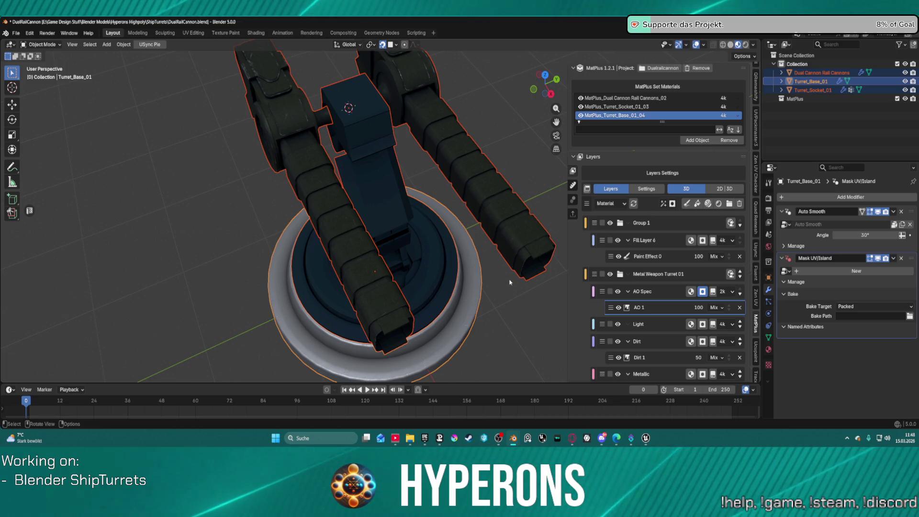
{"action": "left_click", "coordinate": [30, 33]}
In Preferences, expand the MatPlus extension's details in the extensions list.
{"action": "left_click", "coordinate": [49, 144]}
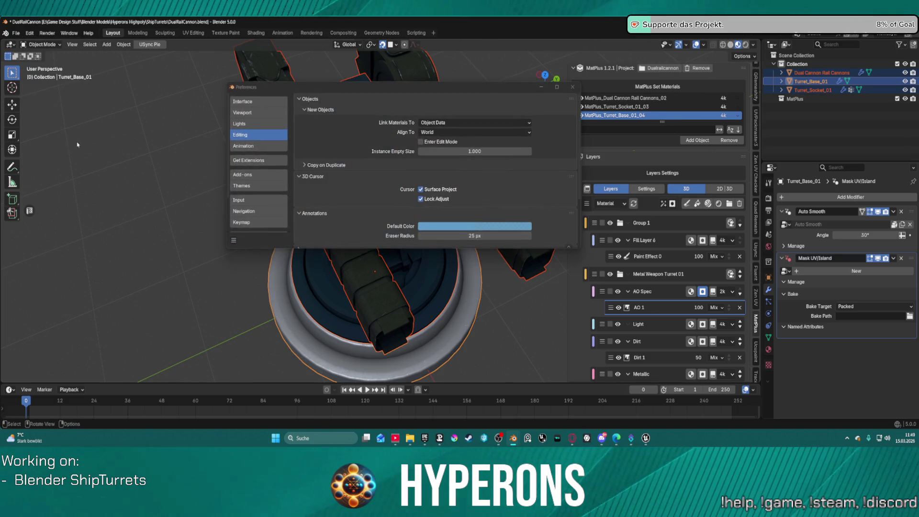
{"action": "scroll", "coordinate": [262, 153], "scroll_direction": "up", "scroll_amount": 2}
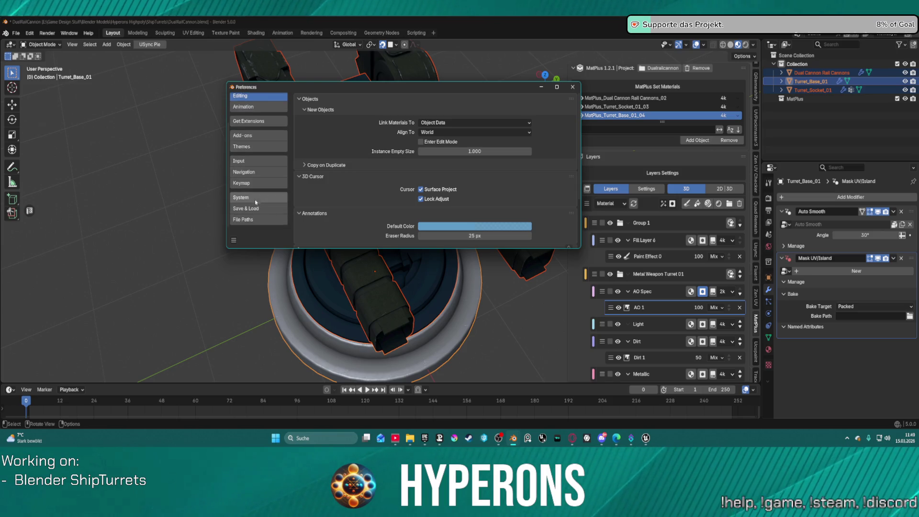
{"action": "left_click", "coordinate": [261, 160]}
{"action": "scroll", "coordinate": [466, 158], "scroll_direction": "down", "scroll_amount": 8}
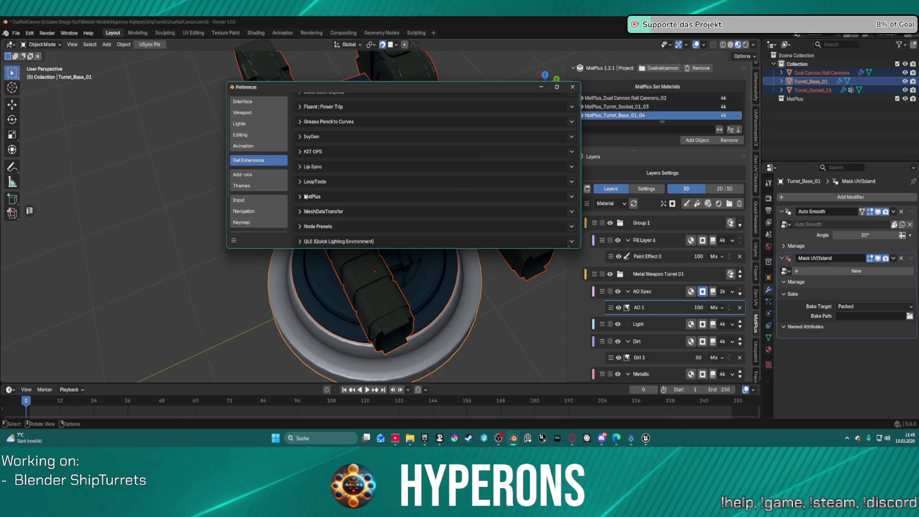
{"action": "left_click", "coordinate": [300, 197]}
{"action": "scroll", "coordinate": [409, 218], "scroll_direction": "down", "scroll_amount": 10}
{"action": "scroll", "coordinate": [409, 165], "scroll_direction": "up", "scroll_amount": 6}
{"action": "scroll", "coordinate": [408, 165], "scroll_direction": "down", "scroll_amount": 3}
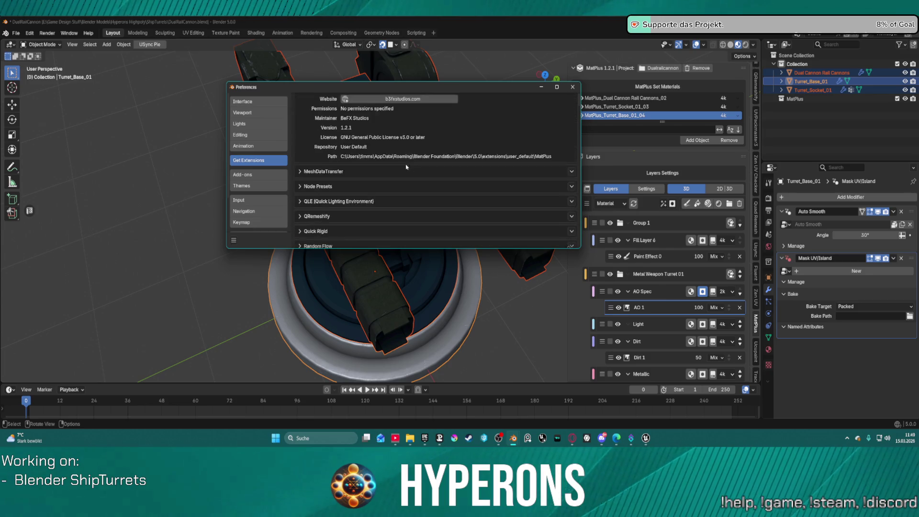
Expand the MatPlus add-on details under Add-ons and show the Ucupaint 2.4.1 sidebar panel.
{"action": "left_click", "coordinate": [271, 177]}
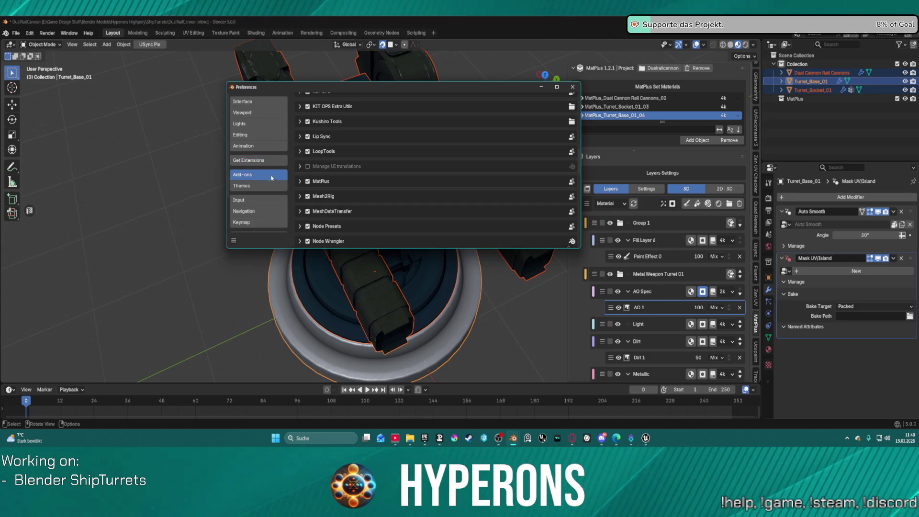
{"action": "left_click", "coordinate": [300, 181]}
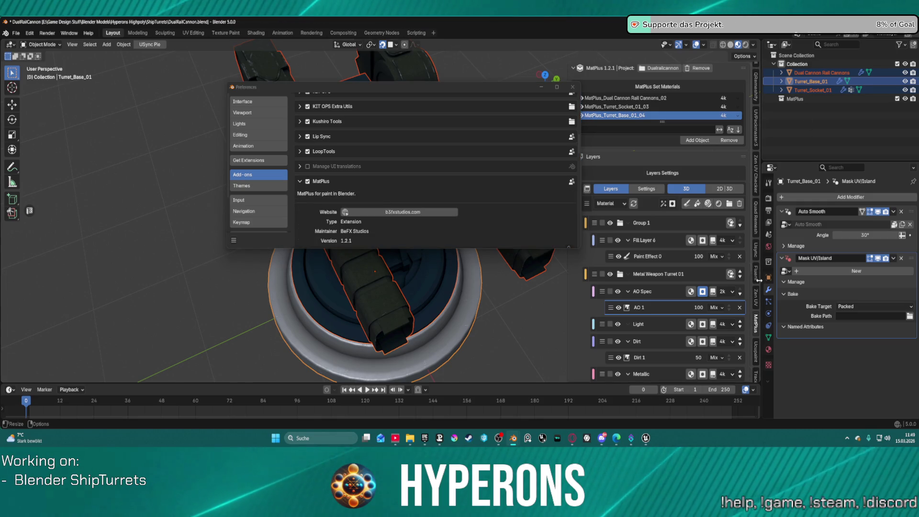
{"action": "scroll", "coordinate": [757, 329], "scroll_direction": "down", "scroll_amount": 2}
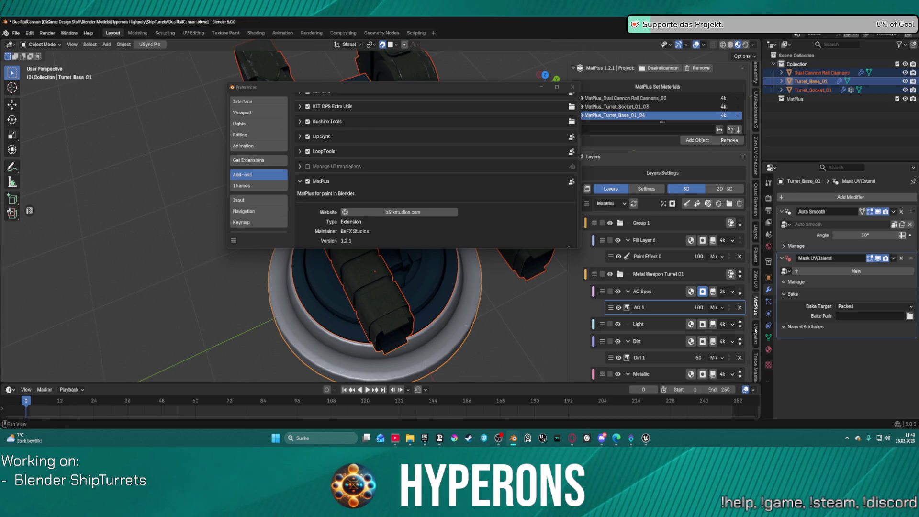
{"action": "left_click", "coordinate": [756, 332]}
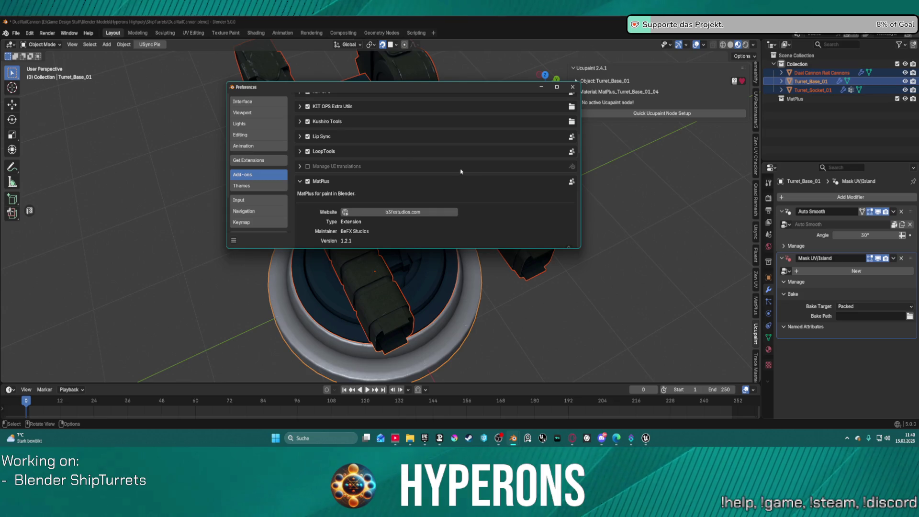
{"action": "scroll", "coordinate": [410, 156], "scroll_direction": "up", "scroll_amount": 1}
{"action": "scroll", "coordinate": [364, 172], "scroll_direction": "down", "scroll_amount": 6}
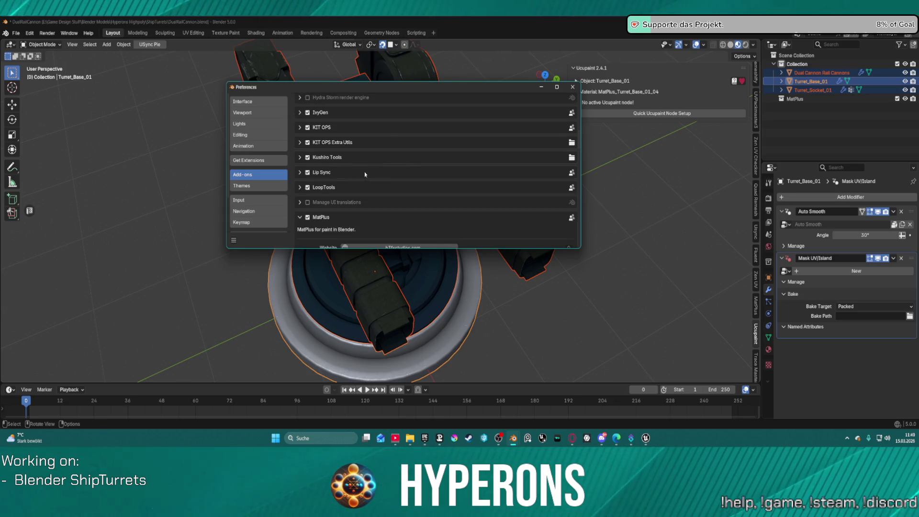
{"action": "scroll", "coordinate": [426, 188], "scroll_direction": "down", "scroll_amount": 3}
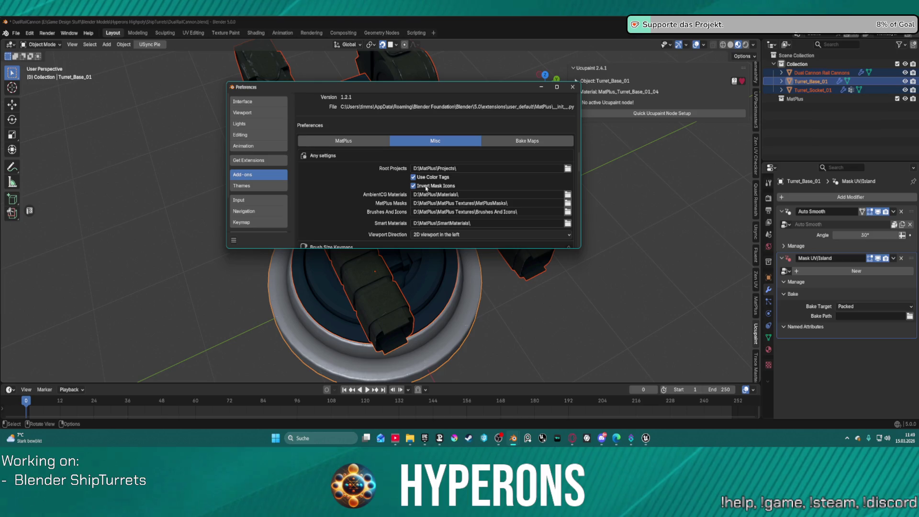
{"action": "scroll", "coordinate": [418, 191], "scroll_direction": "down", "scroll_amount": 4}
{"action": "scroll", "coordinate": [395, 197], "scroll_direction": "down", "scroll_amount": 8}
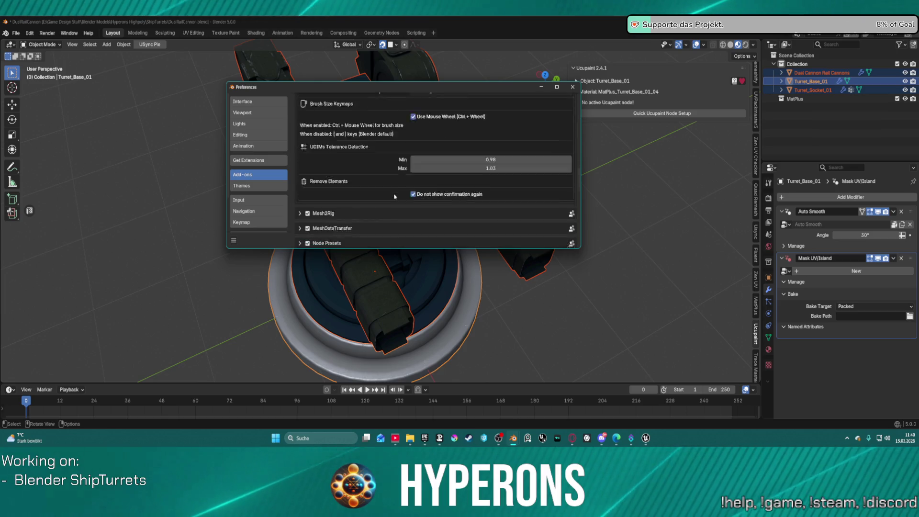
{"action": "scroll", "coordinate": [378, 173], "scroll_direction": "up", "scroll_amount": 10}
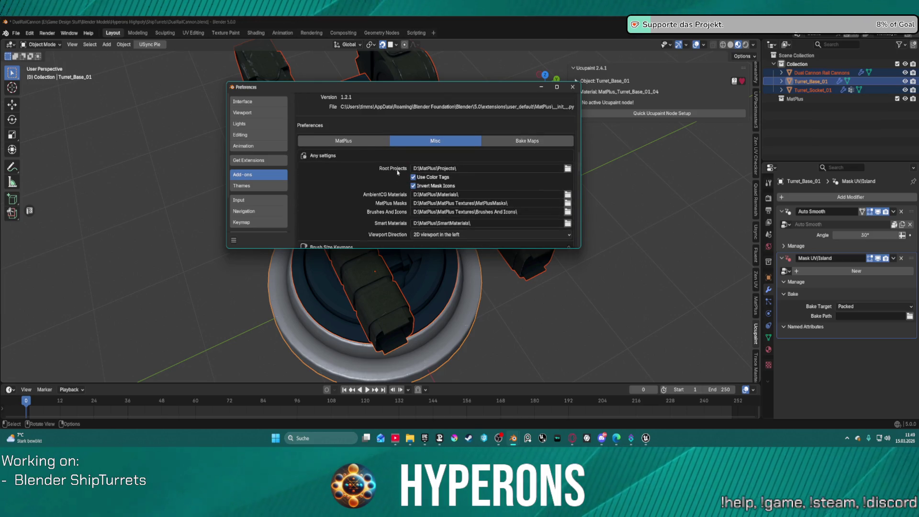
{"action": "scroll", "coordinate": [412, 201], "scroll_direction": "down", "scroll_amount": 10}
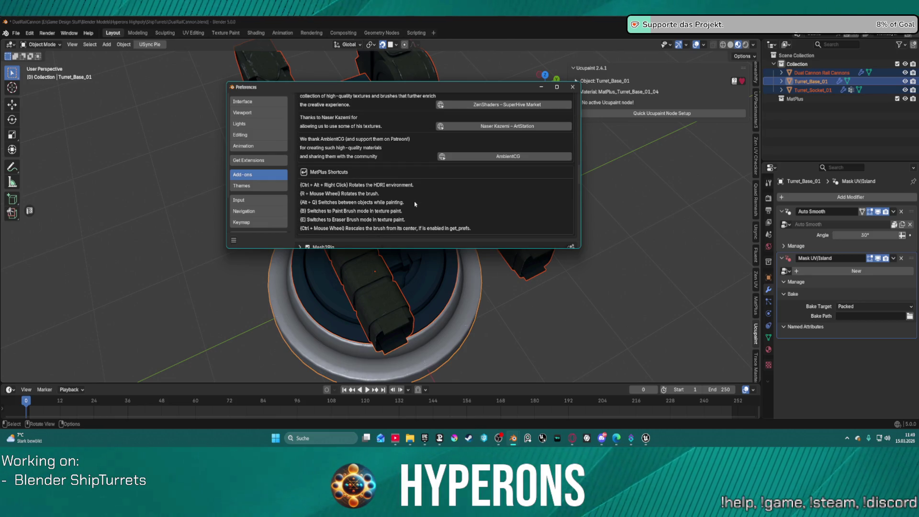
{"action": "scroll", "coordinate": [498, 197], "scroll_direction": "up", "scroll_amount": 10}
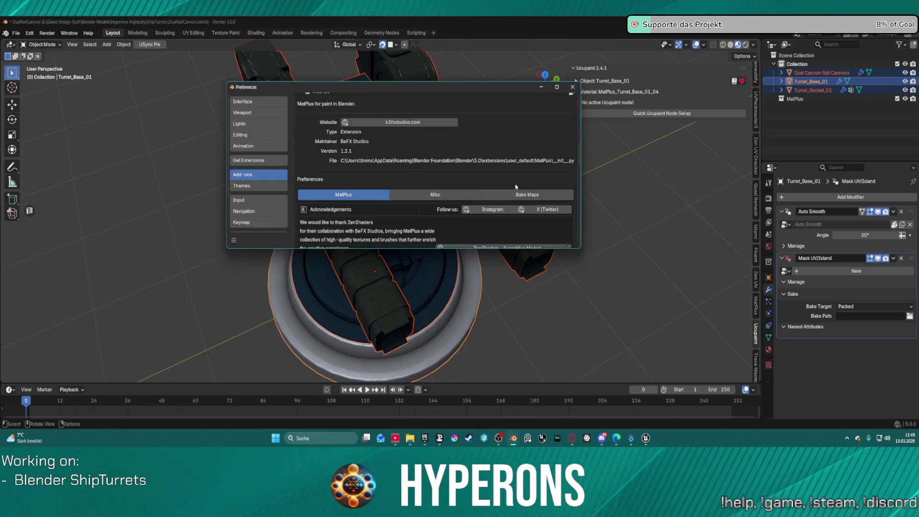
Review the MatPlus Bake Maps sample settings, then close Preferences.
{"action": "left_click", "coordinate": [519, 179]}
{"action": "scroll", "coordinate": [363, 214], "scroll_direction": "down", "scroll_amount": 3}
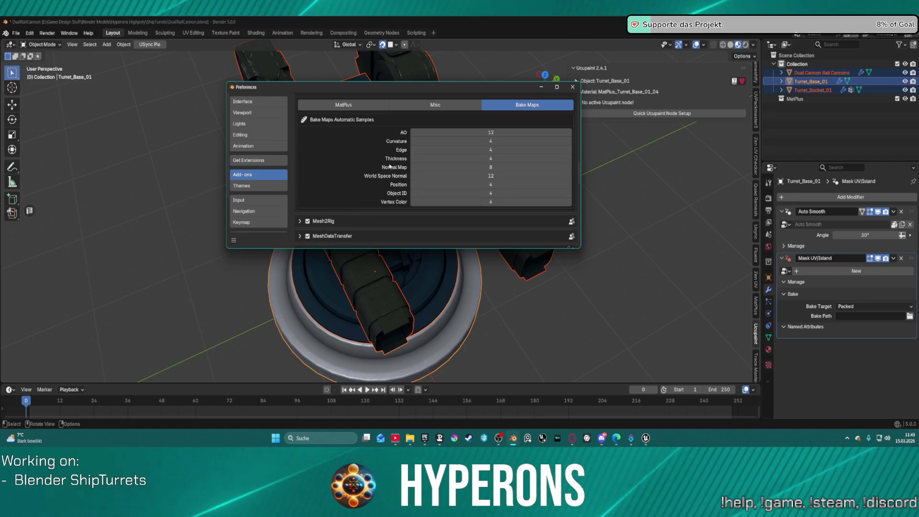
{"action": "scroll", "coordinate": [375, 162], "scroll_direction": "up", "scroll_amount": 2}
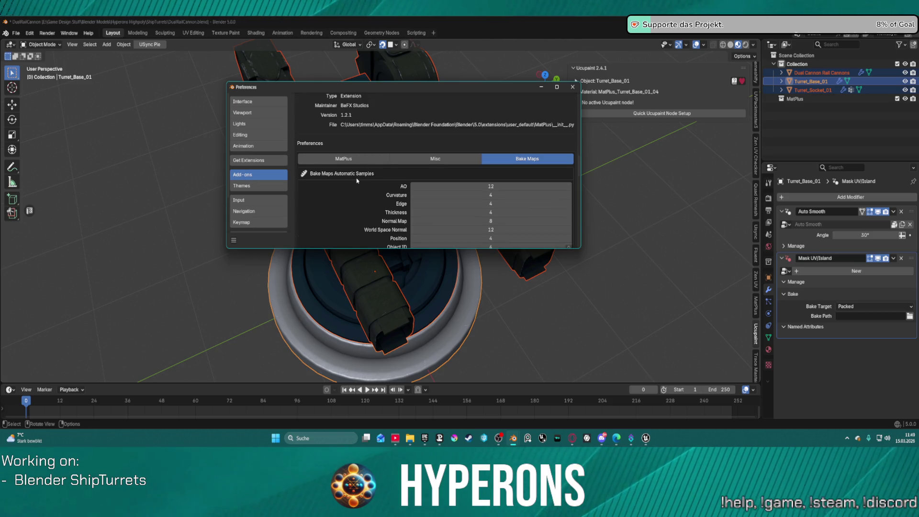
{"action": "scroll", "coordinate": [357, 181], "scroll_direction": "up", "scroll_amount": 3}
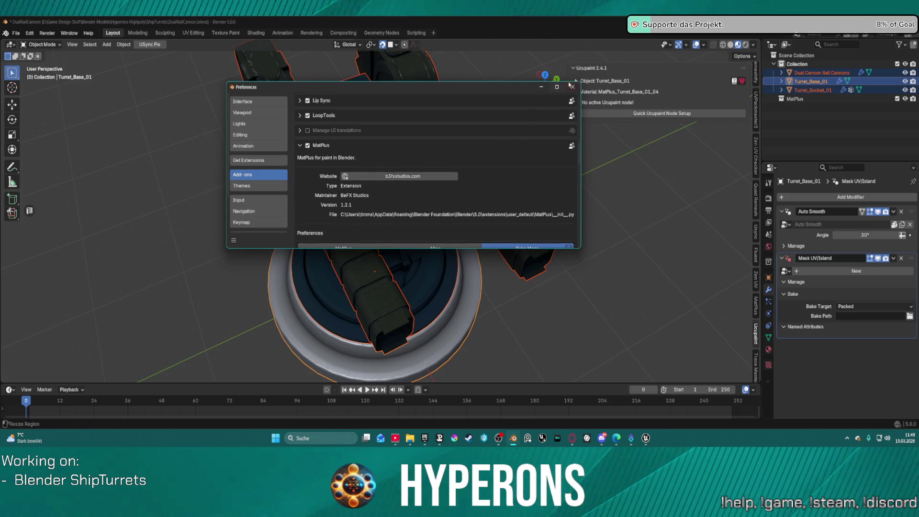
{"action": "left_click", "coordinate": [572, 86]}
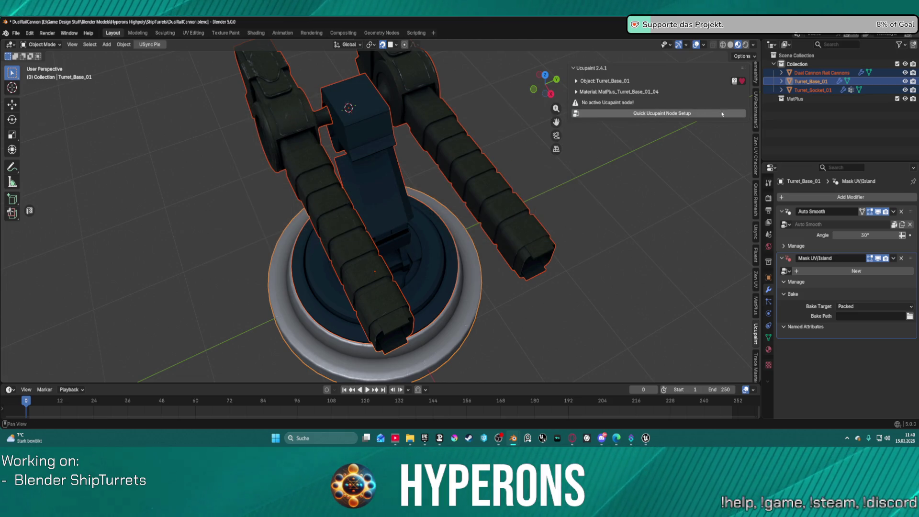
{"action": "left_click", "coordinate": [757, 305]}
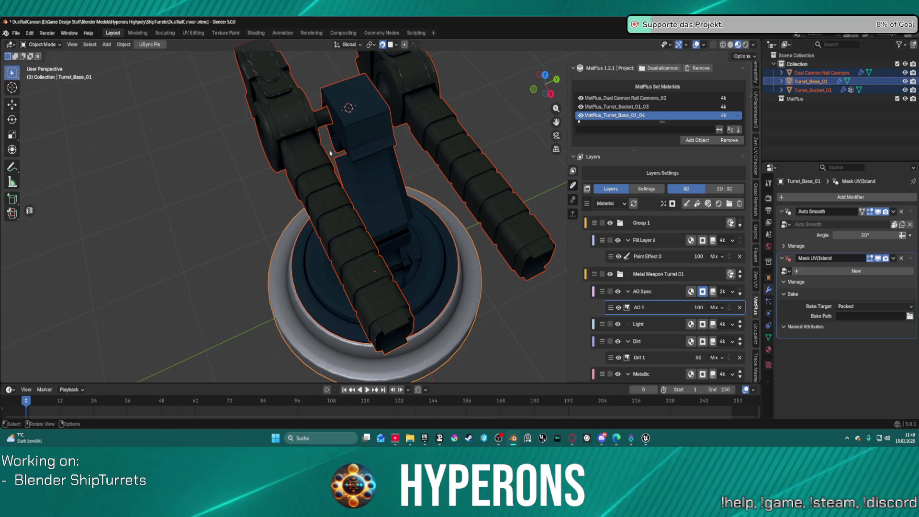
{"action": "mouse_move", "coordinate": [297, 126]}
{"action": "middle_mouse_down"}
{"action": "mouse_move", "coordinate": [391, 112]}
{"action": "mouse_move", "coordinate": [296, 119]}
{"action": "mouse_move", "coordinate": [388, 121]}
{"action": "mouse_move", "coordinate": [405, 148]}
{"action": "middle_mouse_up"}
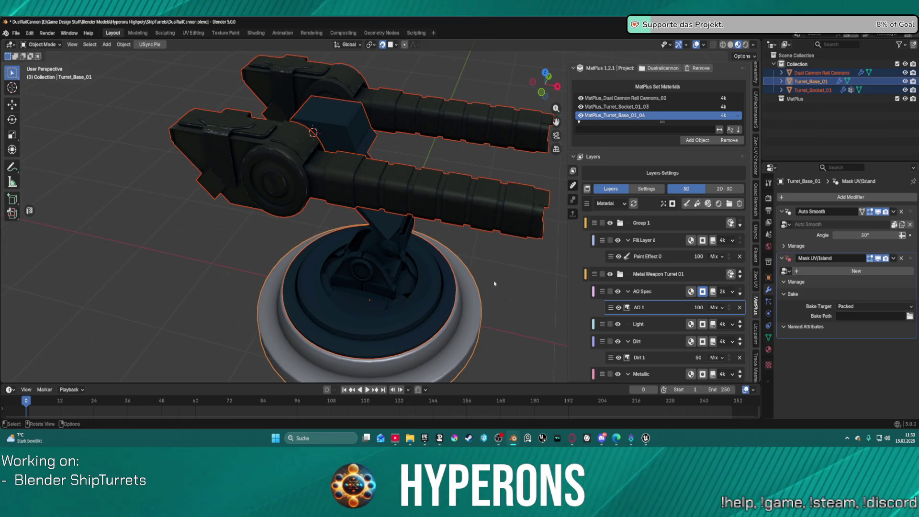
{"action": "scroll", "coordinate": [494, 279], "scroll_direction": "down", "scroll_amount": 2}
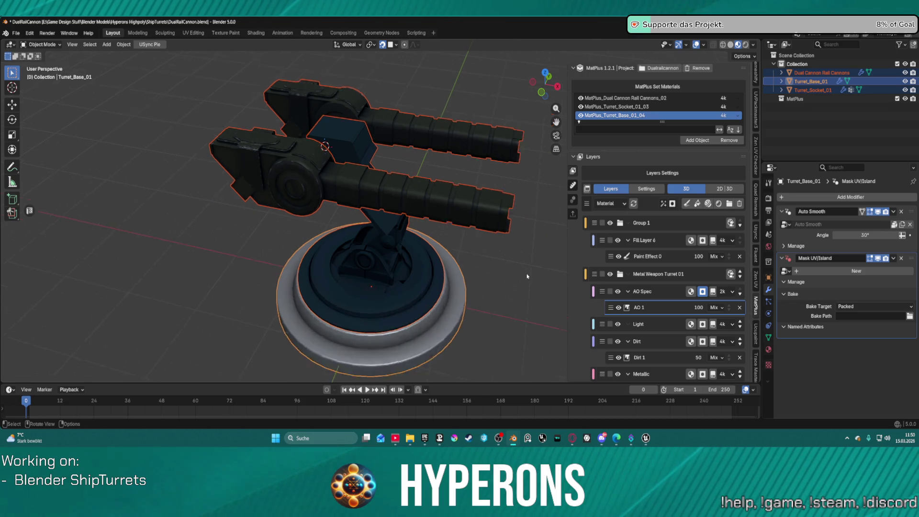
{"action": "middle_click_drag", "start_coordinate": [511, 280], "coordinate": [498, 259]}
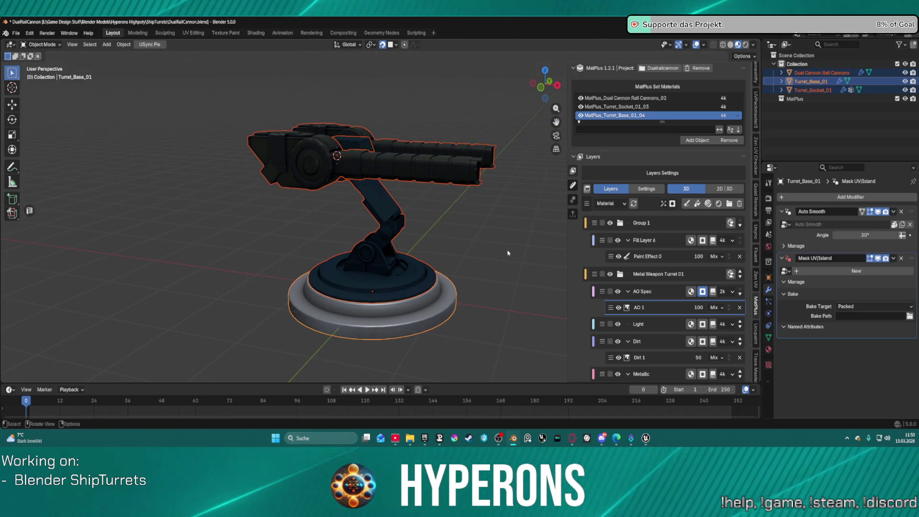
{"action": "mouse_move", "coordinate": [448, 194]}
{"action": "middle_mouse_down"}
{"action": "mouse_move", "coordinate": [459, 206]}
{"action": "mouse_move", "coordinate": [497, 211]}
{"action": "mouse_move", "coordinate": [304, 294]}
{"action": "middle_mouse_up"}
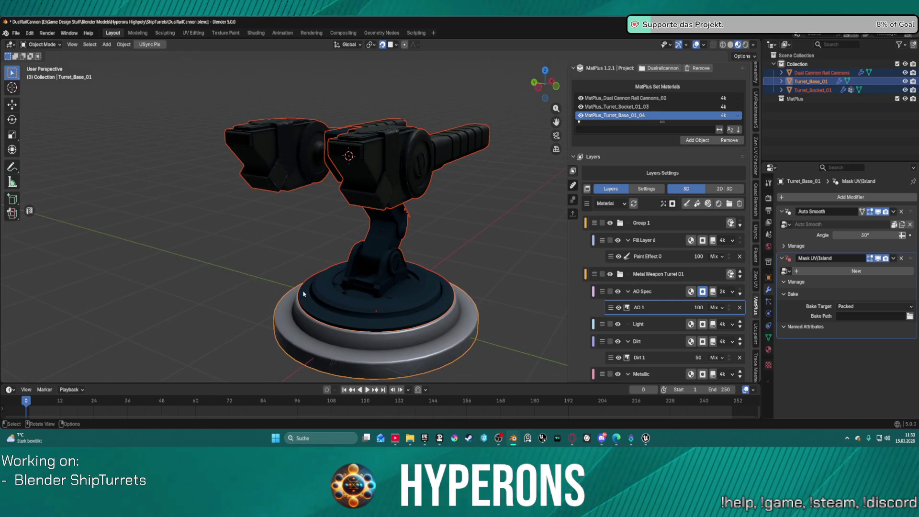
{"action": "mouse_move", "coordinate": [393, 261]}
{"action": "middle_mouse_down"}
{"action": "mouse_move", "coordinate": [408, 258]}
{"action": "mouse_move", "coordinate": [412, 271]}
{"action": "middle_mouse_up"}
{"action": "scroll", "coordinate": [411, 270], "scroll_direction": "up", "scroll_amount": 3}
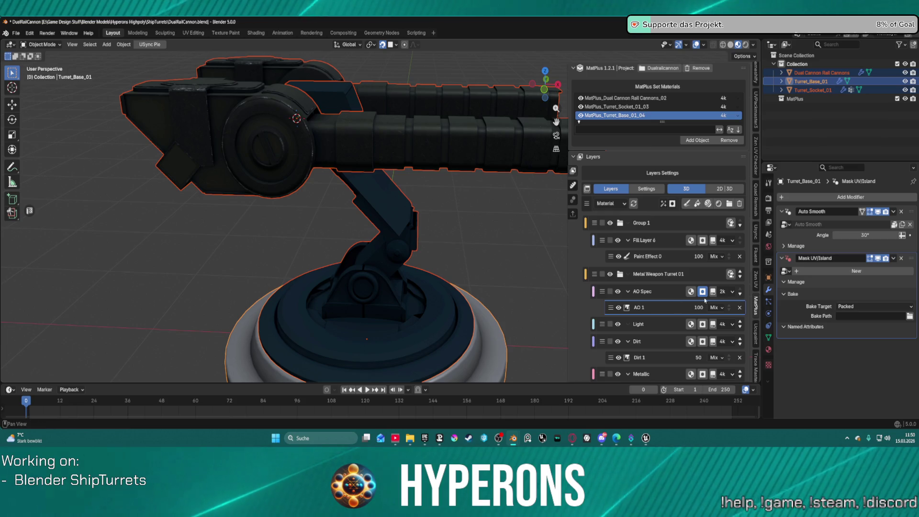
{"action": "scroll", "coordinate": [359, 326], "scroll_direction": "down", "scroll_amount": 4}
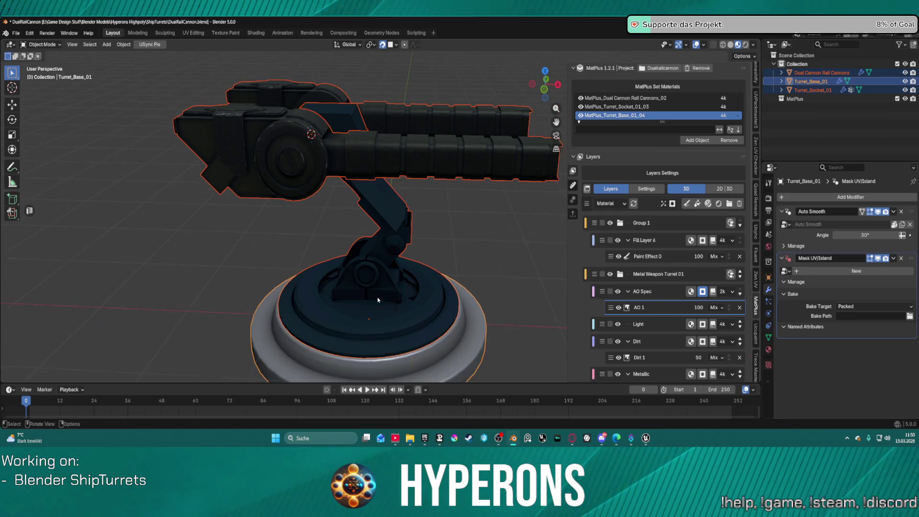
{"action": "middle_click_drag", "start_coordinate": [667, 370], "coordinate": [671, 311]}
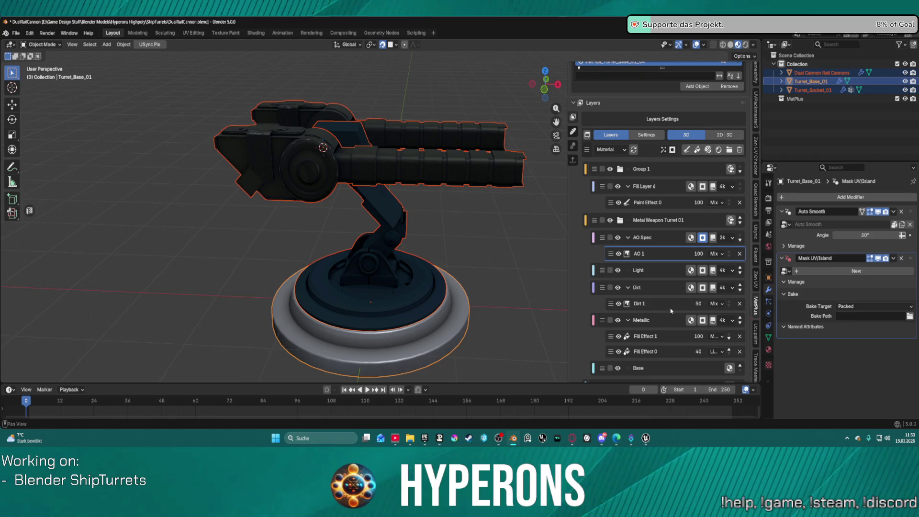
{"action": "scroll", "coordinate": [403, 277], "scroll_direction": "up", "scroll_amount": 6}
{"action": "mouse_move", "coordinate": [411, 243]}
{"action": "middle_mouse_down"}
{"action": "mouse_move", "coordinate": [370, 277]}
{"action": "mouse_move", "coordinate": [369, 294]}
{"action": "mouse_move", "coordinate": [401, 284]}
{"action": "middle_mouse_up"}
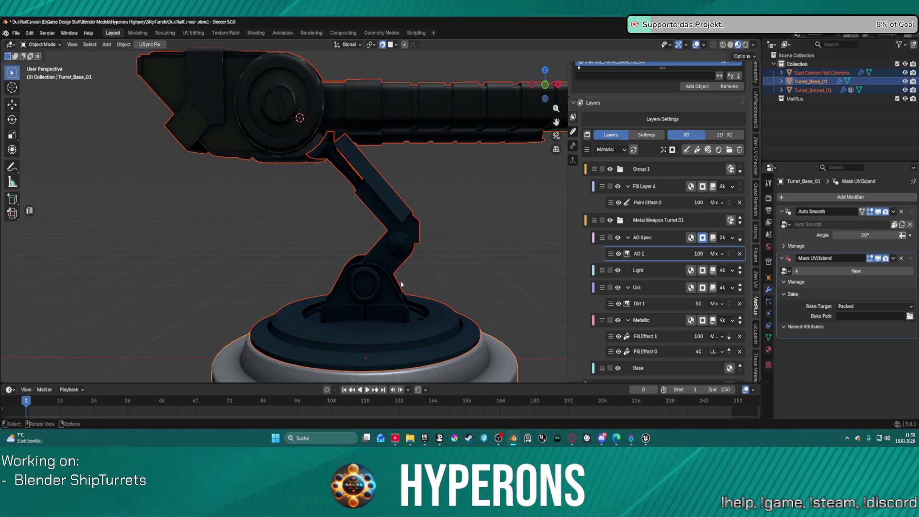
{"action": "middle_click_drag", "start_coordinate": [513, 277], "coordinate": [482, 296]}
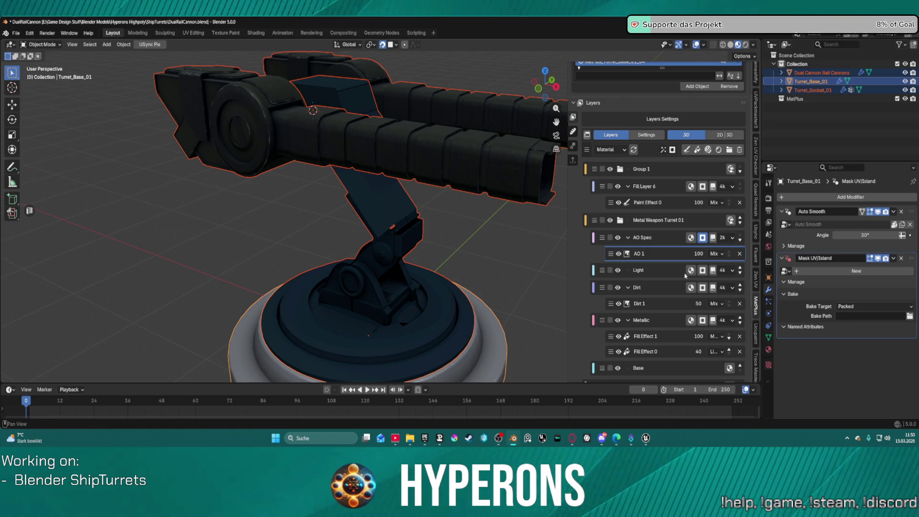
{"action": "scroll", "coordinate": [694, 344], "scroll_direction": "down", "scroll_amount": 1}
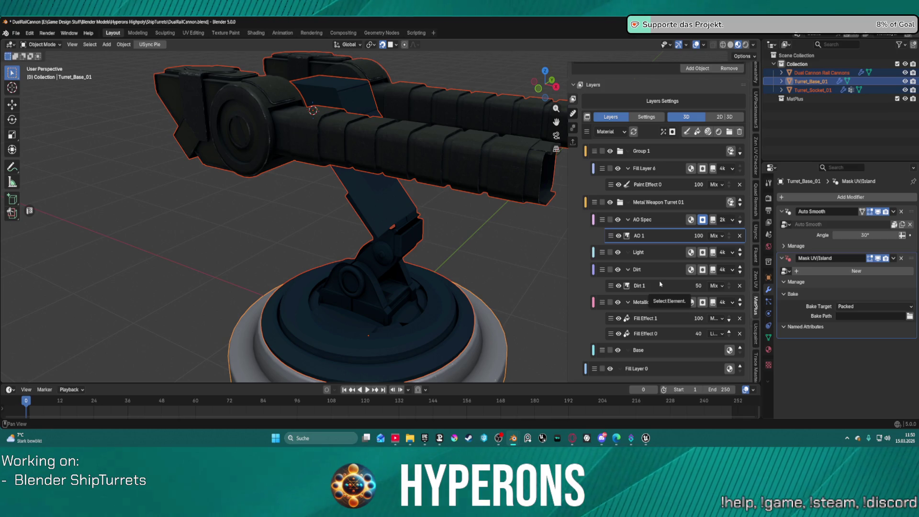
{"action": "scroll", "coordinate": [508, 244], "scroll_direction": "down", "scroll_amount": 5}
{"action": "mouse_move", "coordinate": [508, 244]}
{"action": "middle_mouse_down"}
{"action": "mouse_move", "coordinate": [479, 244]}
{"action": "mouse_move", "coordinate": [381, 299]}
{"action": "mouse_move", "coordinate": [396, 333]}
{"action": "mouse_move", "coordinate": [430, 270]}
{"action": "mouse_move", "coordinate": [489, 257]}
{"action": "mouse_move", "coordinate": [469, 268]}
{"action": "middle_mouse_up"}
{"action": "scroll", "coordinate": [480, 244], "scroll_direction": "up", "scroll_amount": 8}
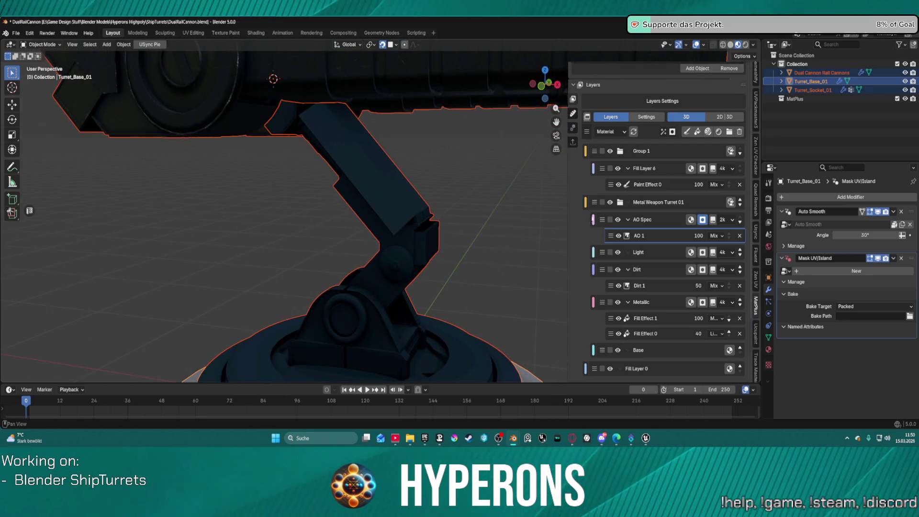
{"action": "scroll", "coordinate": [632, 162], "scroll_direction": "up", "scroll_amount": 1}
{"action": "left_click", "coordinate": [678, 167]}
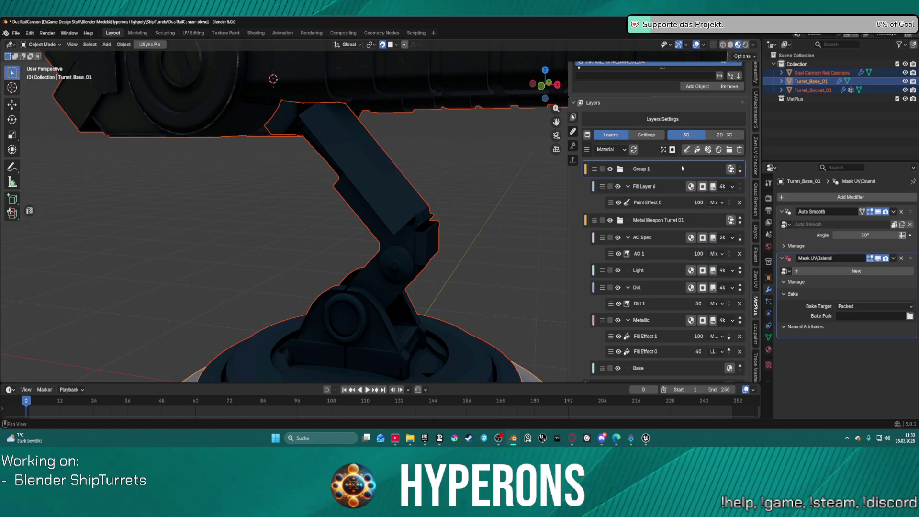
{"action": "scroll", "coordinate": [682, 168], "scroll_direction": "up", "scroll_amount": 3}
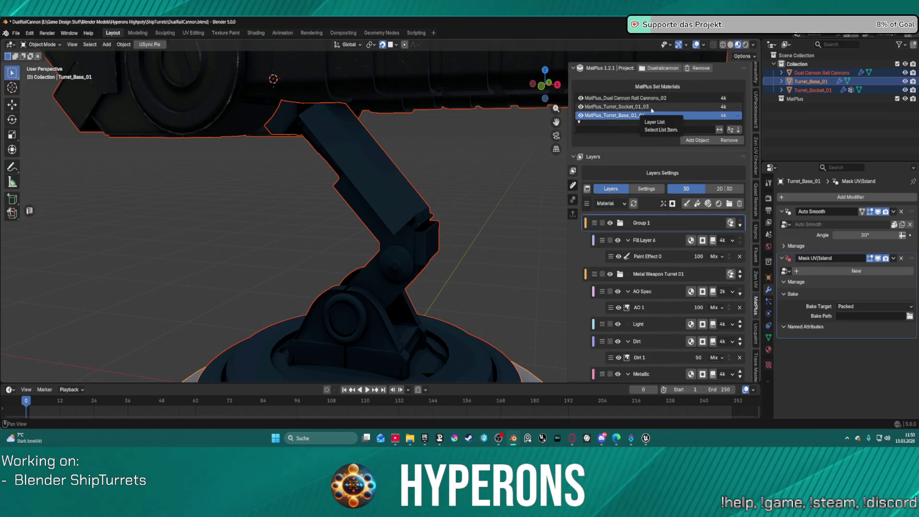
Delete the turret base's layer groups, leaving Fill Layer 0, and select Turret_Socket_01.
{"action": "left_click", "coordinate": [740, 205]}
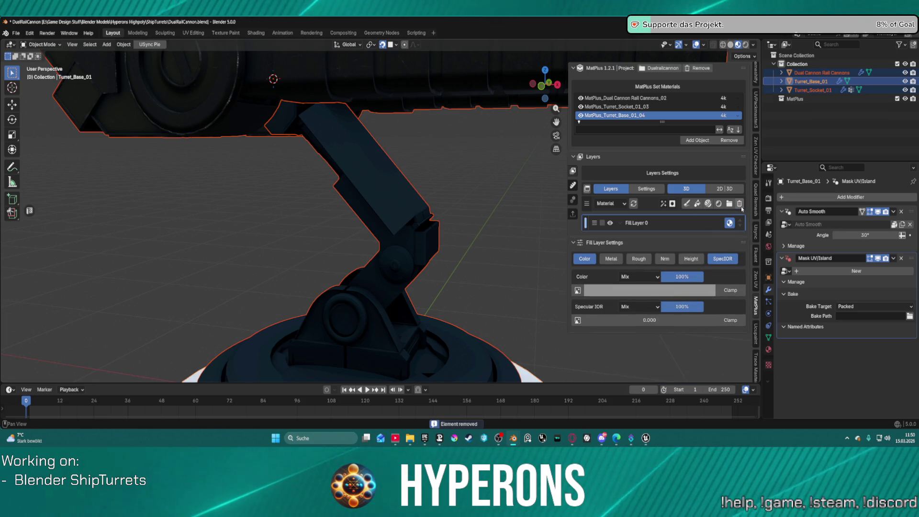
{"action": "key", "text": "KP_Decimal"}
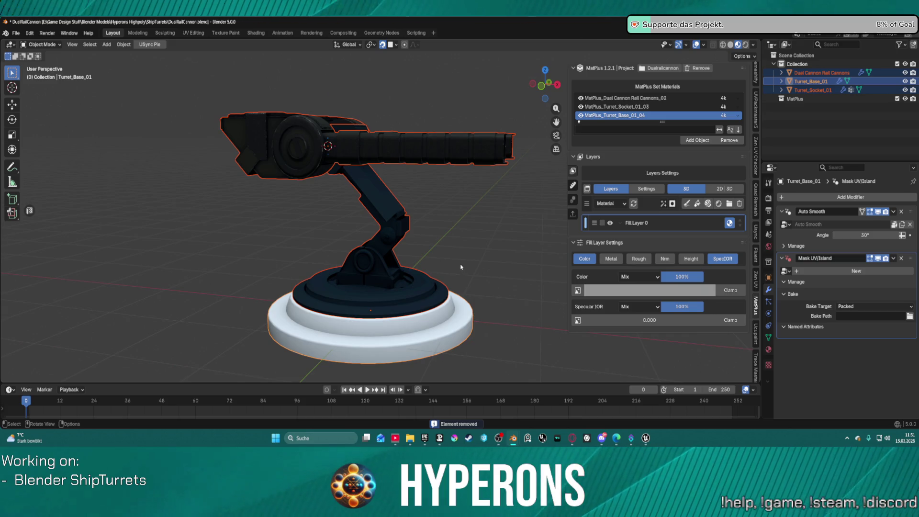
{"action": "middle_click_drag", "start_coordinate": [465, 251], "coordinate": [434, 258]}
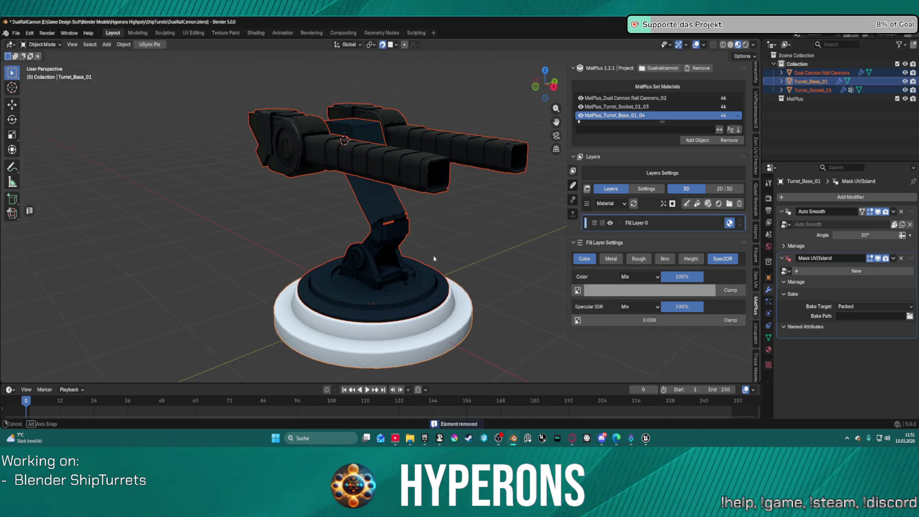
{"action": "left_click", "coordinate": [411, 219]}
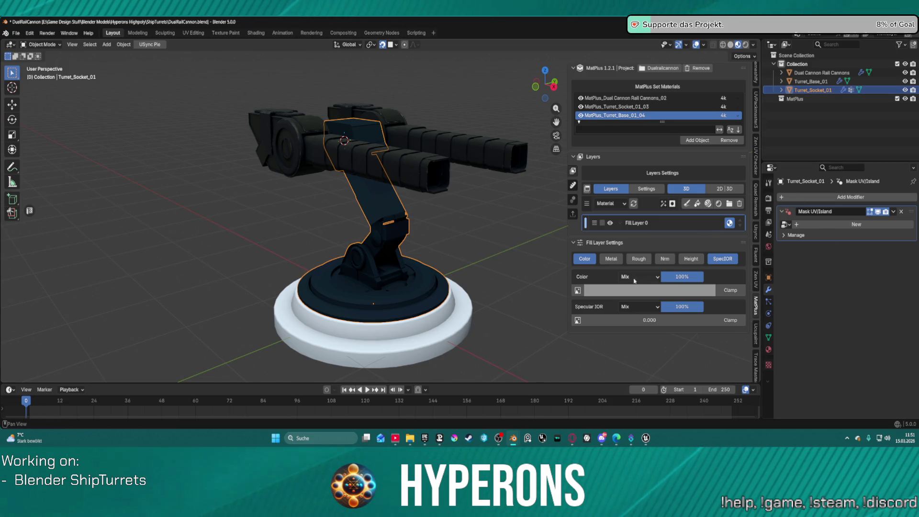
Compare the socket, Dual Cannon Rail Cannons and base material sets in MatPlus Set Materials.
{"action": "left_click", "coordinate": [622, 106]}
{"action": "left_click", "coordinate": [626, 97]}
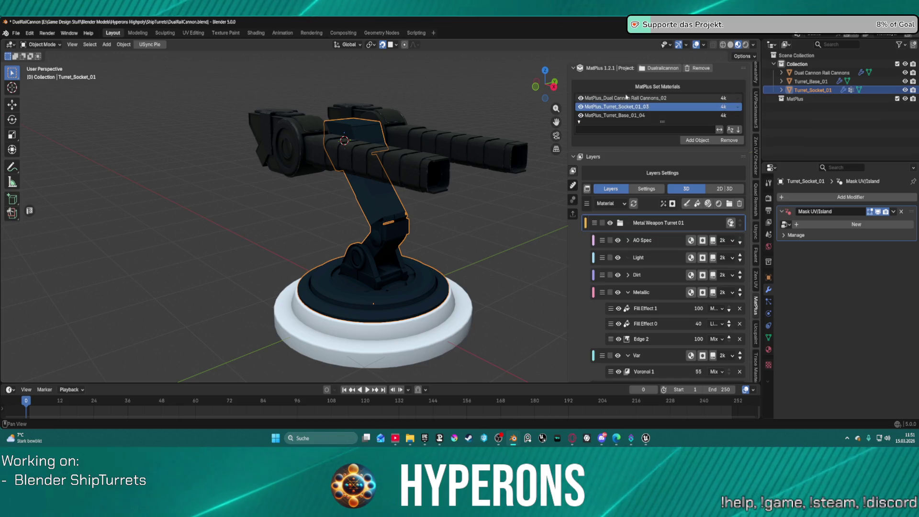
{"action": "left_click", "coordinate": [620, 115]}
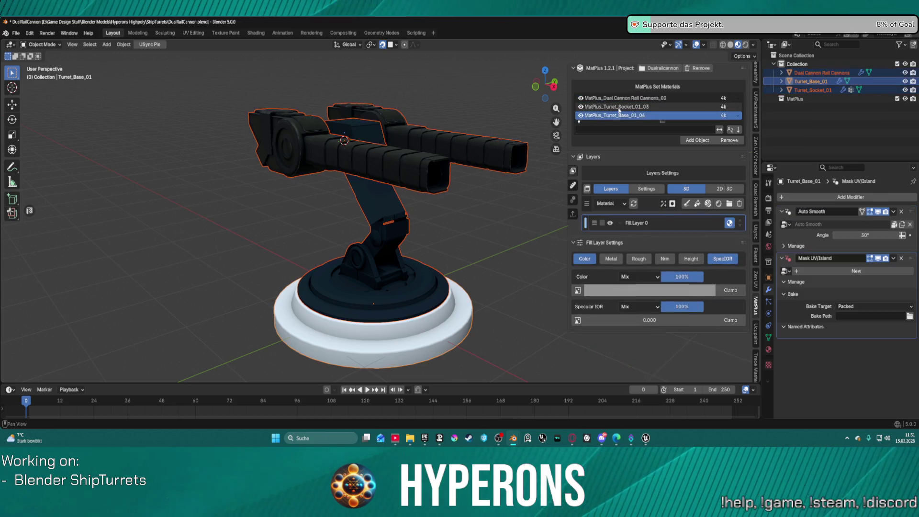
{"action": "left_click", "coordinate": [618, 107]}
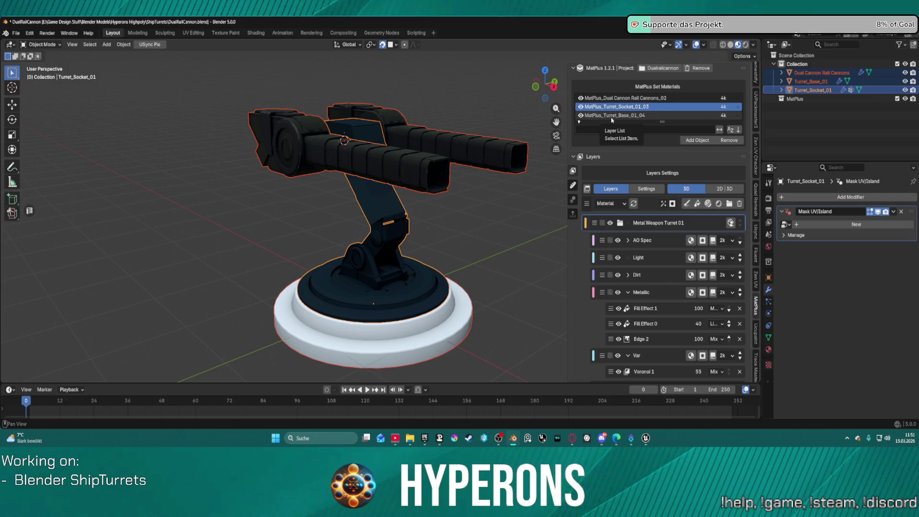
{"action": "left_click", "coordinate": [428, 292], "text": "shift"}
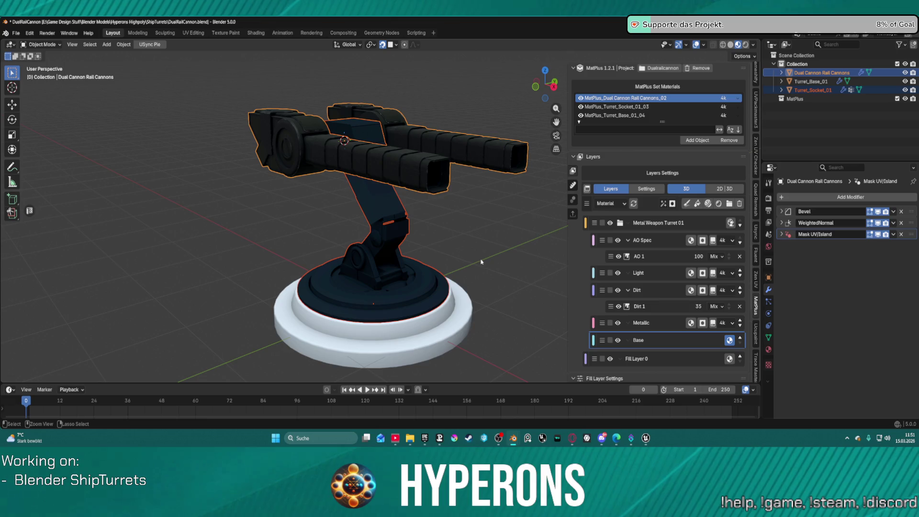
{"action": "key", "text": "ctrl+z"}
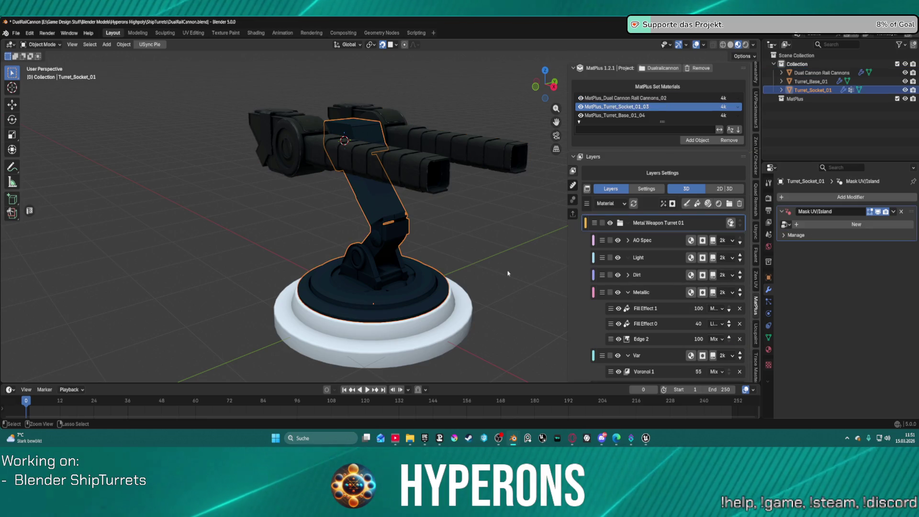
Select all turret parts, return to the socket's material set, and collapse Metal Weapon Turret 01.
{"action": "left_click", "coordinate": [615, 115]}
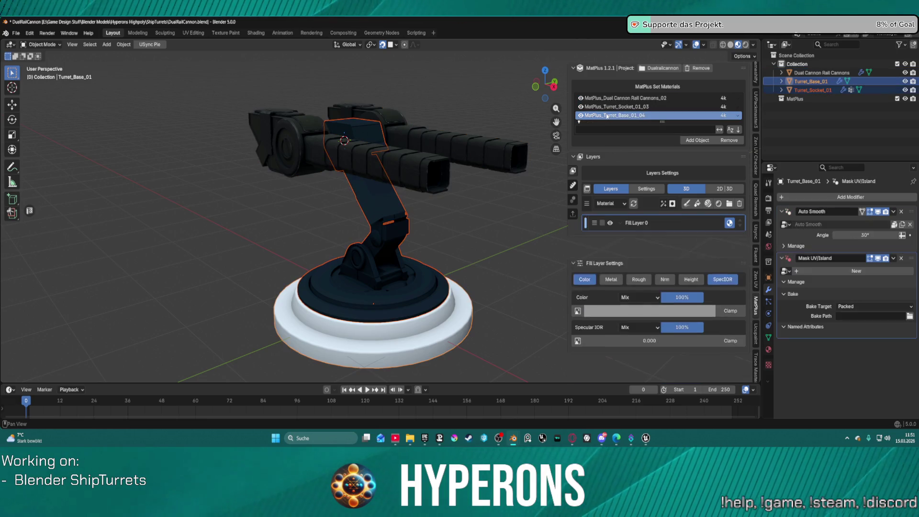
{"action": "key", "text": "a"}
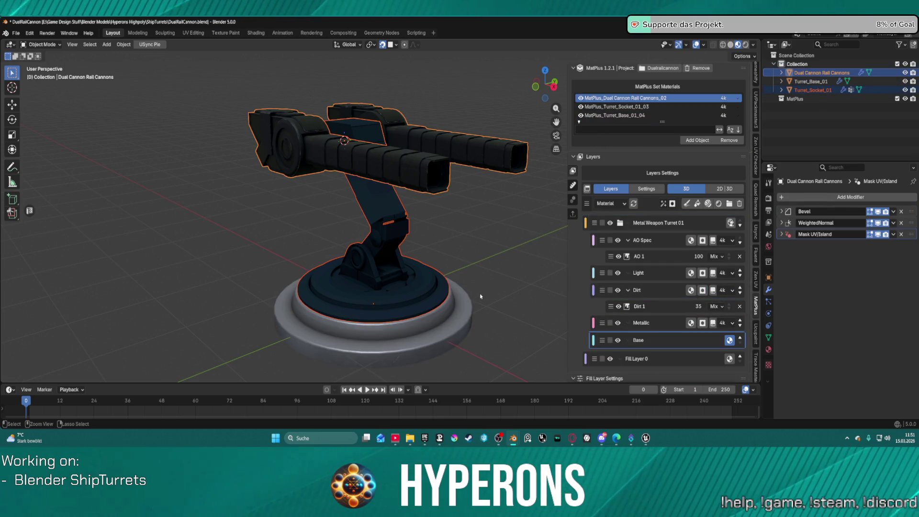
{"action": "left_click", "coordinate": [618, 116]}
{"action": "left_click", "coordinate": [618, 108]}
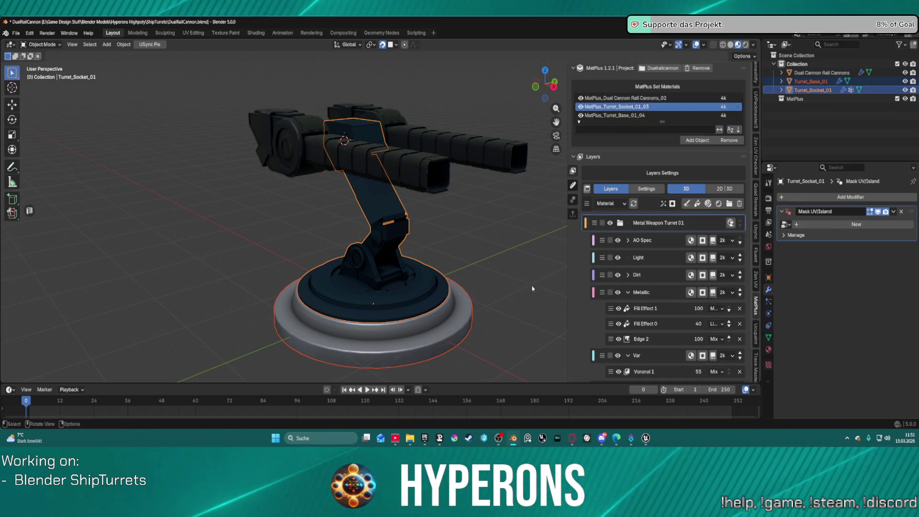
{"action": "left_click", "coordinate": [619, 223]}
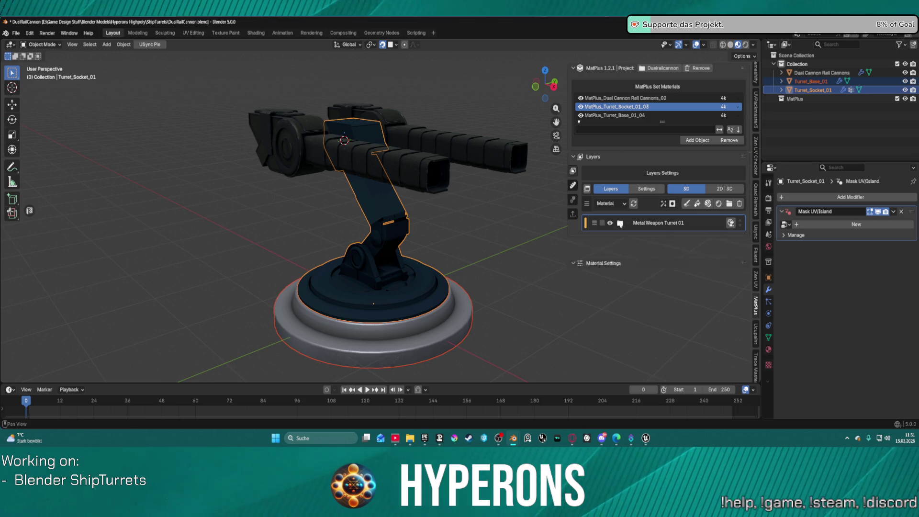
Replace the socket's Metal Weapon Turret 01 group with a new Fill Layer coloured red.
{"action": "left_click", "coordinate": [740, 204]}
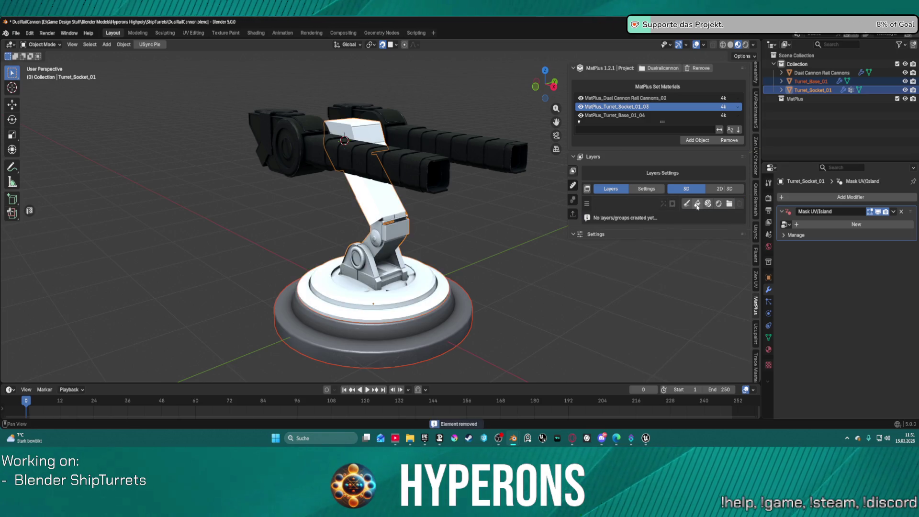
{"action": "left_click", "coordinate": [698, 204]}
{"action": "left_click", "coordinate": [643, 290]}
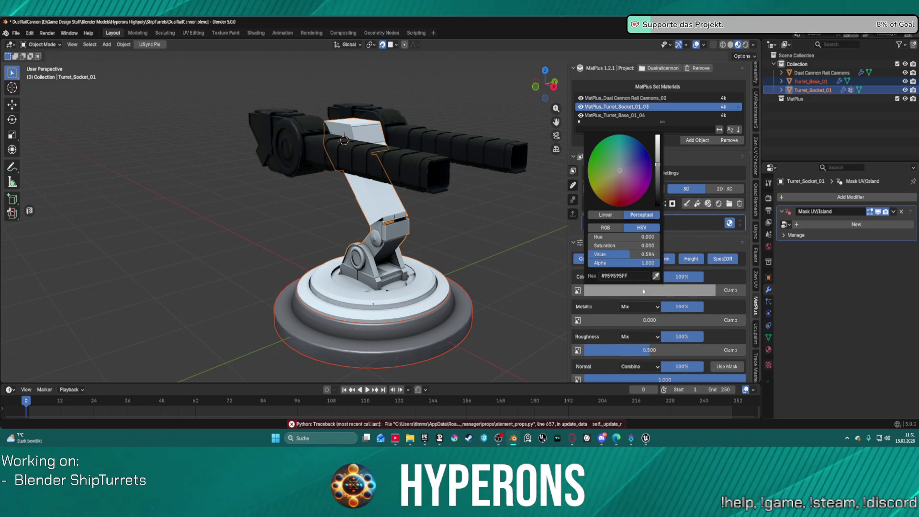
{"action": "mouse_move", "coordinate": [632, 202]}
{"action": "left_mouse_down"}
{"action": "mouse_move", "coordinate": [651, 166]}
{"action": "mouse_move", "coordinate": [627, 205]}
{"action": "mouse_move", "coordinate": [605, 210]}
{"action": "mouse_move", "coordinate": [618, 228]}
{"action": "left_mouse_up"}
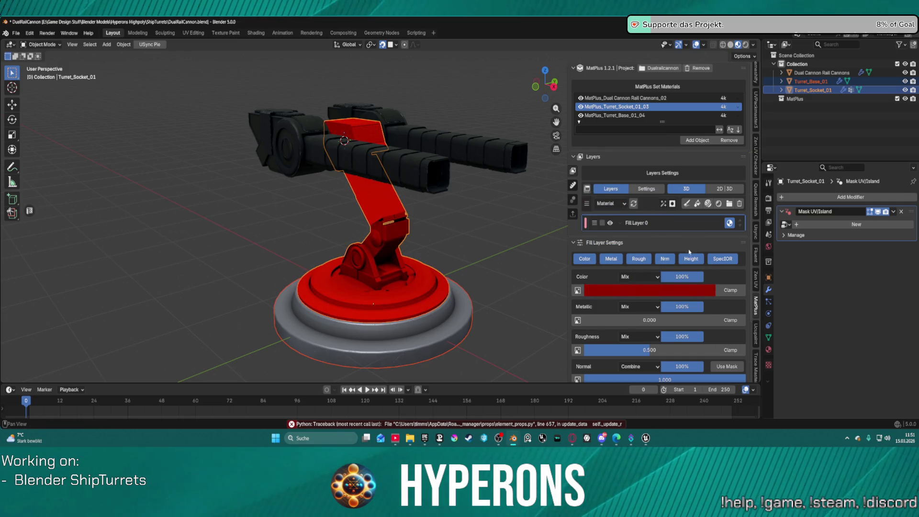
Turn off the fill layer's Metal, Rough, Nrm, Height and SpecIOR channels so only colour remains.
{"action": "left_click", "coordinate": [613, 259]}
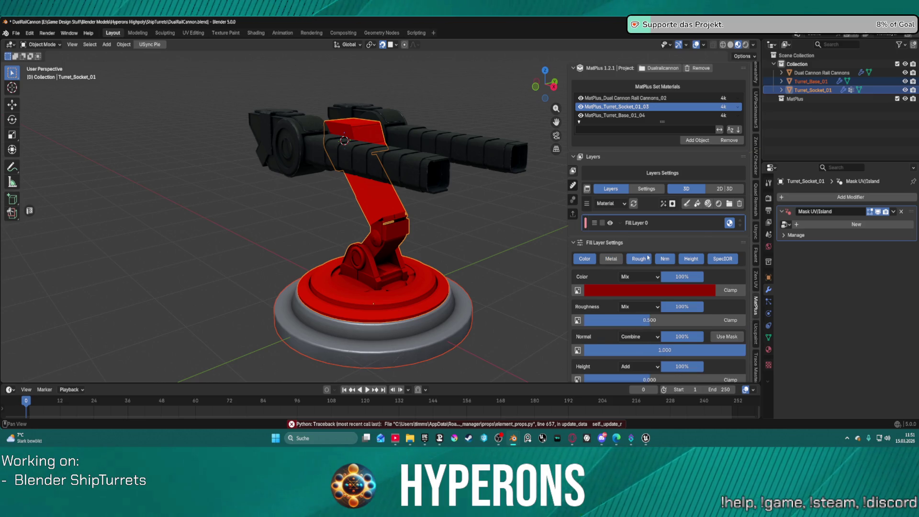
{"action": "left_click", "coordinate": [639, 259]}
{"action": "left_click", "coordinate": [665, 258]}
{"action": "left_click", "coordinate": [691, 259]}
{"action": "left_click", "coordinate": [715, 259]}
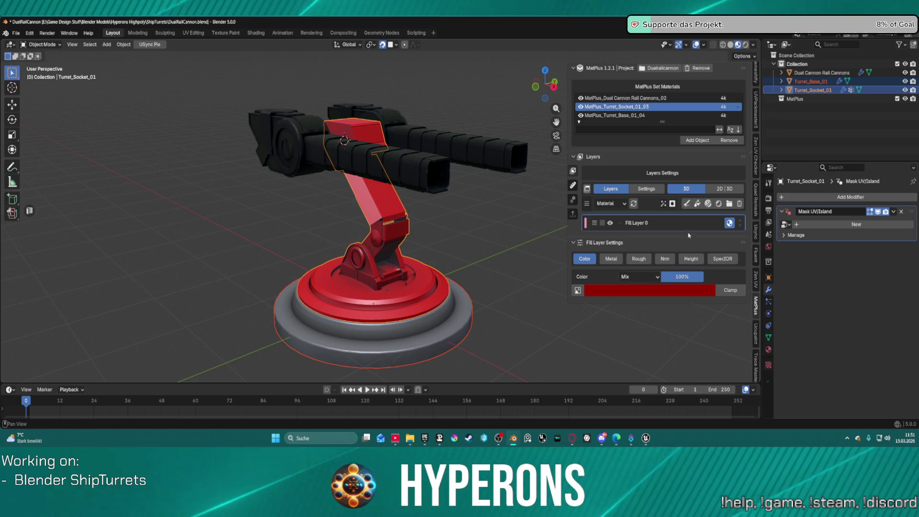
{"action": "left_click", "coordinate": [709, 204]}
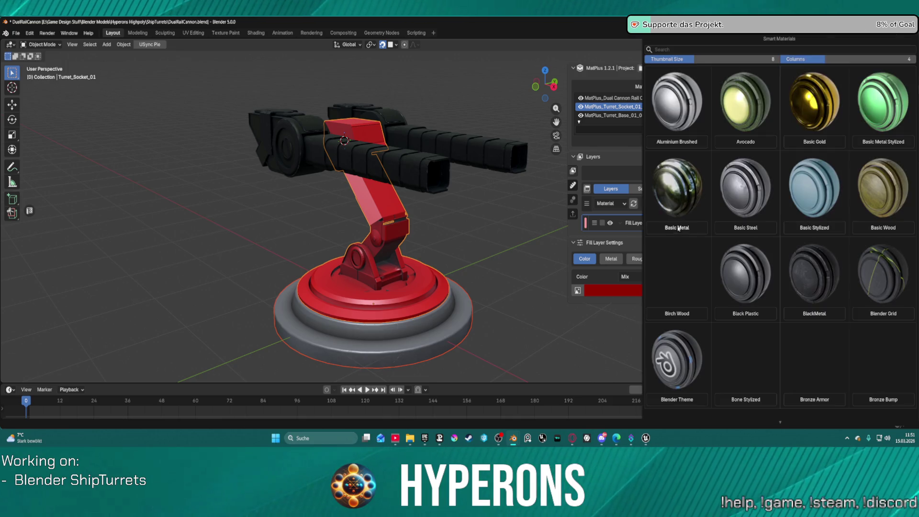
Apply the Metal Weapon Turret 01 smart material to the turret socket.
{"action": "scroll", "coordinate": [764, 297], "scroll_direction": "down", "scroll_amount": 8}
{"action": "scroll", "coordinate": [764, 297], "scroll_direction": "down", "scroll_amount": 10}
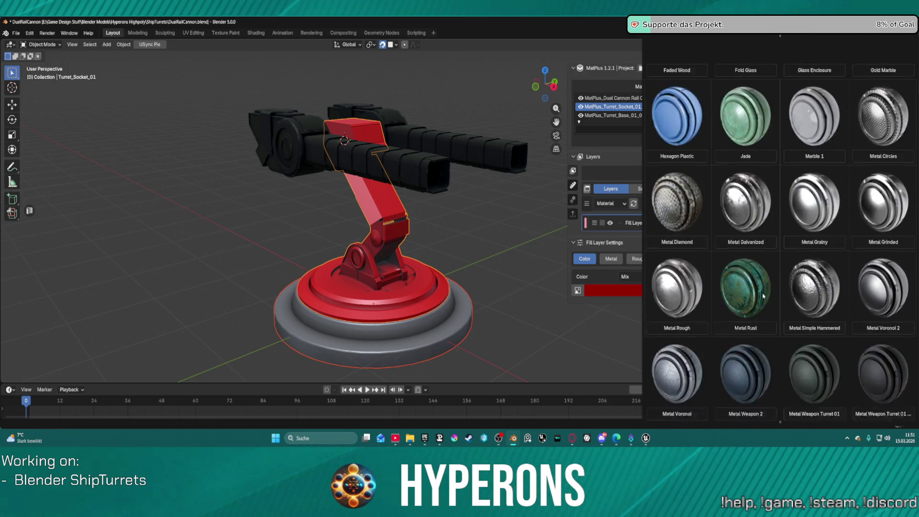
{"action": "left_click", "coordinate": [899, 205]}
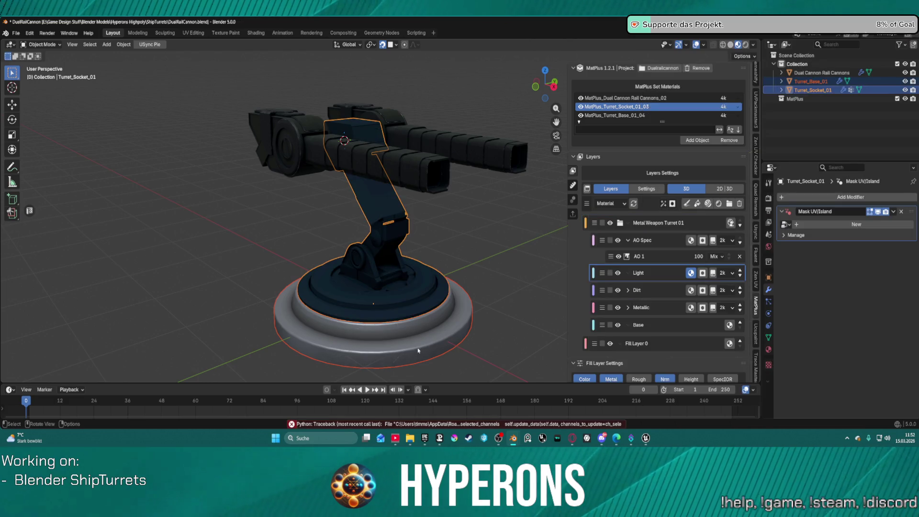
{"action": "scroll", "coordinate": [390, 242], "scroll_direction": "up", "scroll_amount": 8}
{"action": "mouse_move", "coordinate": [396, 230]}
{"action": "middle_mouse_down"}
{"action": "mouse_move", "coordinate": [361, 225]}
{"action": "mouse_move", "coordinate": [363, 265]}
{"action": "mouse_move", "coordinate": [390, 230]}
{"action": "mouse_move", "coordinate": [433, 204]}
{"action": "middle_mouse_up"}
{"action": "middle_click_drag", "start_coordinate": [657, 313], "coordinate": [657, 224]}
{"action": "scroll", "coordinate": [396, 248], "scroll_direction": "down", "scroll_amount": 8}
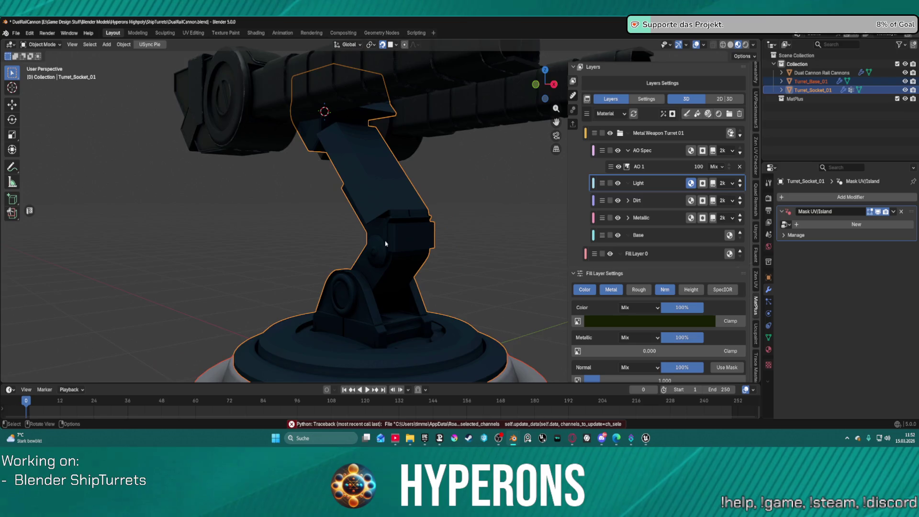
{"action": "mouse_move", "coordinate": [466, 254]}
{"action": "middle_mouse_down"}
{"action": "mouse_move", "coordinate": [460, 249]}
{"action": "mouse_move", "coordinate": [470, 254]}
{"action": "middle_mouse_up"}
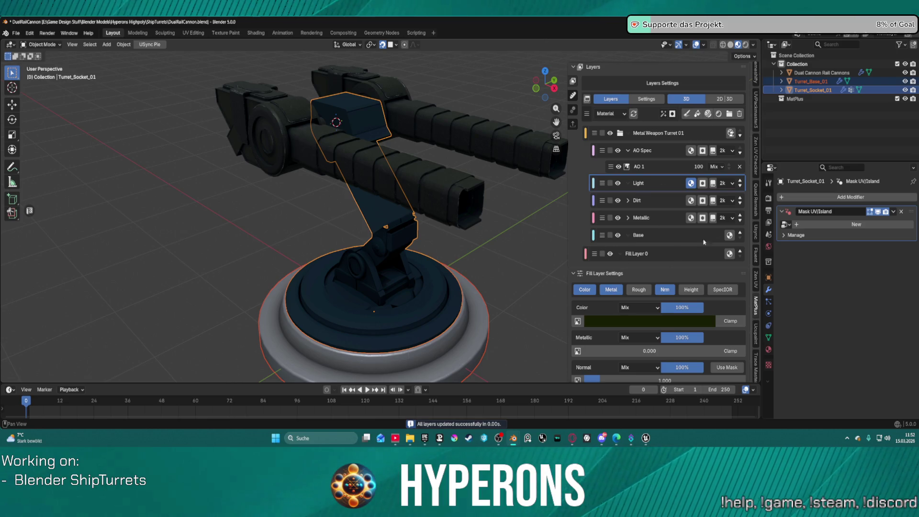
Generate the Light 1, Dirt 1, Metallic and AO Spec sublayers and masks.
{"action": "left_click", "coordinate": [702, 185]}
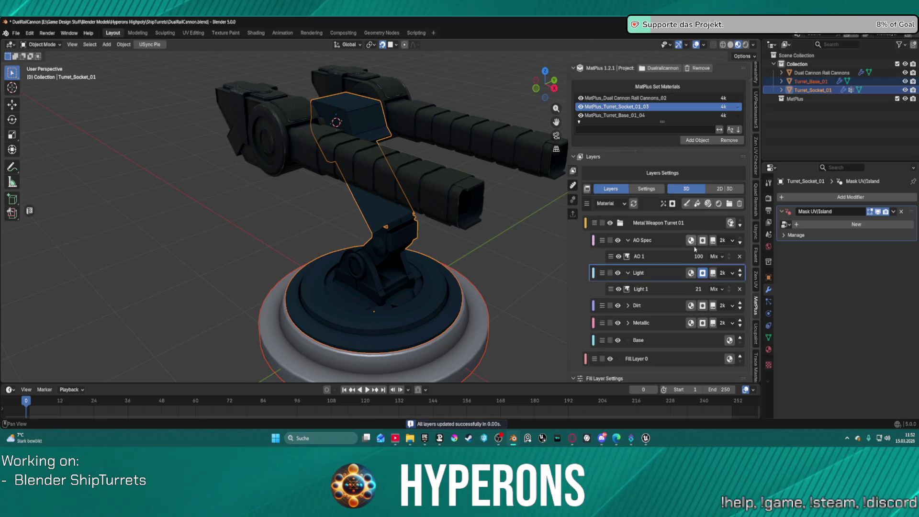
{"action": "left_click", "coordinate": [702, 306]}
{"action": "left_click", "coordinate": [703, 339]}
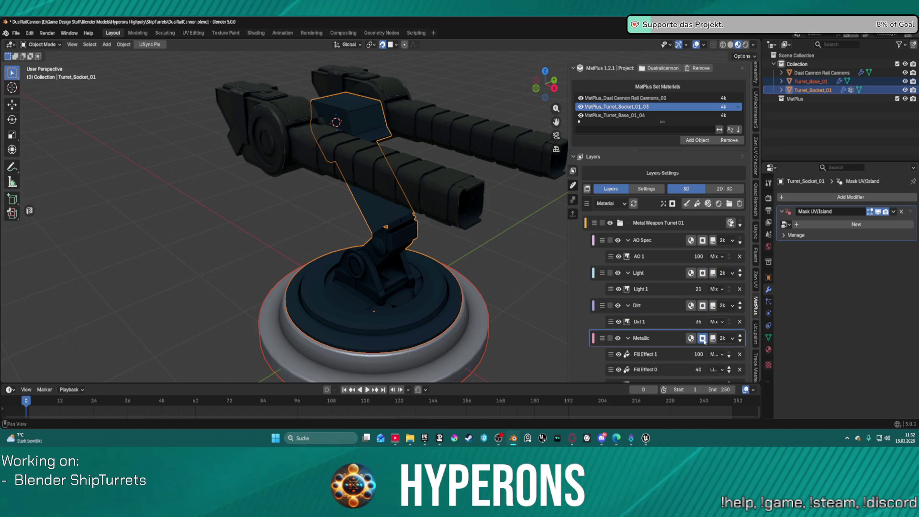
{"action": "scroll", "coordinate": [708, 326], "scroll_direction": "down", "scroll_amount": 3}
{"action": "left_click", "coordinate": [703, 177]}
{"action": "left_click", "coordinate": [702, 211]}
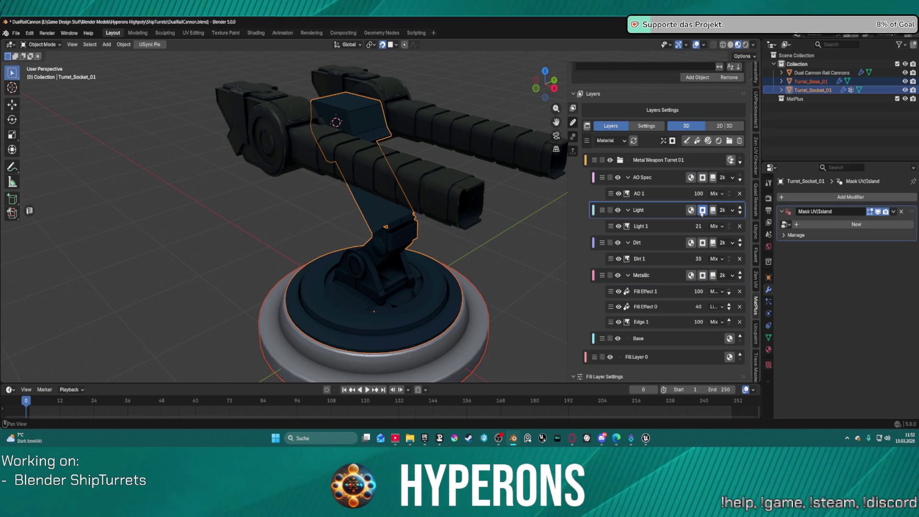
{"action": "left_click", "coordinate": [703, 243]}
{"action": "left_click", "coordinate": [702, 275]}
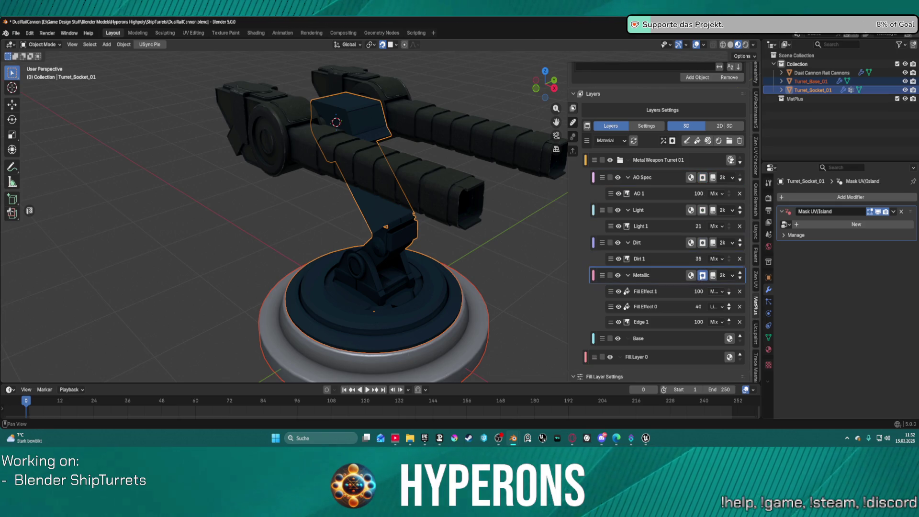
Set the Base fill layer's colour to deep blue and inspect the turret from several sides.
{"action": "left_click", "coordinate": [646, 345]}
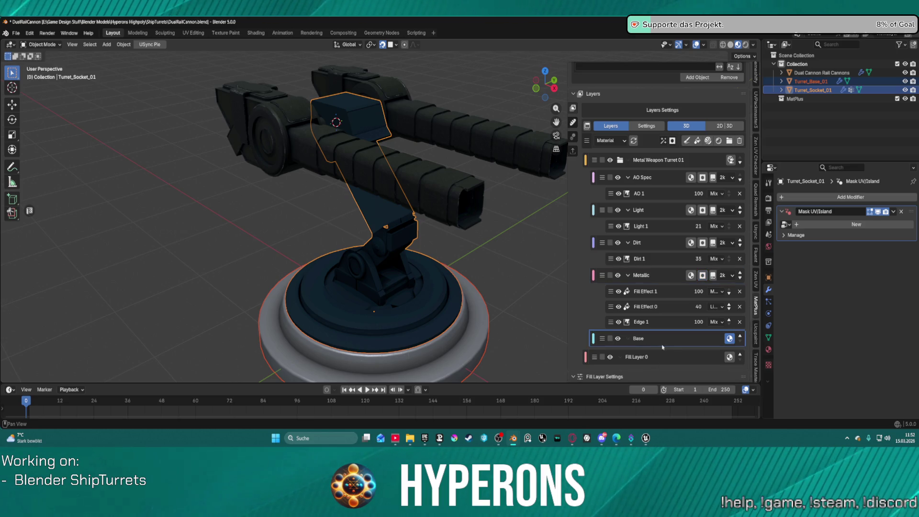
{"action": "scroll", "coordinate": [619, 349], "scroll_direction": "down", "scroll_amount": 5}
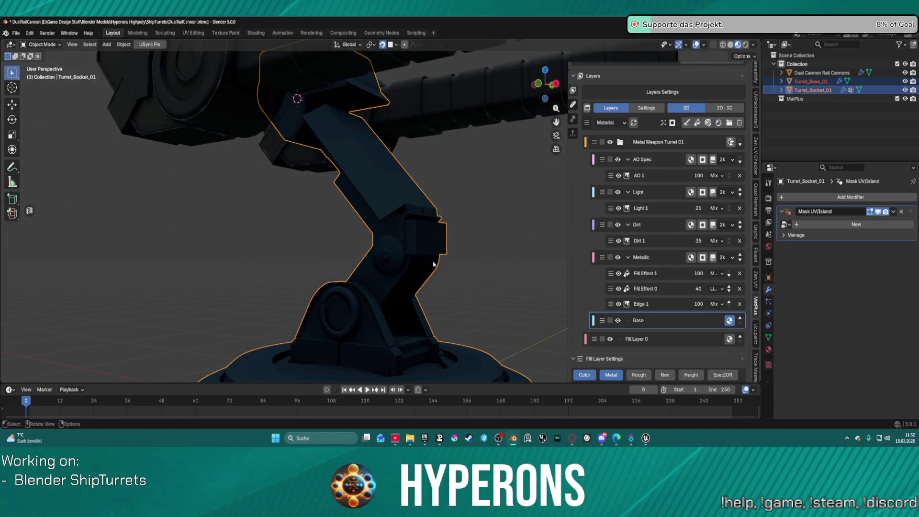
{"action": "left_click", "coordinate": [631, 341]}
{"action": "mouse_move", "coordinate": [622, 303]}
{"action": "left_mouse_down"}
{"action": "mouse_move", "coordinate": [670, 303]}
{"action": "mouse_move", "coordinate": [598, 303]}
{"action": "mouse_move", "coordinate": [660, 295]}
{"action": "left_mouse_up"}
{"action": "middle_click_drag", "start_coordinate": [500, 345], "coordinate": [559, 179]}
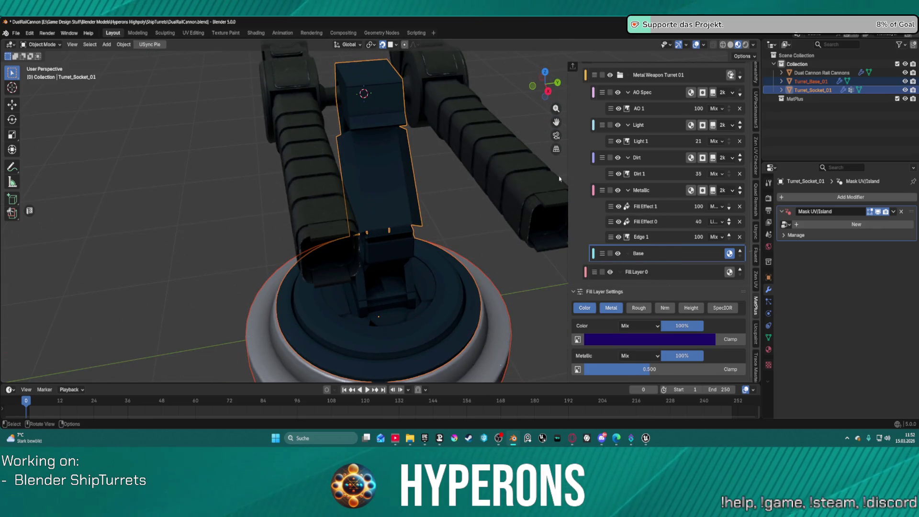
{"action": "left_click", "coordinate": [498, 105]}
{"action": "scroll", "coordinate": [498, 105], "scroll_direction": "down", "scroll_amount": 5}
{"action": "middle_click_drag", "start_coordinate": [498, 105], "coordinate": [537, 107]}
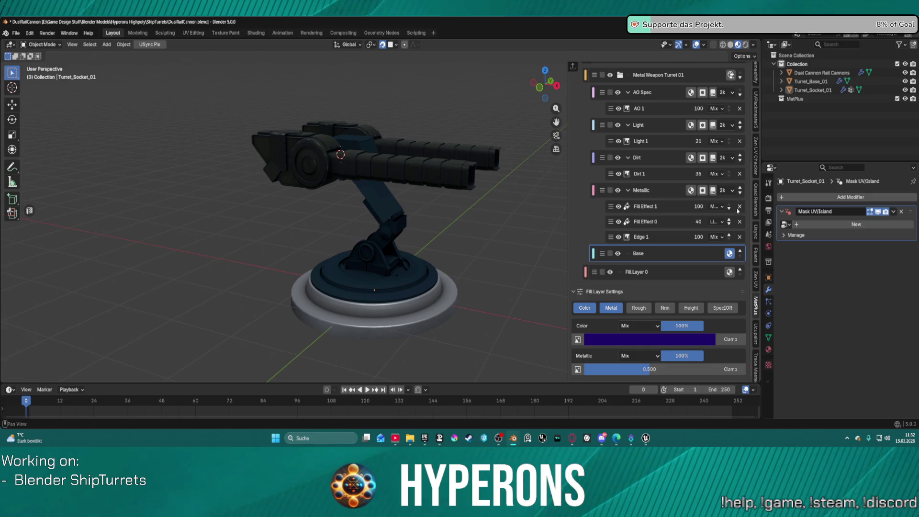
Switch the Outliner display mode to Blender File.
{"action": "left_click", "coordinate": [769, 211]}
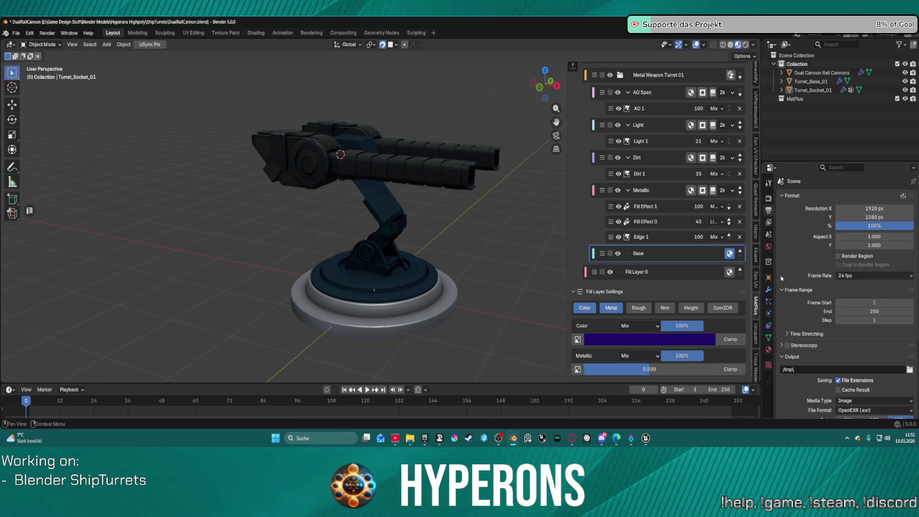
{"action": "scroll", "coordinate": [817, 211], "scroll_direction": "down", "scroll_amount": 3}
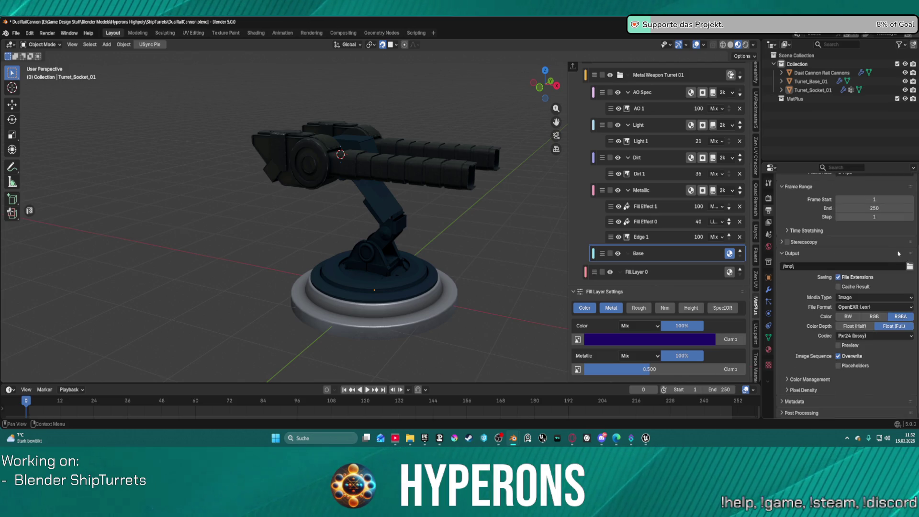
{"action": "left_click", "coordinate": [787, 44]}
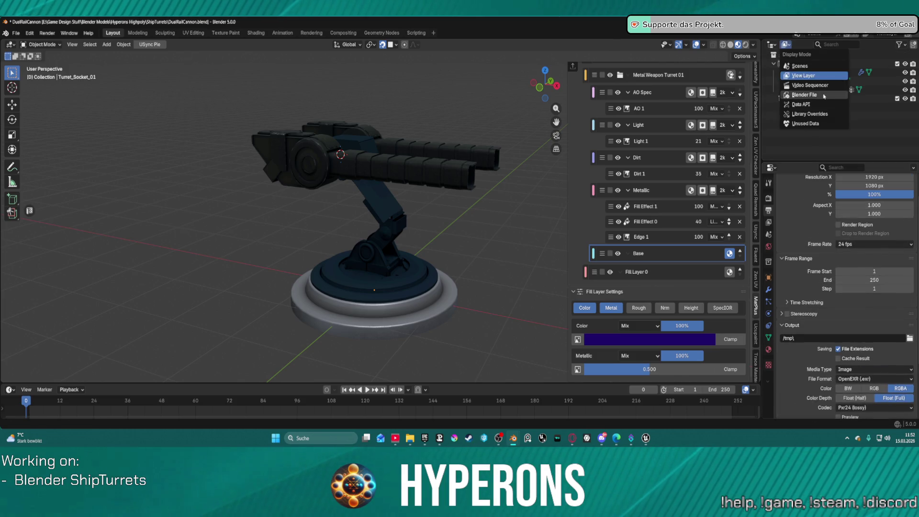
{"action": "left_click", "coordinate": [802, 95]}
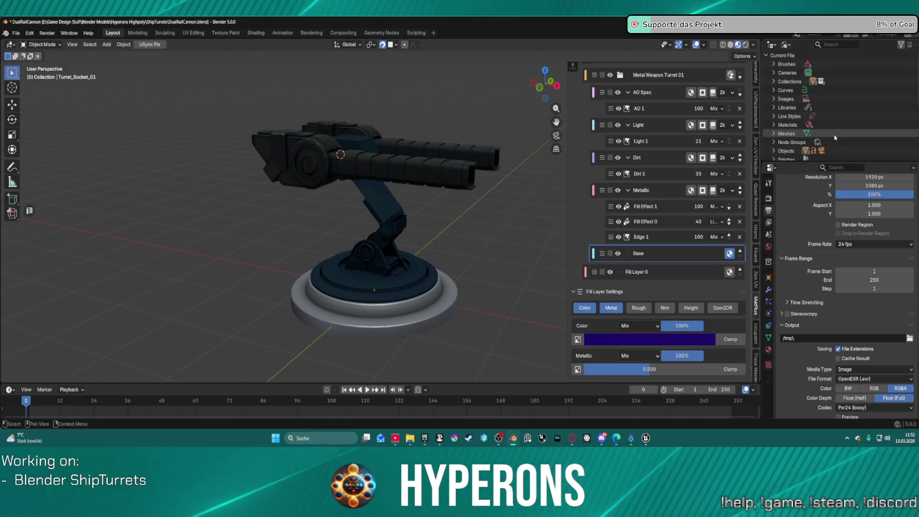
Browse the blend file's images, libraries and materials in the Outliner.
{"action": "left_click", "coordinate": [775, 100]}
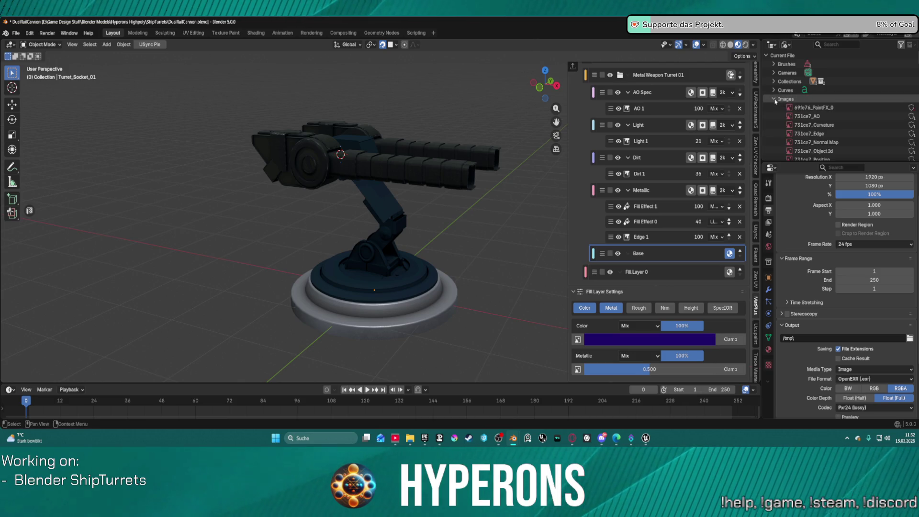
{"action": "scroll", "coordinate": [827, 128], "scroll_direction": "down", "scroll_amount": 15}
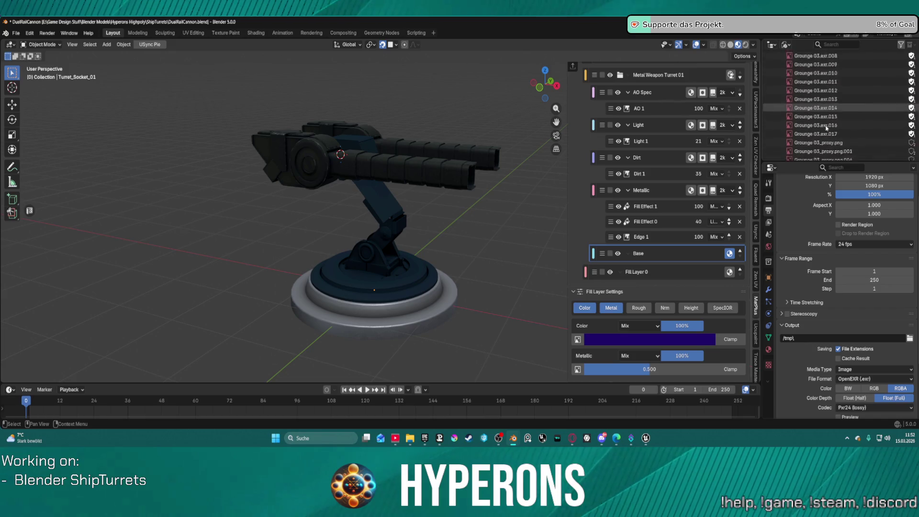
{"action": "scroll", "coordinate": [827, 128], "scroll_direction": "down", "scroll_amount": 15}
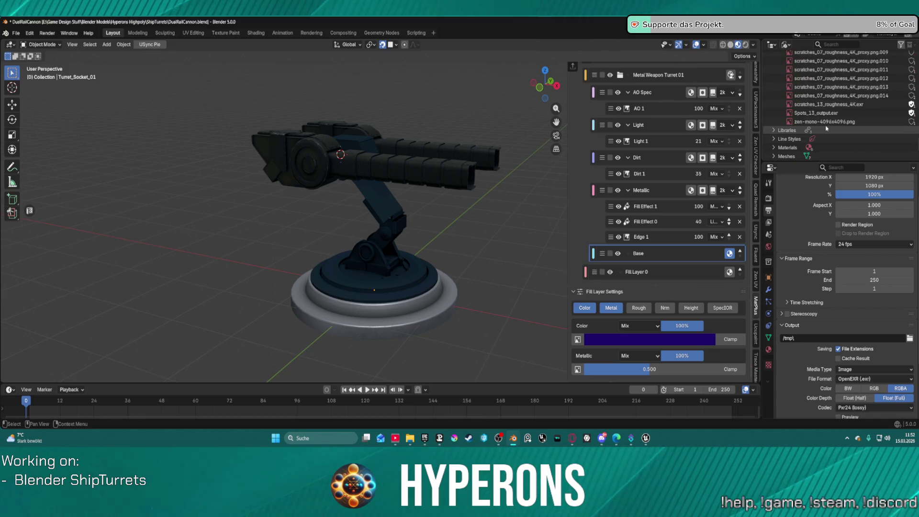
{"action": "left_click", "coordinate": [775, 130]}
{"action": "left_click", "coordinate": [774, 131]}
{"action": "scroll", "coordinate": [785, 115], "scroll_direction": "down", "scroll_amount": 5}
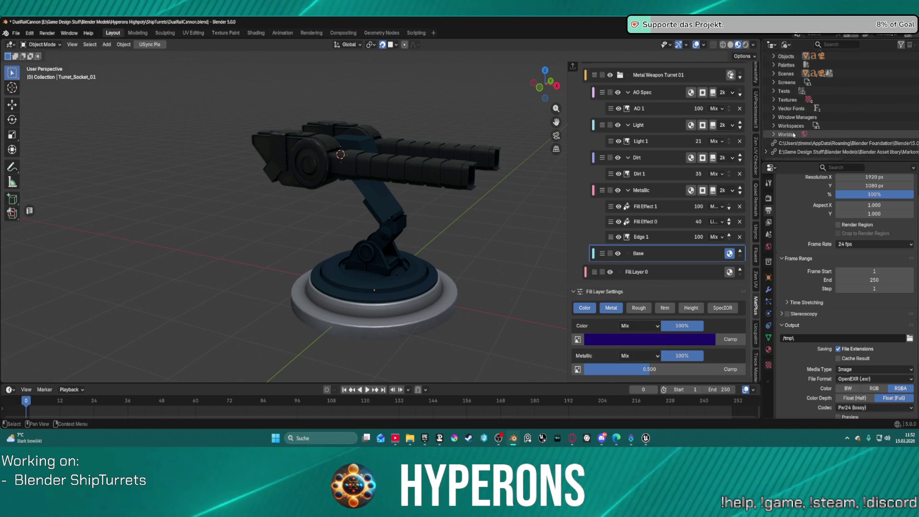
{"action": "left_click", "coordinate": [774, 102]}
{"action": "scroll", "coordinate": [825, 121], "scroll_direction": "down", "scroll_amount": 3}
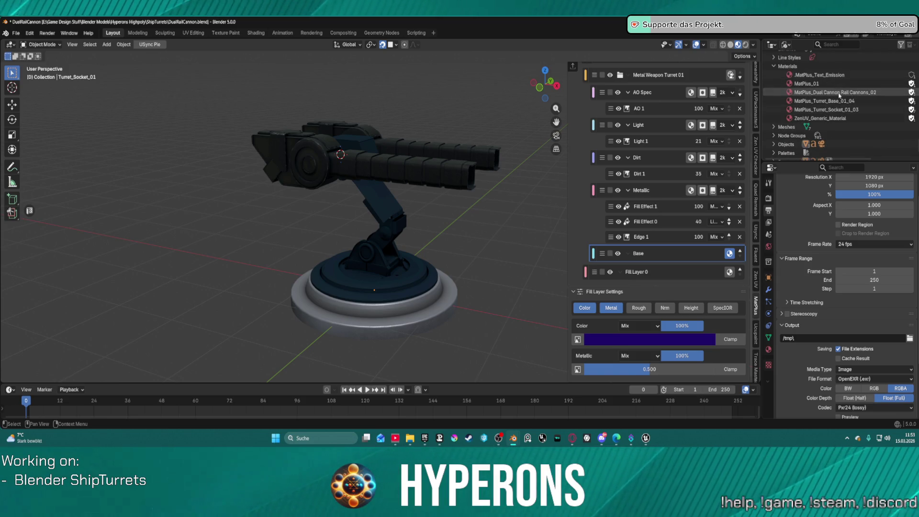
{"action": "left_click", "coordinate": [776, 66]}
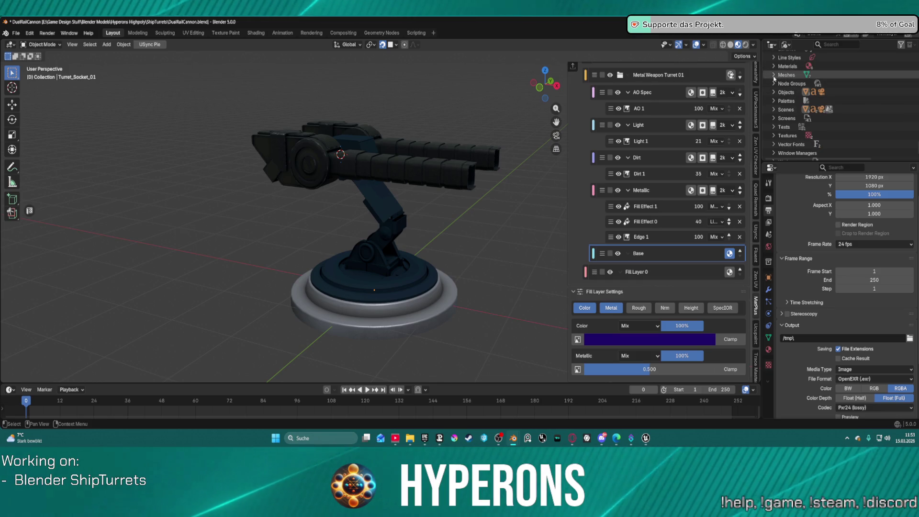
Delete the four GN Bake Maps meshes, then the Cylinder.009 mesh, from the file's Meshes.
{"action": "left_click", "coordinate": [775, 76]}
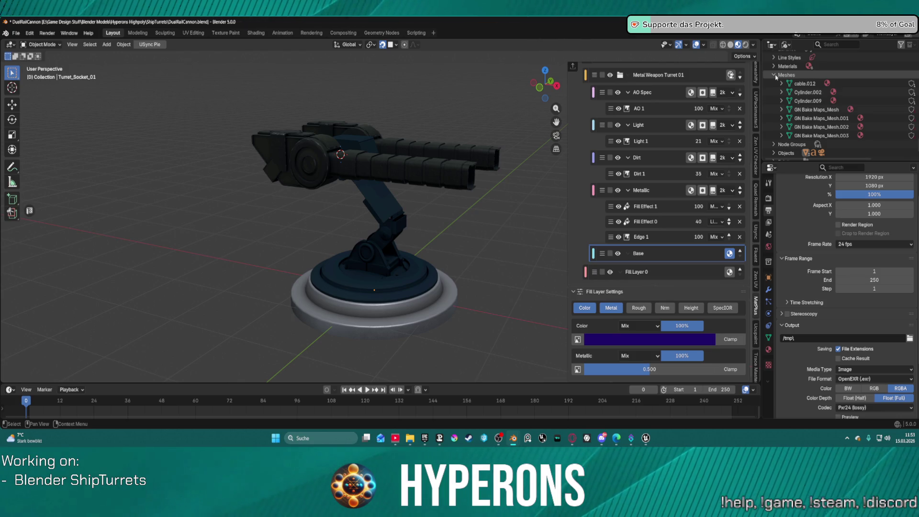
{"action": "left_click", "coordinate": [822, 136], "text": "shift"}
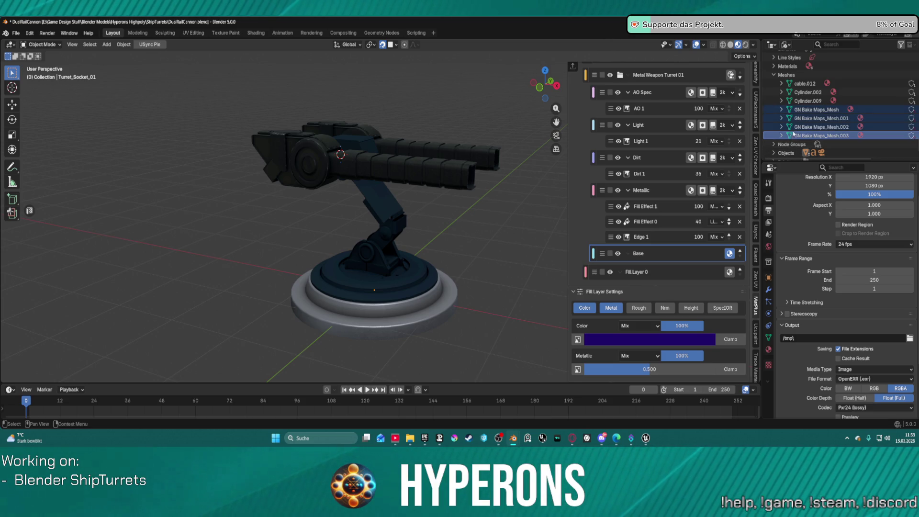
{"action": "right_click", "coordinate": [814, 118]}
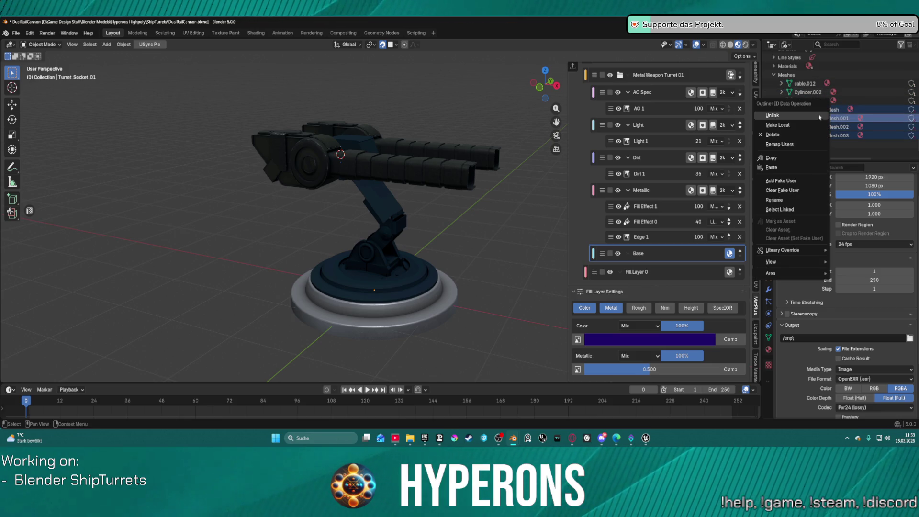
{"action": "left_click", "coordinate": [790, 135]}
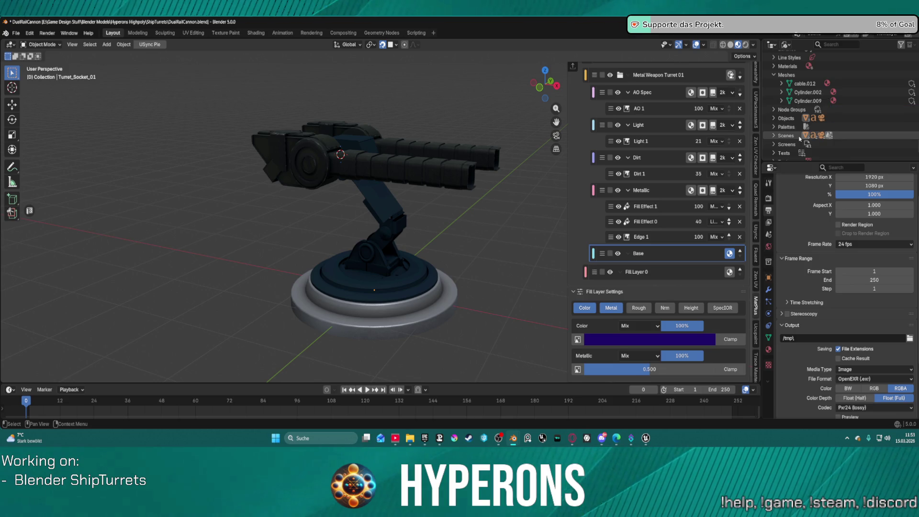
{"action": "left_click", "coordinate": [802, 101]}
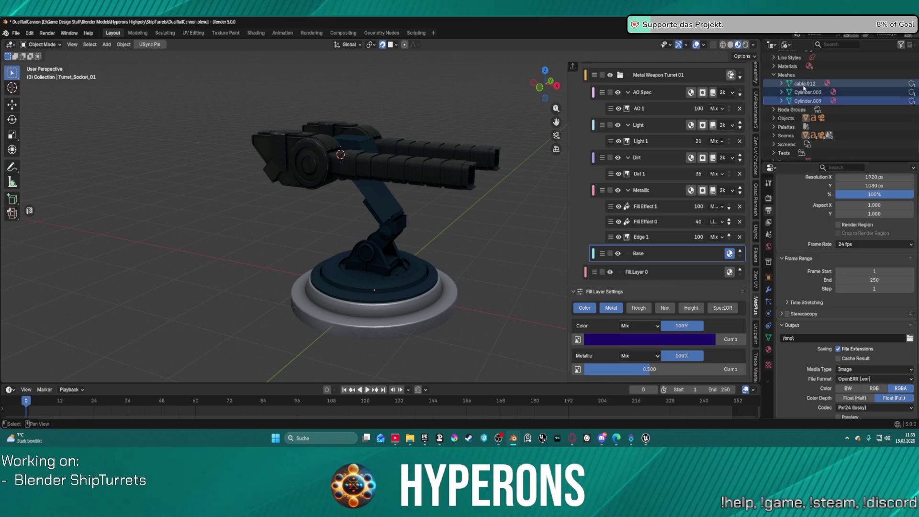
{"action": "right_click", "coordinate": [805, 88]}
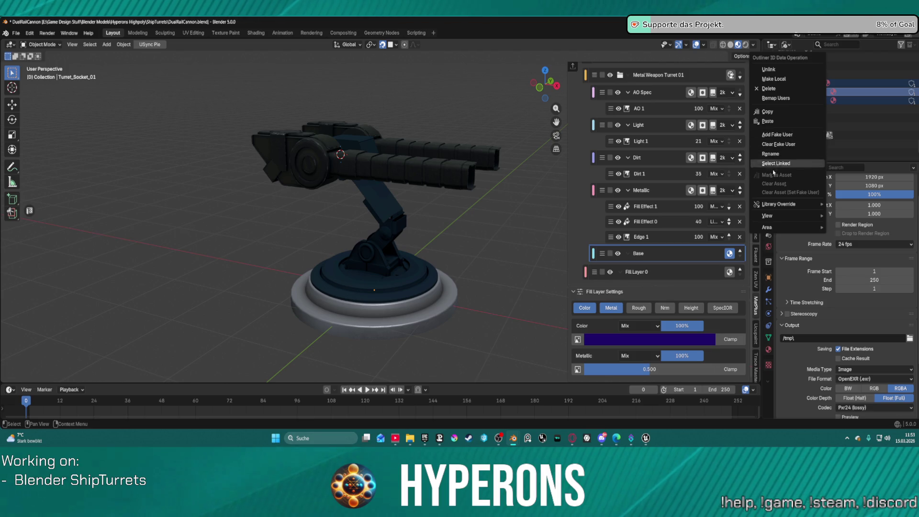
{"action": "left_click", "coordinate": [769, 89]}
Undo the mesh deletion so the turret model reappears in the viewport.
{"action": "middle_click_drag", "start_coordinate": [532, 172], "coordinate": [548, 195], "text": "shift"}
{"action": "scroll", "coordinate": [668, 144], "scroll_direction": "up", "scroll_amount": 8}
{"action": "left_click", "coordinate": [668, 108]}
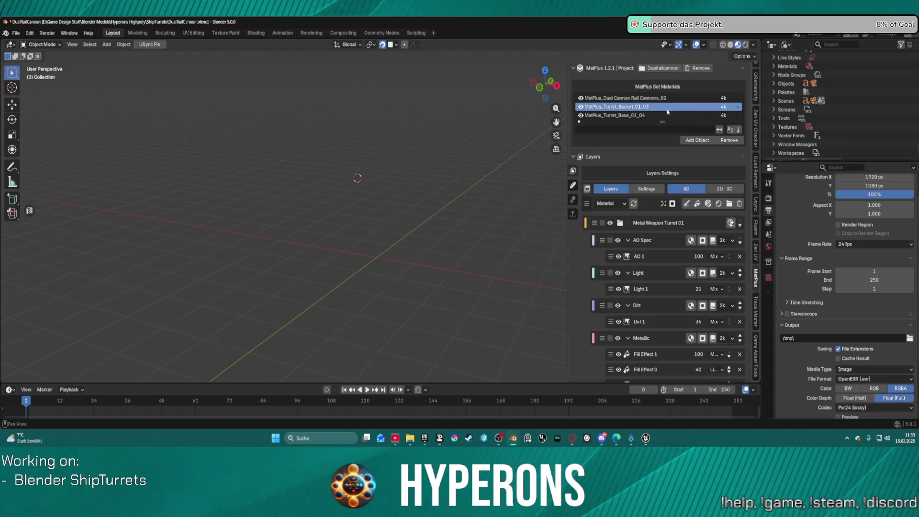
{"action": "scroll", "coordinate": [668, 112], "scroll_direction": "down", "scroll_amount": 1}
{"action": "scroll", "coordinate": [792, 81], "scroll_direction": "up", "scroll_amount": 5}
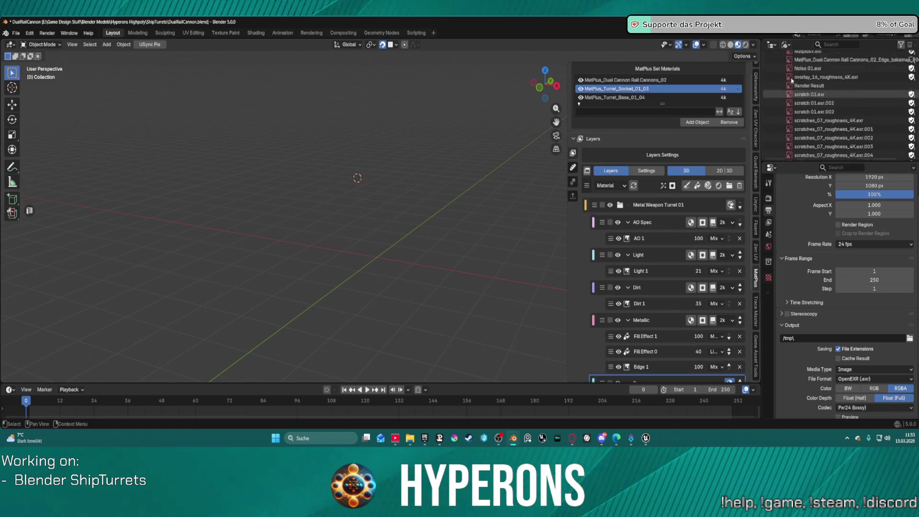
{"action": "scroll", "coordinate": [793, 81], "scroll_direction": "up", "scroll_amount": 5}
{"action": "scroll", "coordinate": [660, 144], "scroll_direction": "up", "scroll_amount": 2}
{"action": "middle_click_drag", "start_coordinate": [448, 220], "coordinate": [445, 206], "text": "ctrl"}
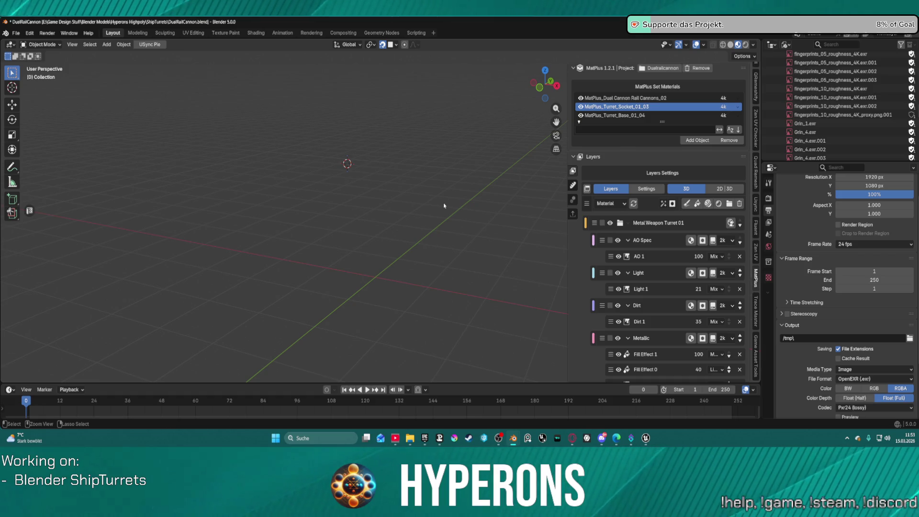
{"action": "key", "text": "ctrl+z"}
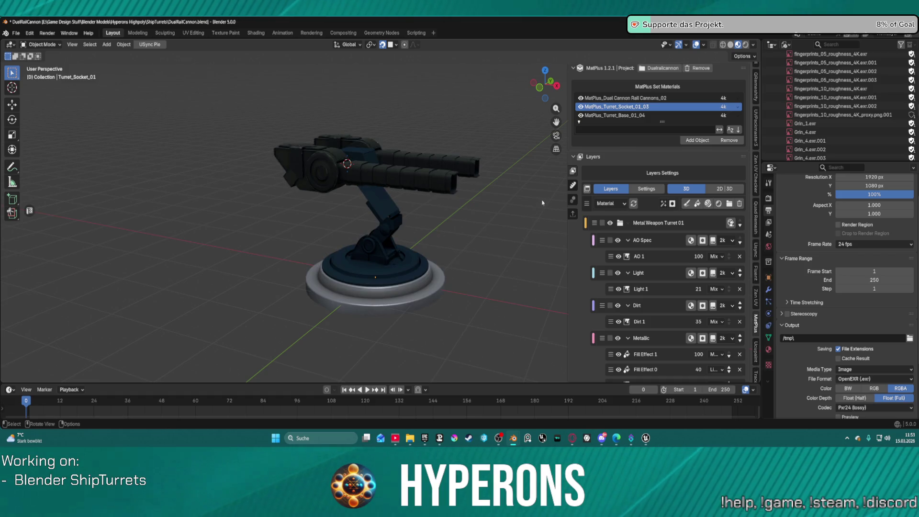
Select the turret socket and tick MatPlus_Turret_Base_01_04 for baking alongside the other two materials.
{"action": "left_click", "coordinate": [352, 246]}
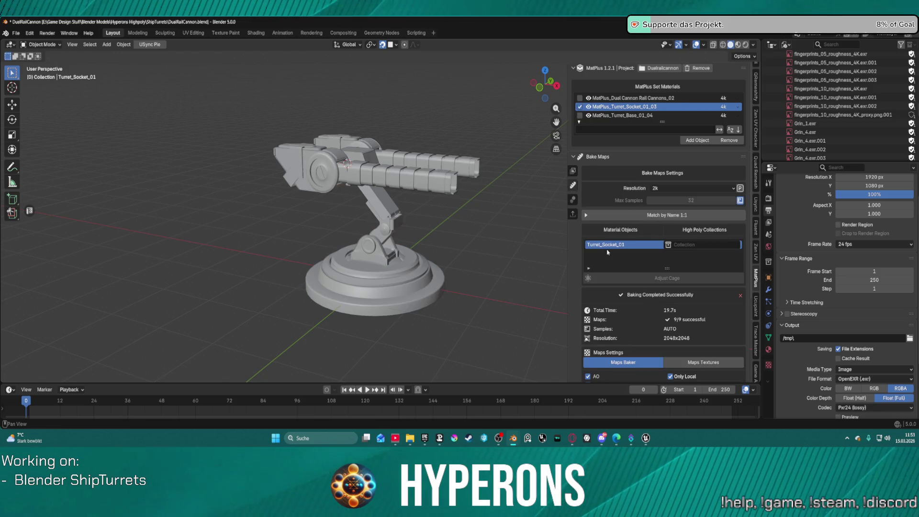
{"action": "left_click", "coordinate": [590, 98]}
{"action": "left_click", "coordinate": [589, 98]}
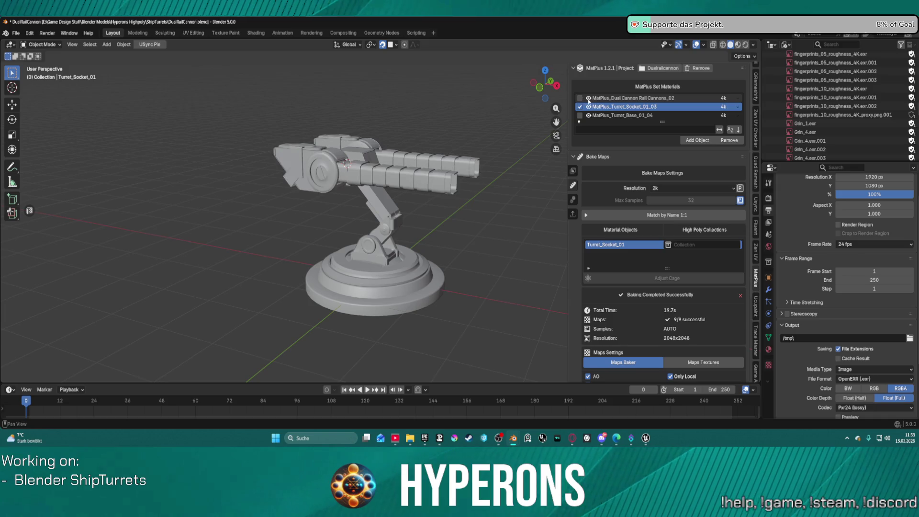
{"action": "left_click", "coordinate": [580, 115]}
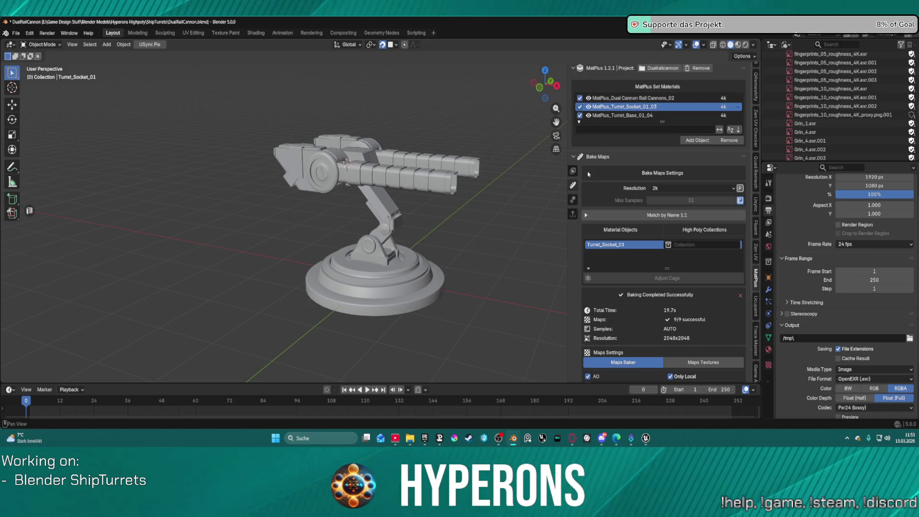
{"action": "scroll", "coordinate": [574, 248], "scroll_direction": "down", "scroll_amount": 5}
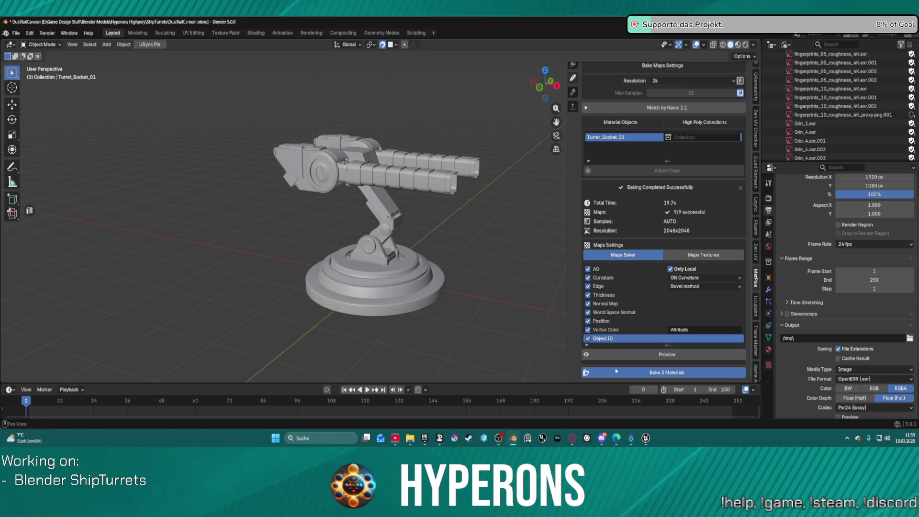
Run Bake 3 Materials, then dismiss the Python traceback error reported after AO finishes.
{"action": "left_click", "coordinate": [617, 371]}
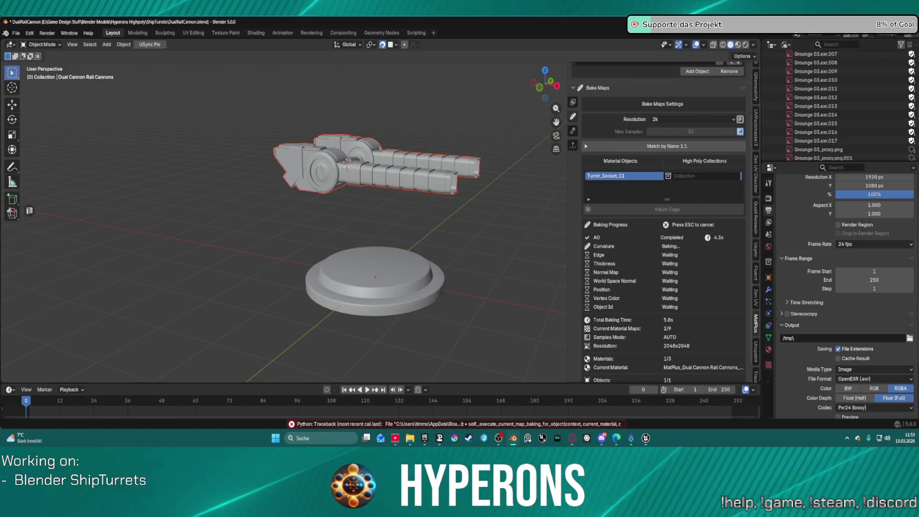
{"action": "key", "text": "ctrl+q"}
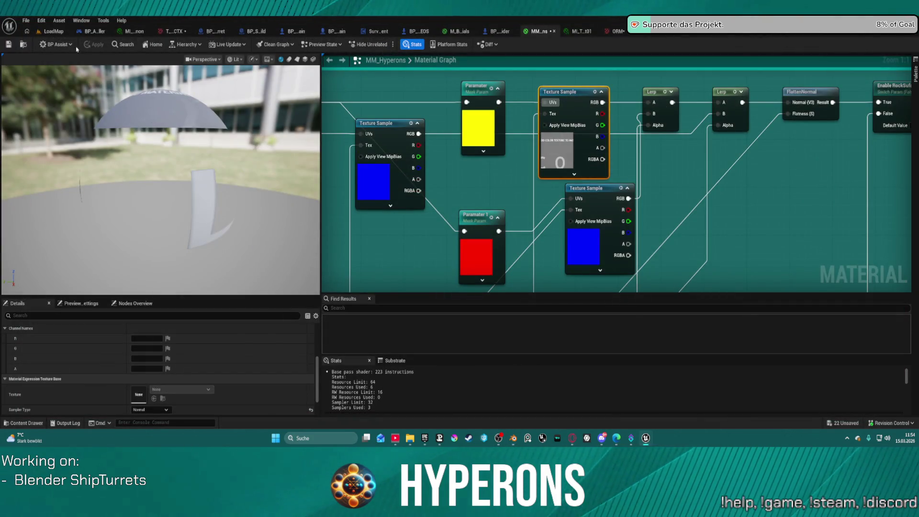
In the LoadMap level, select the dual rail cannon turret and pitch its cannons up 10°.
{"action": "left_click", "coordinate": [57, 32]}
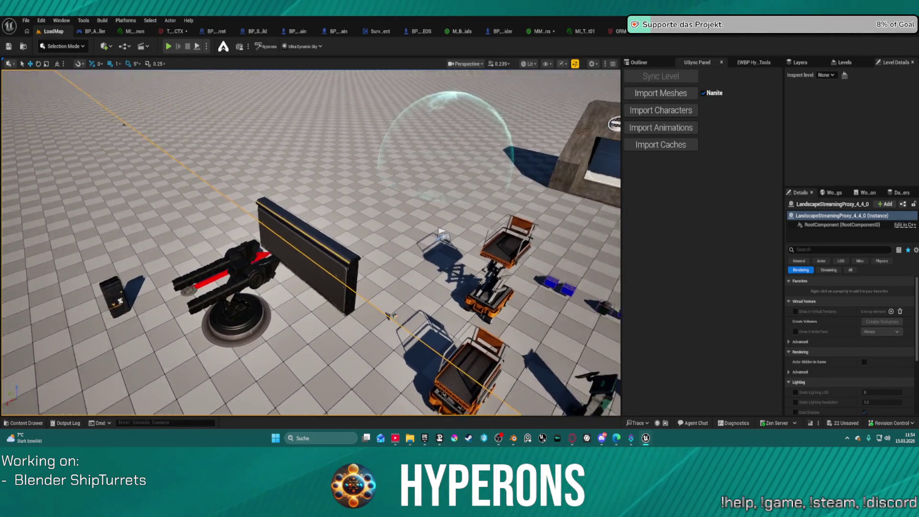
{"action": "right_click_drag", "start_coordinate": [442, 232], "coordinate": [364, 242]}
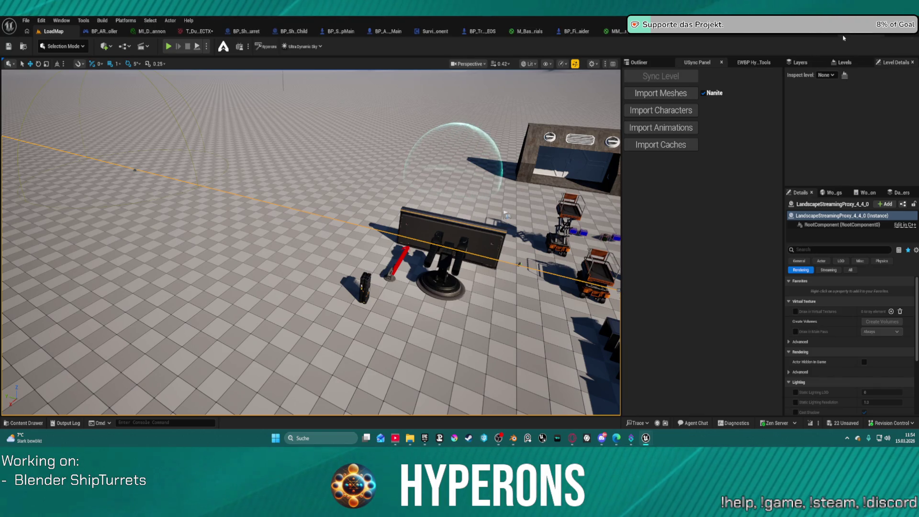
{"action": "left_click", "coordinate": [464, 256]}
{"action": "right_click_drag", "start_coordinate": [464, 256], "coordinate": [452, 242]}
{"action": "right_click_drag", "start_coordinate": [348, 291], "coordinate": [347, 291]}
{"action": "key", "text": "e"}
{"action": "mouse_move", "coordinate": [320, 238]}
{"action": "left_mouse_down"}
{"action": "mouse_move", "coordinate": [320, 225]}
{"action": "mouse_move", "coordinate": [321, 249]}
{"action": "mouse_move", "coordinate": [320, 239]}
{"action": "left_mouse_up"}
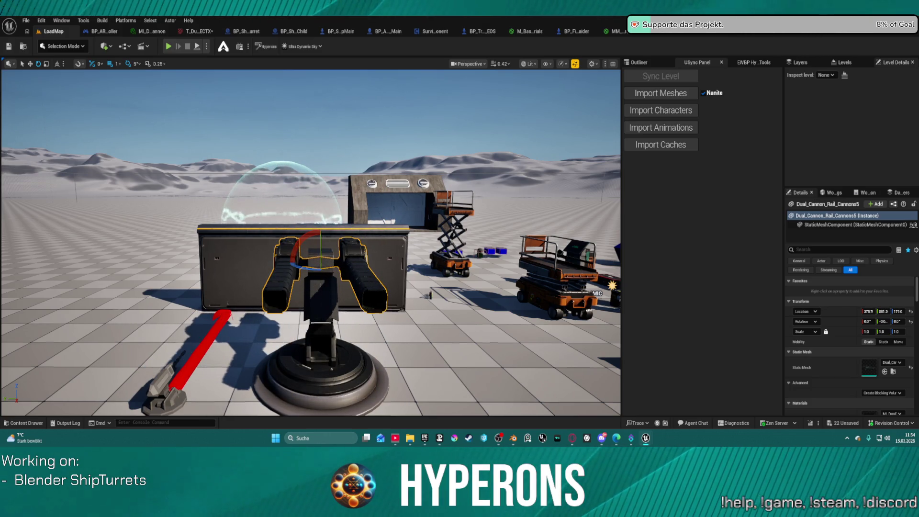
Inspect the nearby scissor lift and turret socket, then reselect Dual_Cannon_Rail_Cannons5.
{"action": "left_click", "coordinate": [453, 225]}
{"action": "right_click_drag", "start_coordinate": [453, 225], "coordinate": [526, 224]}
{"action": "left_click", "coordinate": [354, 287]}
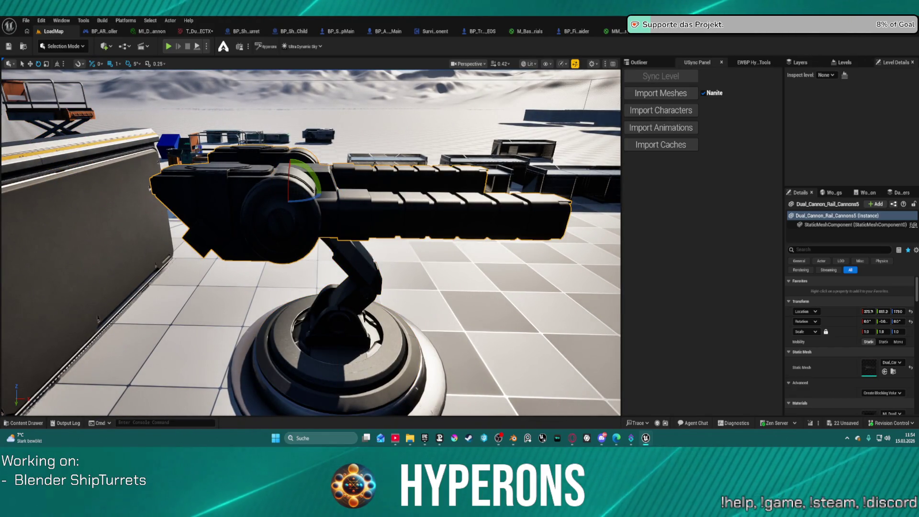
{"action": "right_click_drag", "start_coordinate": [527, 223], "coordinate": [525, 224]}
{"action": "left_click", "coordinate": [316, 210]}
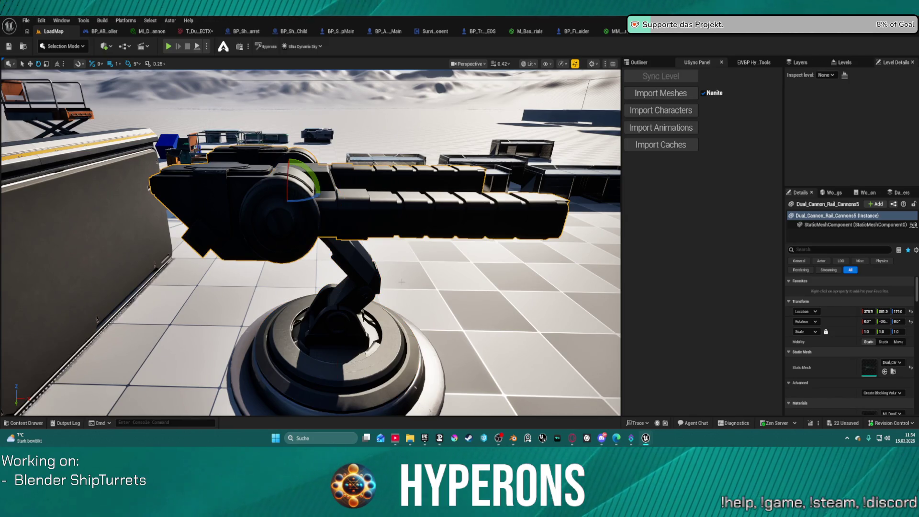
{"action": "scroll", "coordinate": [125, 225], "scroll_direction": "down", "scroll_amount": 6}
{"action": "scroll", "coordinate": [126, 225], "scroll_direction": "down", "scroll_amount": 3}
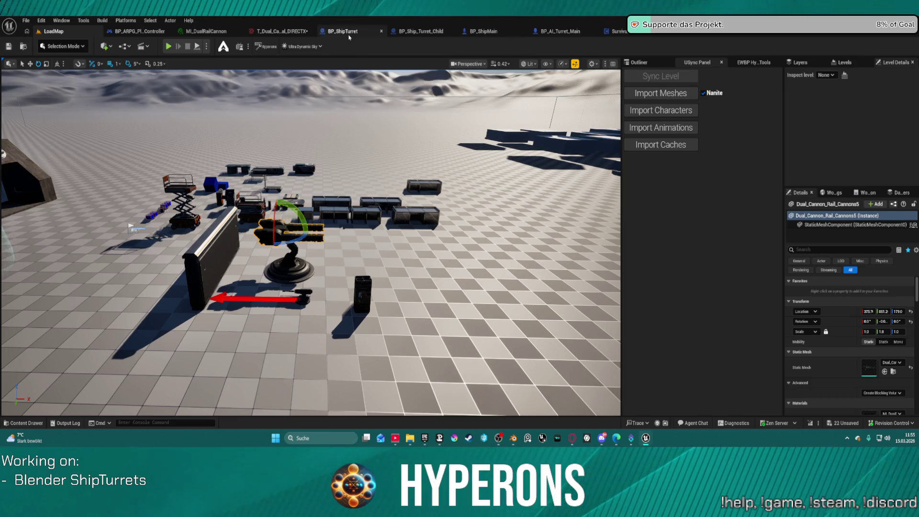
Close the DirectX normal texture and MI_DualRailCannon editors and bring up BP_Ship_Turret_Child.
{"action": "middle_click", "coordinate": [269, 31]}
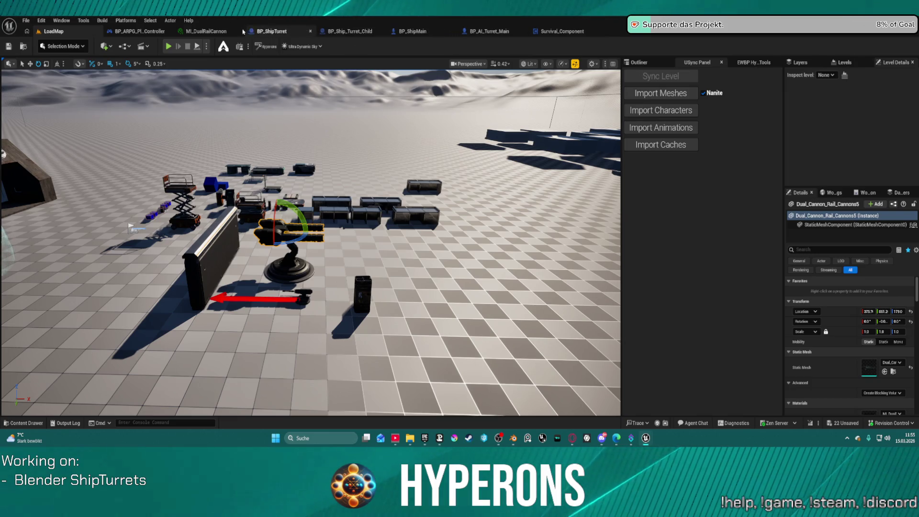
{"action": "middle_click", "coordinate": [208, 31]}
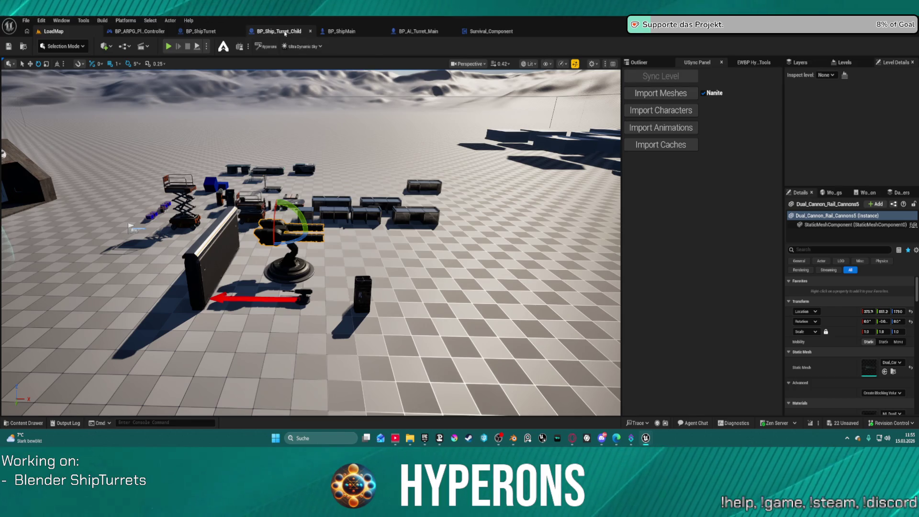
{"action": "left_click", "coordinate": [285, 32]}
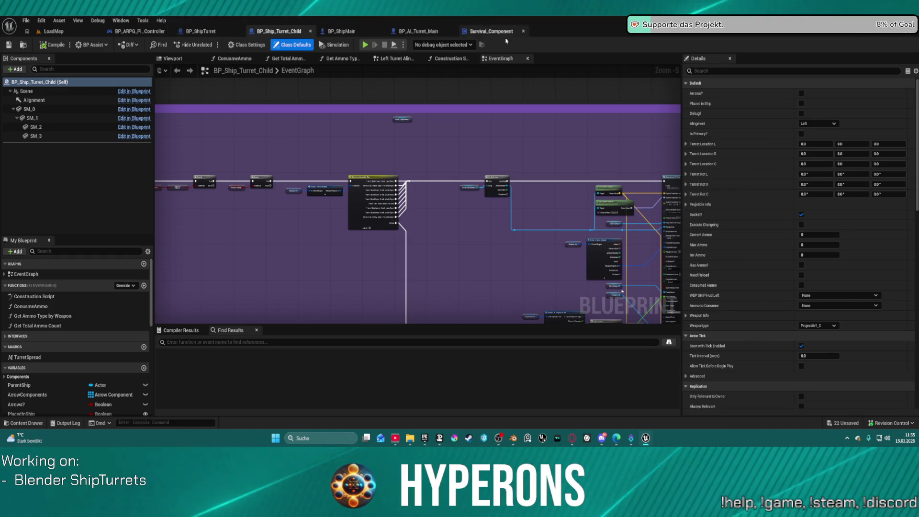
Review BP_Ship_Turret_Child's event graph comment groups and turret viewport, then switch to BP_AI_Turret_Main.
{"action": "scroll", "coordinate": [369, 227], "scroll_direction": "down", "scroll_amount": 7}
{"action": "mouse_move", "coordinate": [368, 227]}
{"action": "right_mouse_down"}
{"action": "mouse_move", "coordinate": [544, 93]}
{"action": "mouse_move", "coordinate": [498, 160]}
{"action": "right_mouse_up"}
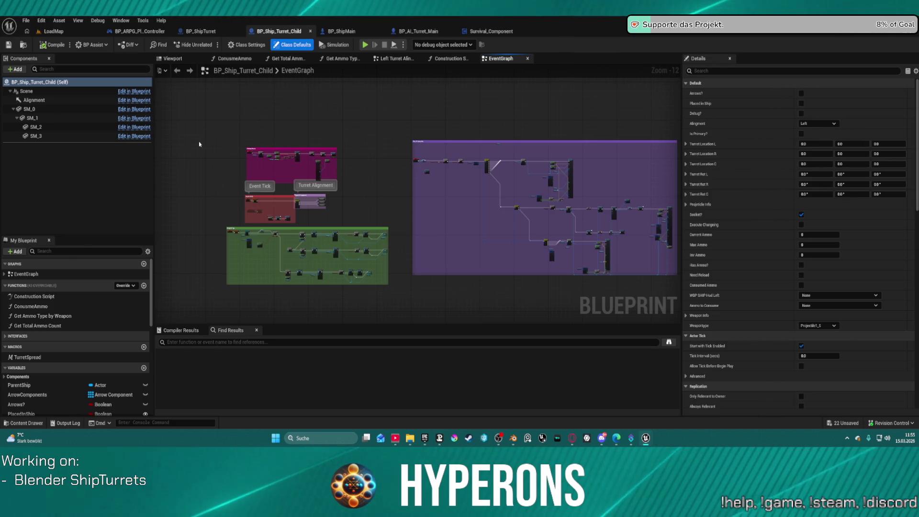
{"action": "scroll", "coordinate": [277, 102], "scroll_direction": "up", "scroll_amount": 1}
{"action": "left_click", "coordinate": [172, 58]}
{"action": "scroll", "coordinate": [416, 201], "scroll_direction": "up", "scroll_amount": 5}
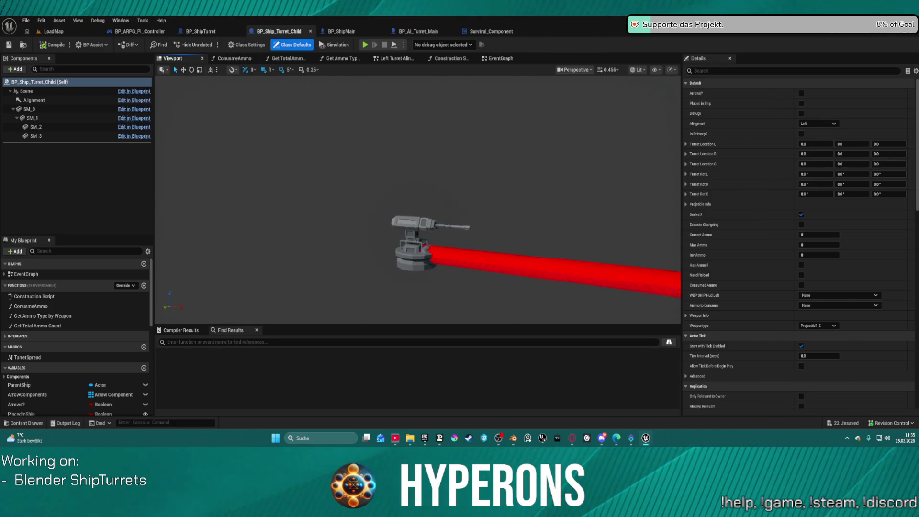
{"action": "scroll", "coordinate": [415, 144], "scroll_direction": "down", "scroll_amount": 3}
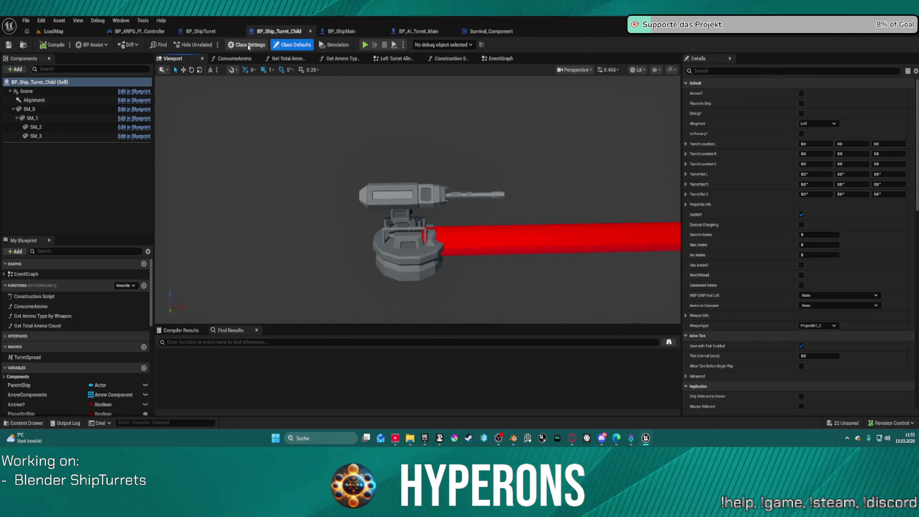
{"action": "left_click", "coordinate": [418, 31]}
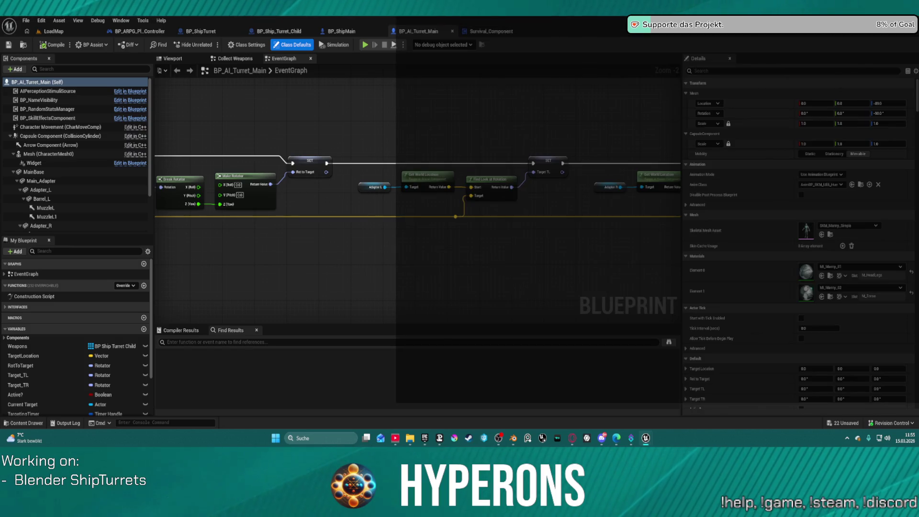
Close BP_AI_Turret_Main and reorder tabs so Survival_Component sits between BP_ShipMain and BP_ShipTurret.
{"action": "left_click", "coordinate": [452, 31]}
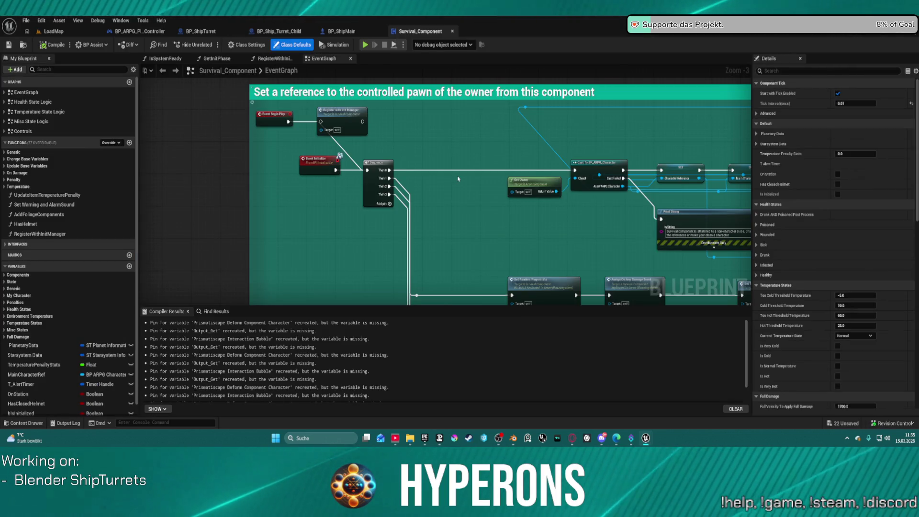
{"action": "left_click", "coordinate": [229, 63]}
{"action": "left_click", "coordinate": [298, 59]}
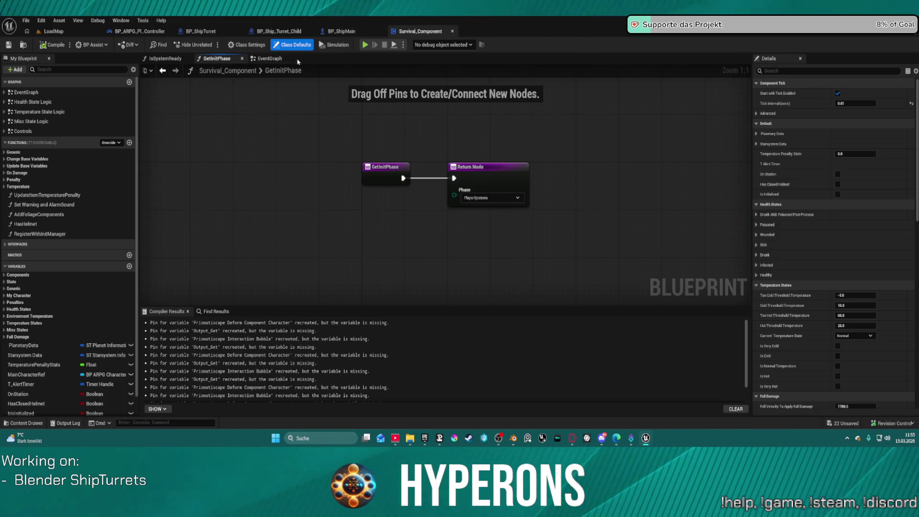
{"action": "left_click_drag", "start_coordinate": [342, 31], "coordinate": [183, 37]}
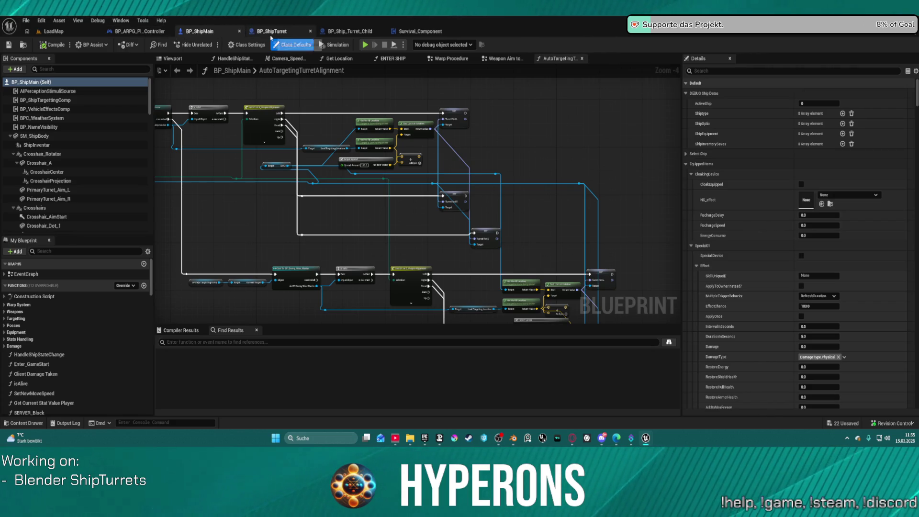
{"action": "left_click_drag", "start_coordinate": [423, 34], "coordinate": [276, 30]}
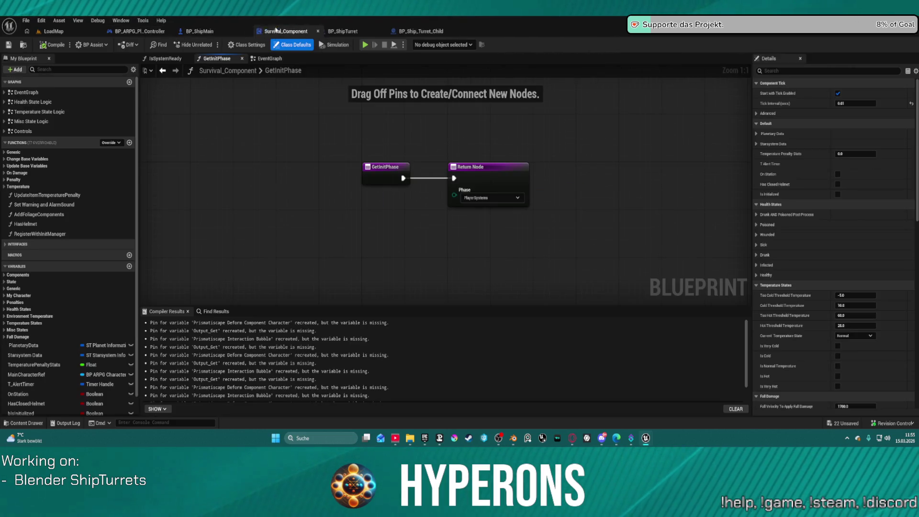
Review BP_ShipMain's node chains, then show BP_ShipTurret's Construction Script.
{"action": "left_click", "coordinate": [271, 31]}
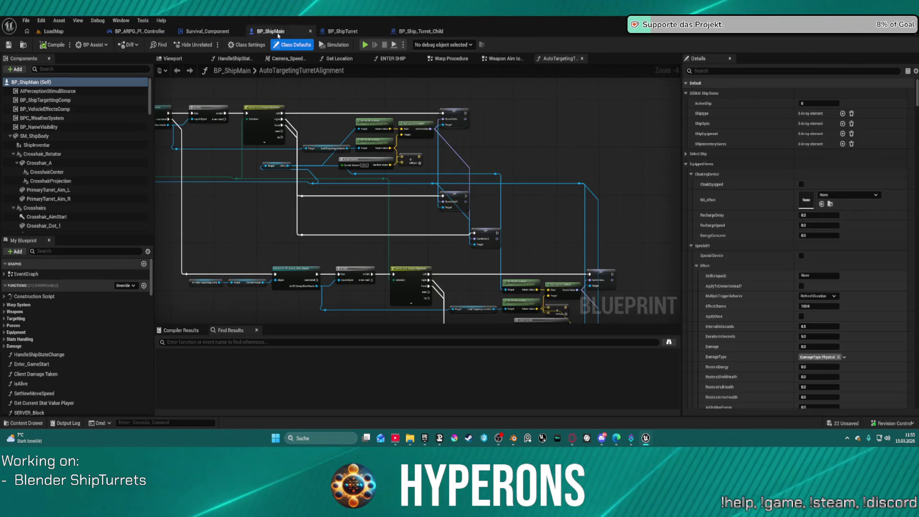
{"action": "scroll", "coordinate": [402, 209], "scroll_direction": "down", "scroll_amount": 10}
{"action": "scroll", "coordinate": [402, 208], "scroll_direction": "up", "scroll_amount": 9}
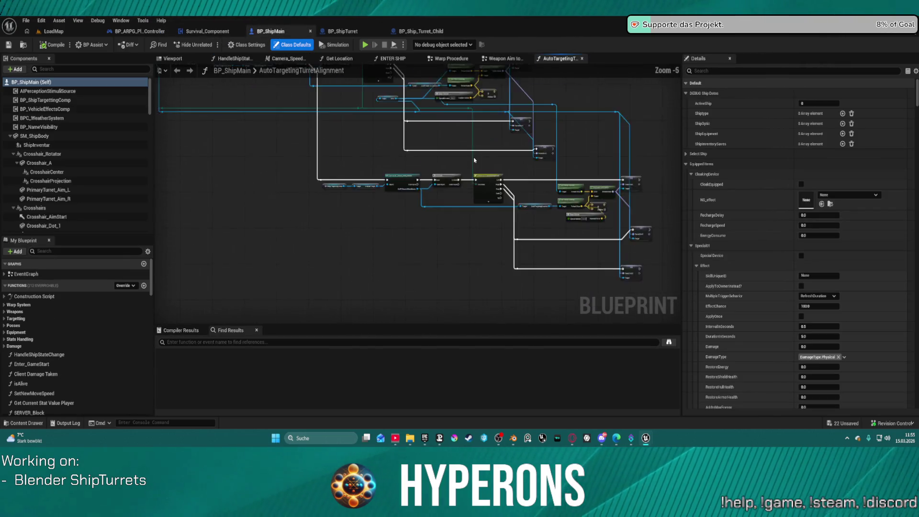
{"action": "scroll", "coordinate": [403, 208], "scroll_direction": "down", "scroll_amount": 3}
{"action": "right_click_drag", "start_coordinate": [488, 286], "coordinate": [360, 233]}
{"action": "left_click", "coordinate": [345, 31]}
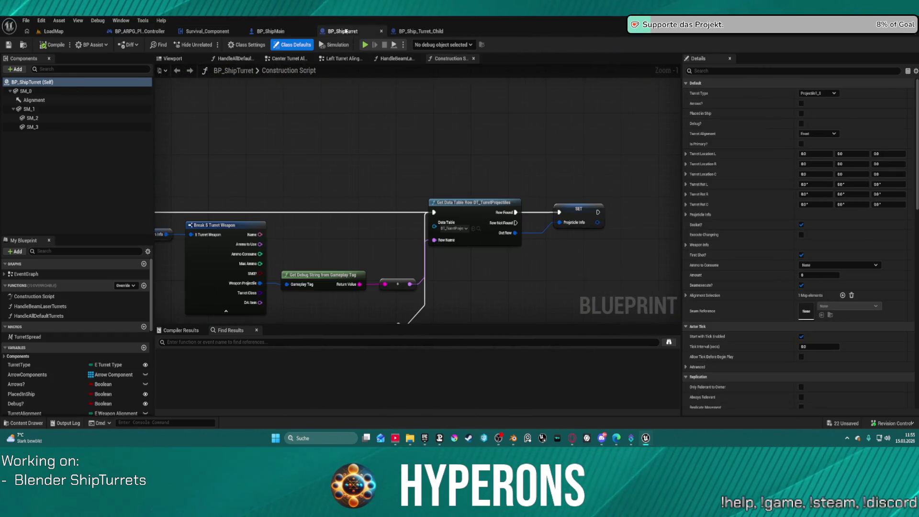